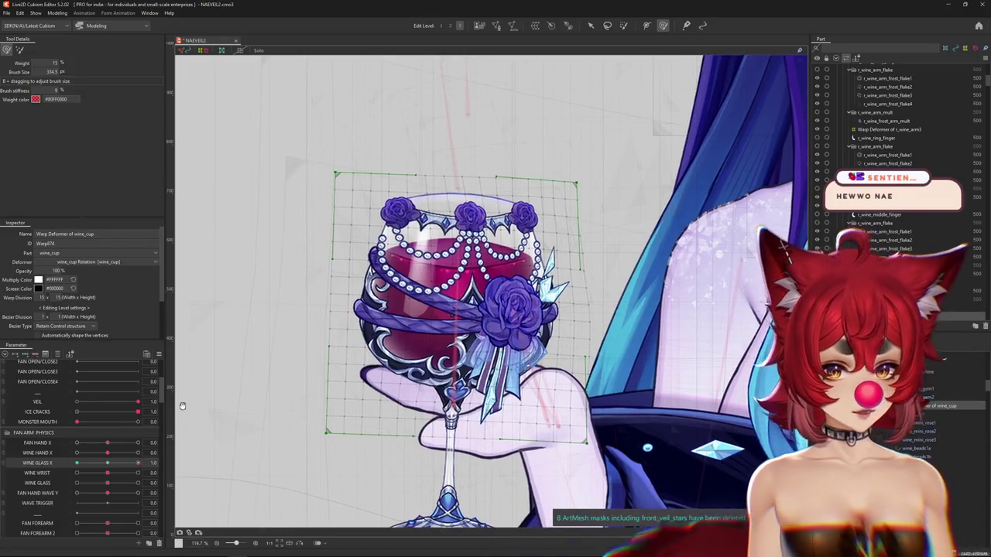
Step: Hide the warp grid and frame the wine glass and arm in the canvas view
{"action": "key", "text": "ctrl+h"}
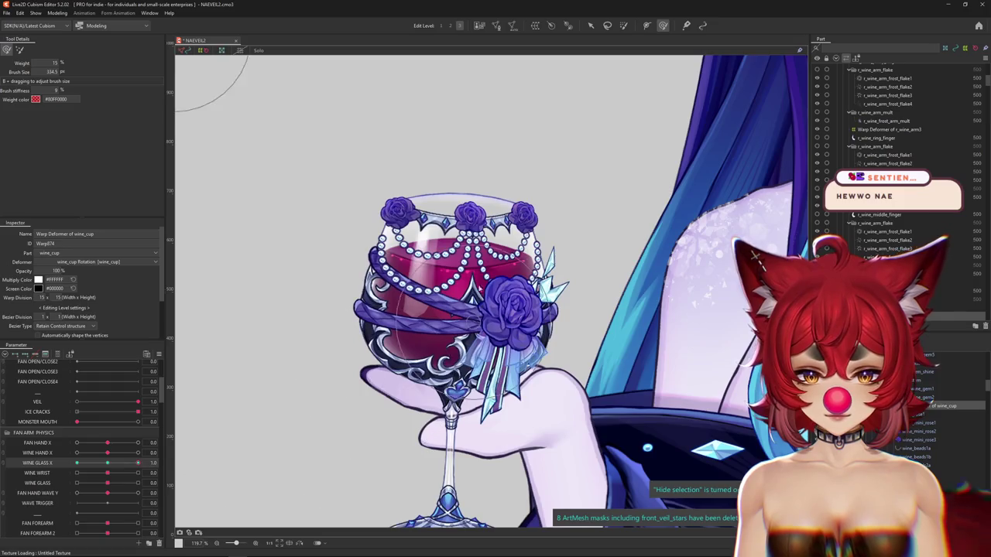
{"action": "scroll", "coordinate": [481, 279], "scroll_direction": "up", "scroll_amount": 3}
{"action": "mouse_move", "coordinate": [467, 177]}
{"action": "left_mouse_down"}
{"action": "mouse_move", "coordinate": [491, 181]}
{"action": "mouse_move", "coordinate": [507, 235]}
{"action": "left_mouse_up"}
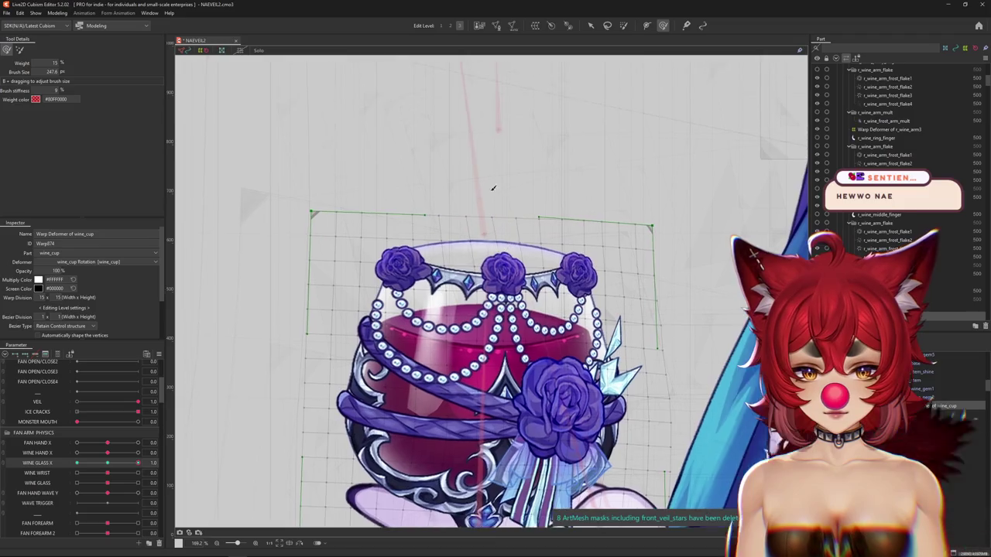
{"action": "left_click_drag", "start_coordinate": [515, 176], "coordinate": [555, 179]}
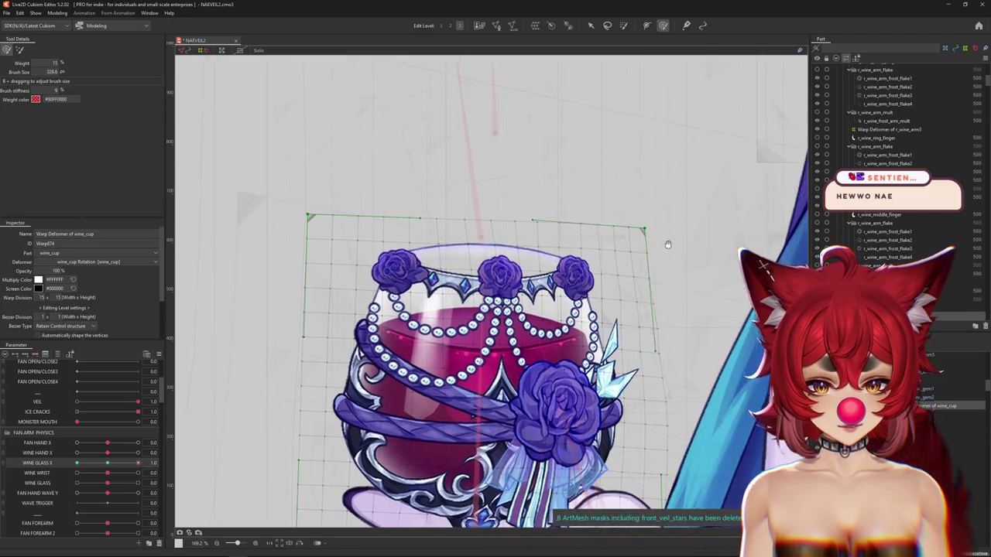
{"action": "left_click_drag", "start_coordinate": [675, 255], "coordinate": [620, 205]}
{"action": "mouse_move", "coordinate": [686, 374]}
{"action": "left_mouse_down"}
{"action": "mouse_move", "coordinate": [650, 325]}
{"action": "mouse_move", "coordinate": [635, 235]}
{"action": "left_mouse_up"}
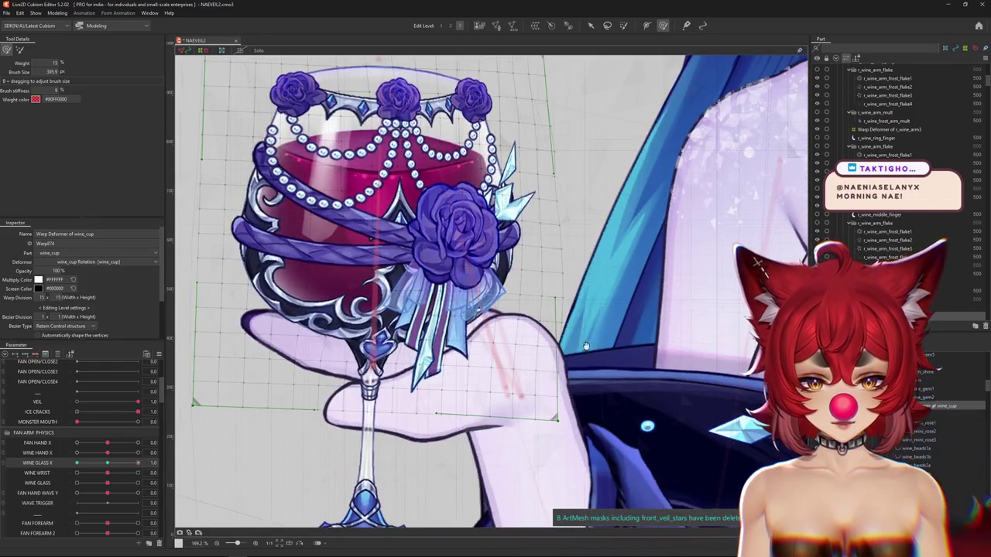
{"action": "left_click_drag", "start_coordinate": [585, 344], "coordinate": [591, 351]}
{"action": "scroll", "coordinate": [542, 211], "scroll_direction": "down", "scroll_amount": 2}
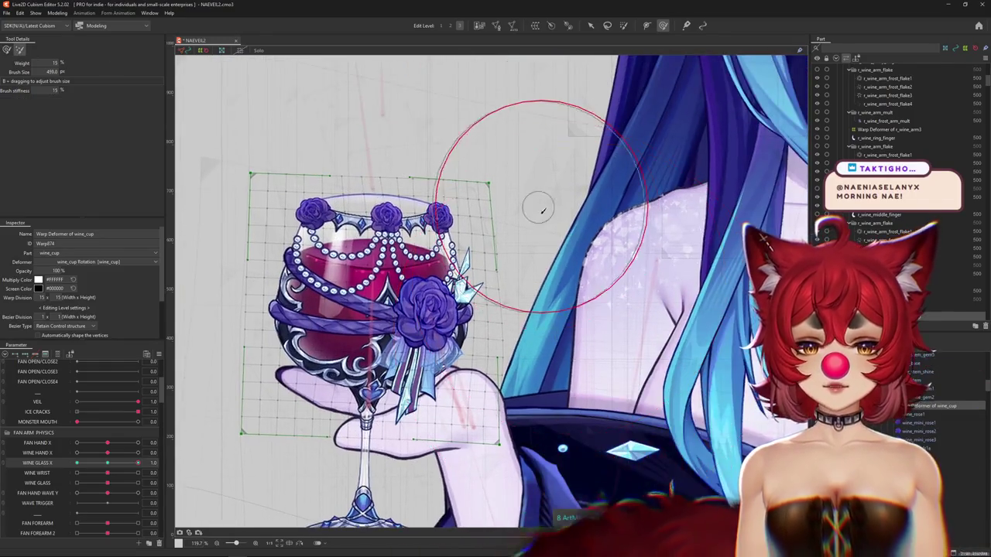
{"action": "left_click_drag", "start_coordinate": [569, 372], "coordinate": [591, 322]}
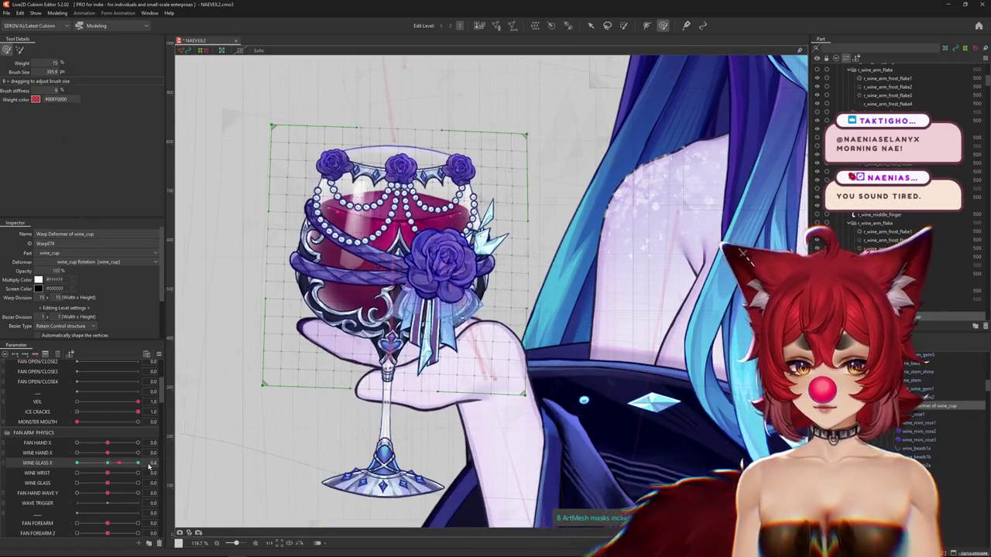
{"action": "left_click_drag", "start_coordinate": [452, 383], "coordinate": [469, 385]}
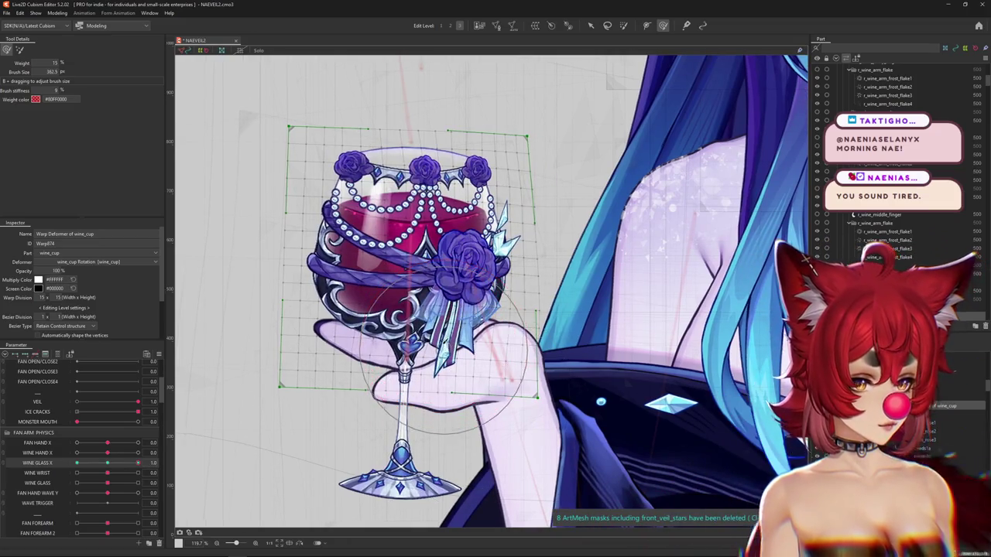
{"action": "scroll", "coordinate": [449, 341], "scroll_direction": "up", "scroll_amount": 3}
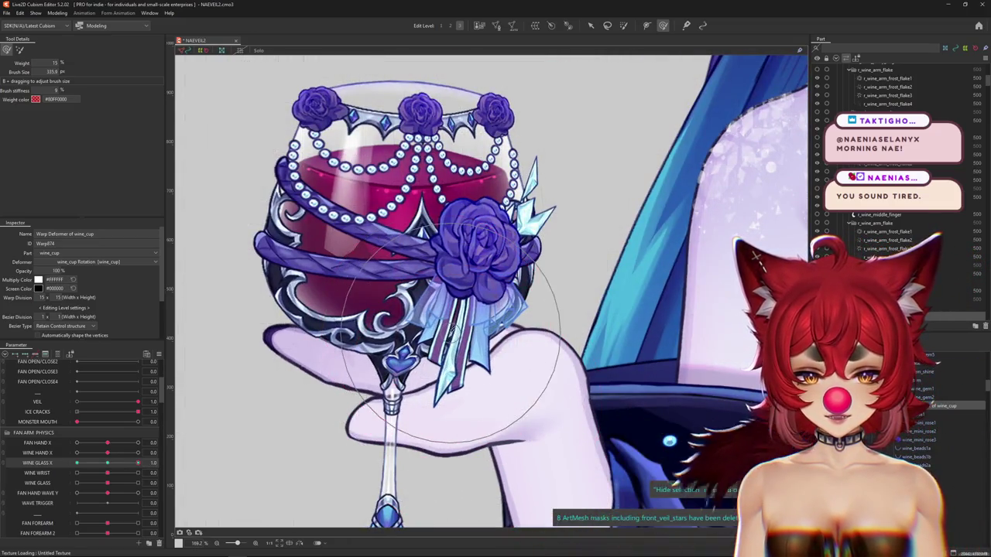
{"action": "scroll", "coordinate": [453, 331], "scroll_direction": "down", "scroll_amount": 2}
{"action": "scroll", "coordinate": [540, 299], "scroll_direction": "down", "scroll_amount": 1}
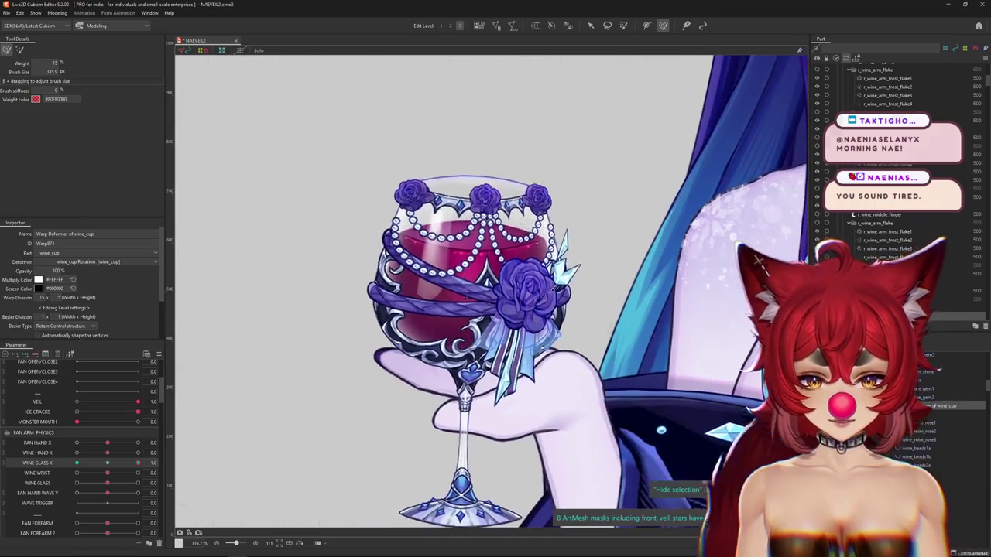
Step: Enlarge the deform brush to about 482 px and set WINE GLASS X to 1.0
{"action": "mouse_move", "coordinate": [606, 311]}
{"action": "left_mouse_down"}
{"action": "mouse_move", "coordinate": [618, 350]}
{"action": "mouse_move", "coordinate": [308, 391]}
{"action": "left_mouse_up"}
{"action": "left_click_drag", "start_coordinate": [107, 461], "coordinate": [138, 462]}
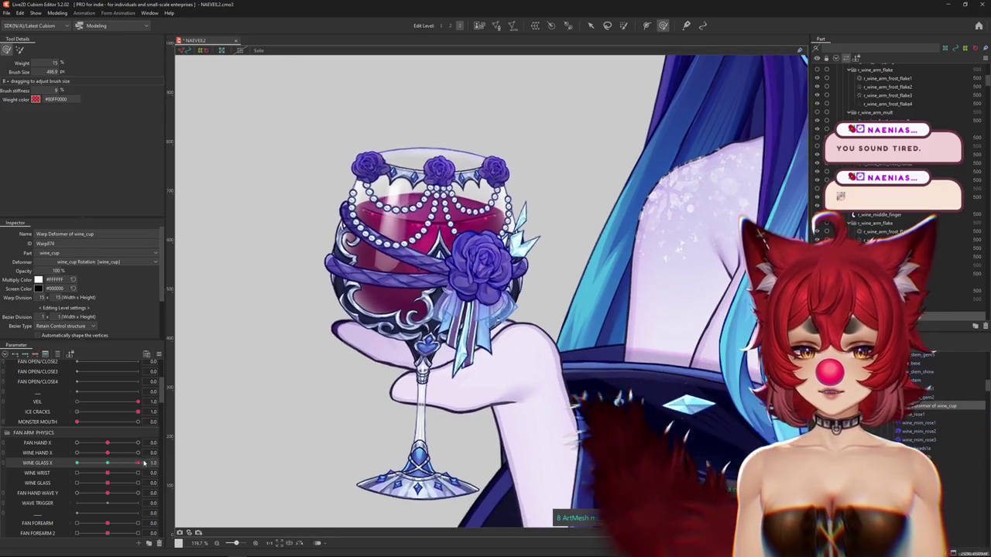
{"action": "scroll", "coordinate": [401, 350], "scroll_direction": "up", "scroll_amount": 3}
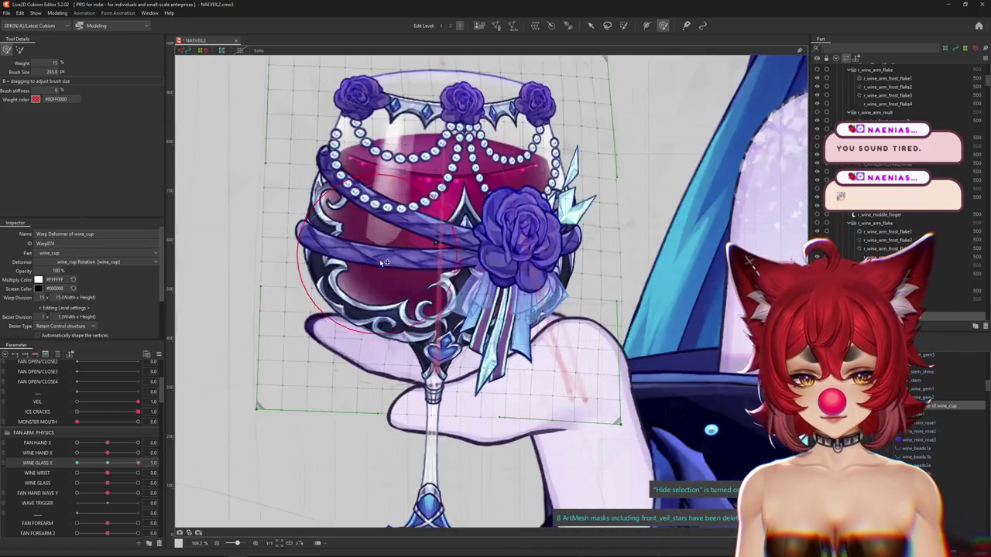
{"action": "left_click_drag", "start_coordinate": [432, 300], "coordinate": [446, 352]}
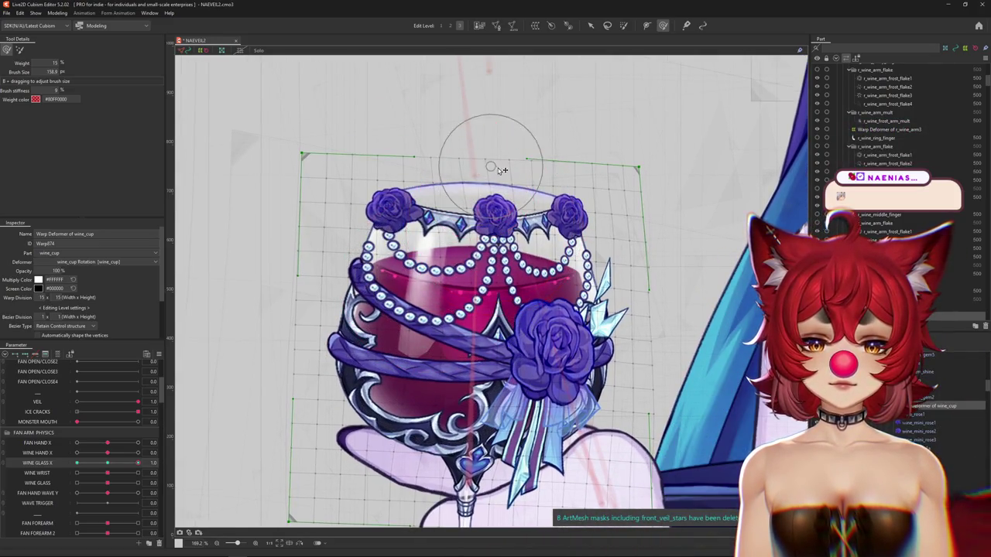
{"action": "left_click_drag", "start_coordinate": [516, 266], "coordinate": [521, 307]}
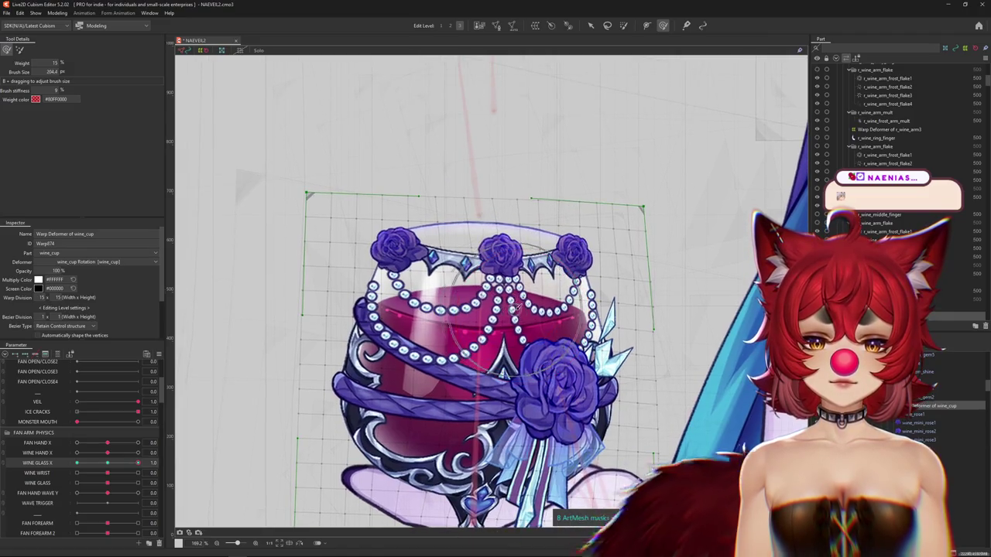
{"action": "key", "text": "ctrl+h"}
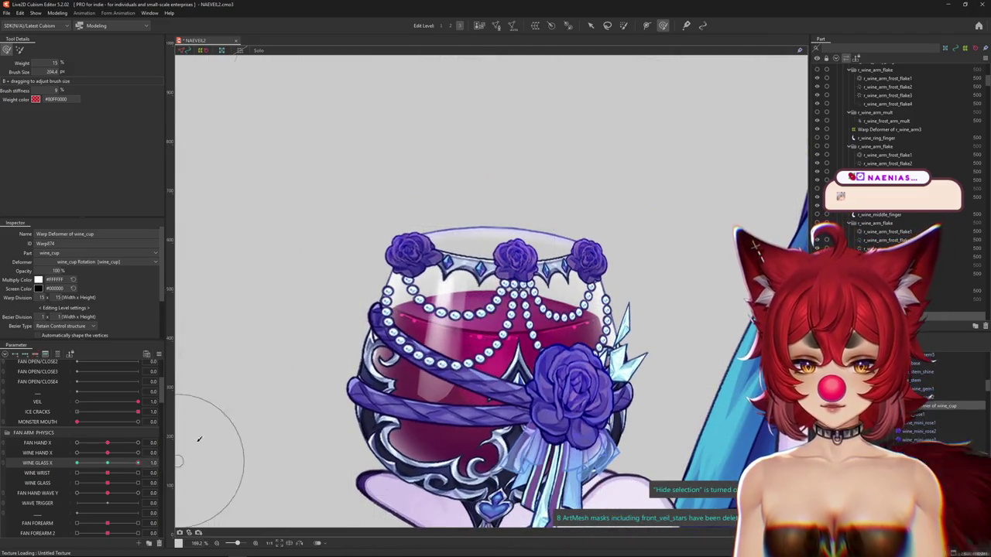
{"action": "key", "text": "ctrl+h"}
Step: Brush-reshape the glass at 295, 352 and 395 px sizes, toggling Hide Selection to preview
{"action": "mouse_move", "coordinate": [329, 229]}
{"action": "left_mouse_down"}
{"action": "mouse_move", "coordinate": [329, 296]}
{"action": "mouse_move", "coordinate": [361, 281]}
{"action": "left_mouse_up"}
{"action": "left_click_drag", "start_coordinate": [390, 249], "coordinate": [367, 341]}
{"action": "key", "text": "ctrl+h"}
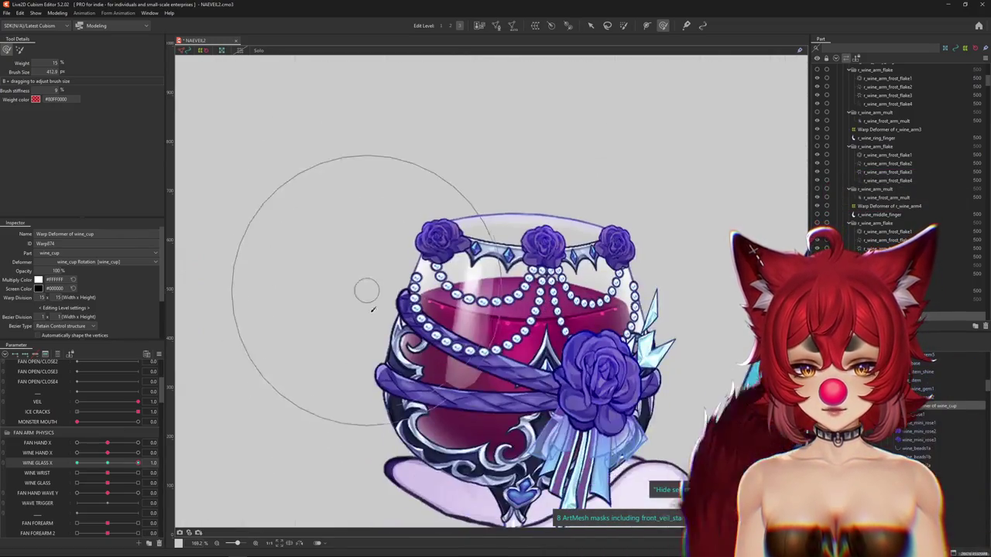
{"action": "mouse_move", "coordinate": [367, 269]}
{"action": "left_mouse_down"}
{"action": "mouse_move", "coordinate": [300, 318]}
{"action": "mouse_move", "coordinate": [261, 289]}
{"action": "left_mouse_up"}
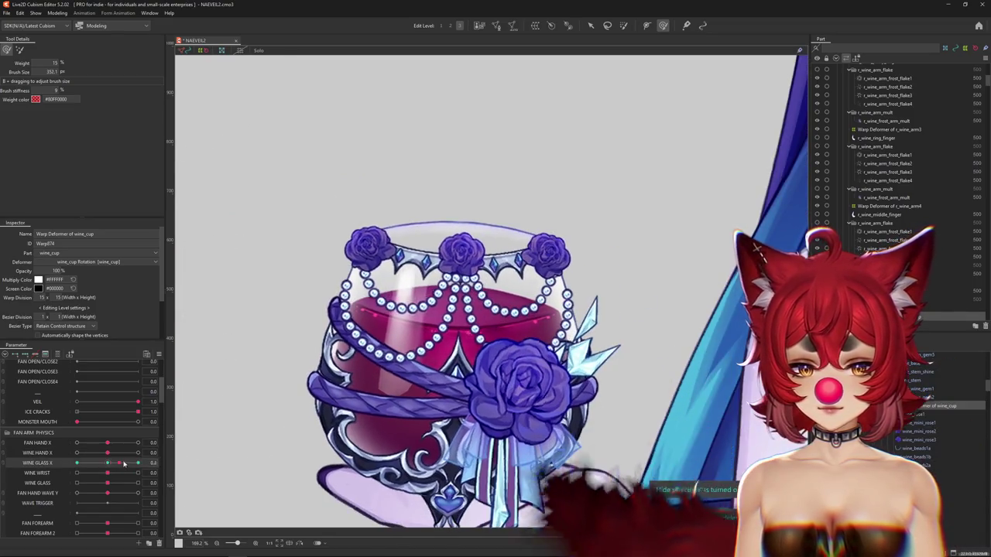
{"action": "key", "text": "ctrl+h"}
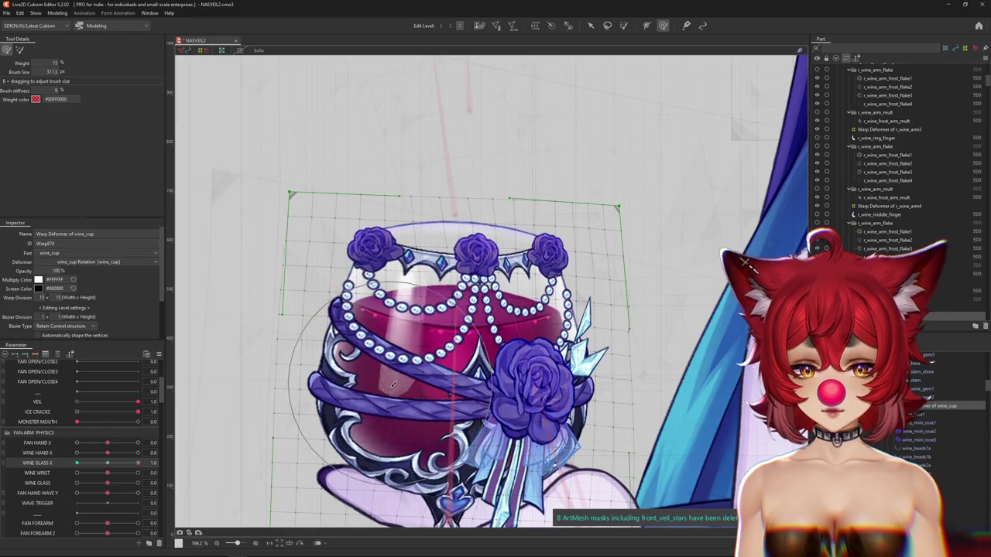
{"action": "left_click_drag", "start_coordinate": [392, 382], "coordinate": [403, 318]}
{"action": "left_click_drag", "start_coordinate": [588, 325], "coordinate": [651, 325]}
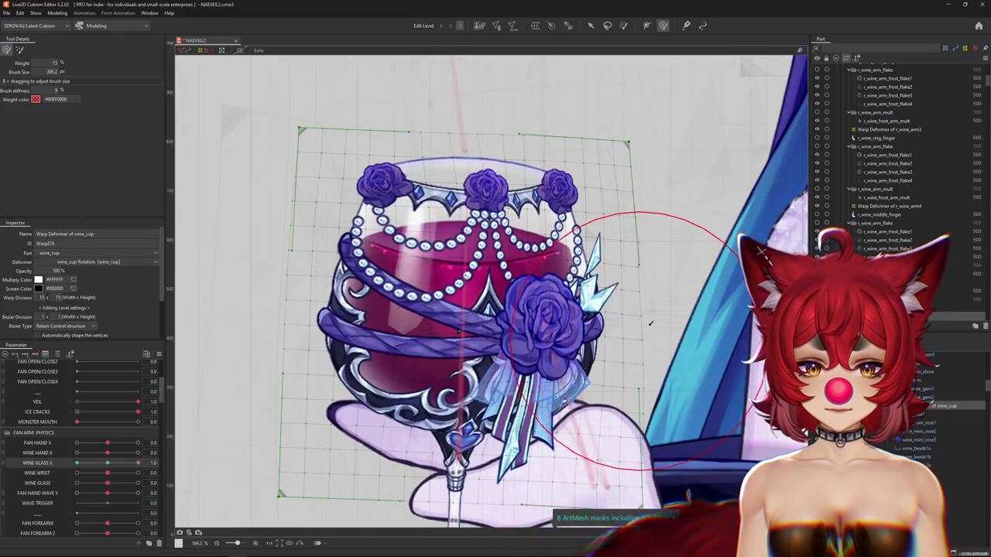
{"action": "left_click_drag", "start_coordinate": [642, 132], "coordinate": [607, 231]}
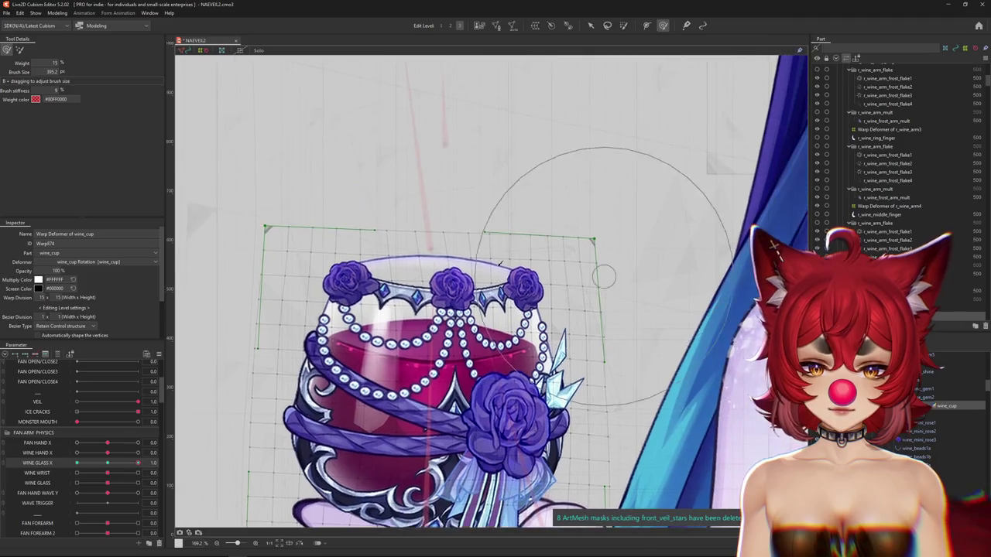
{"action": "key", "text": "ctrl+h"}
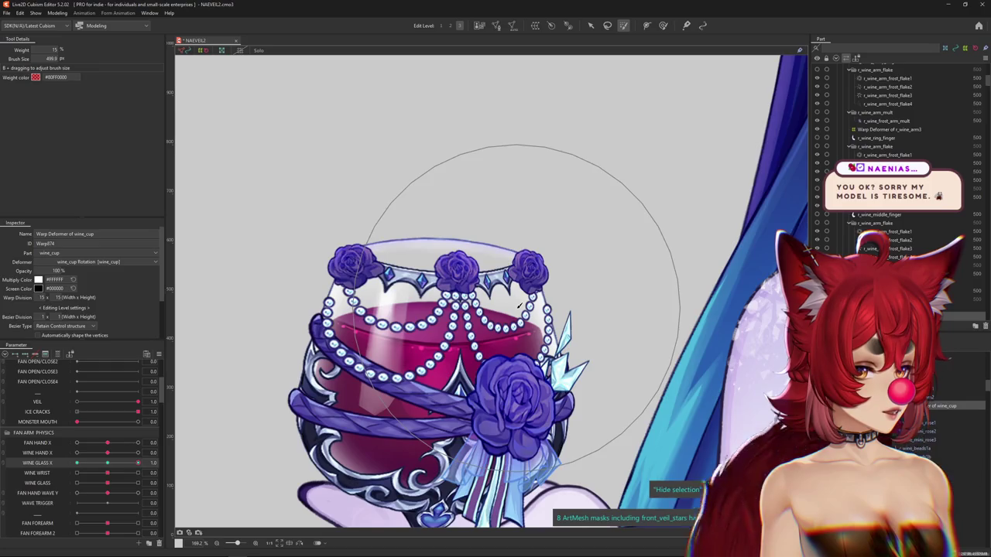
{"action": "scroll", "coordinate": [465, 333], "scroll_direction": "down", "scroll_amount": 2}
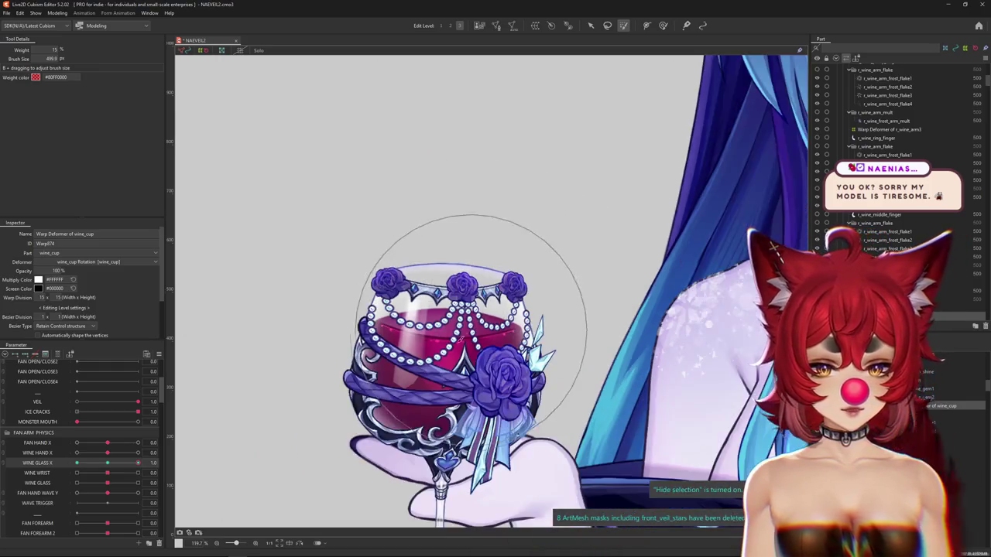
{"action": "key", "text": "ctrl+h"}
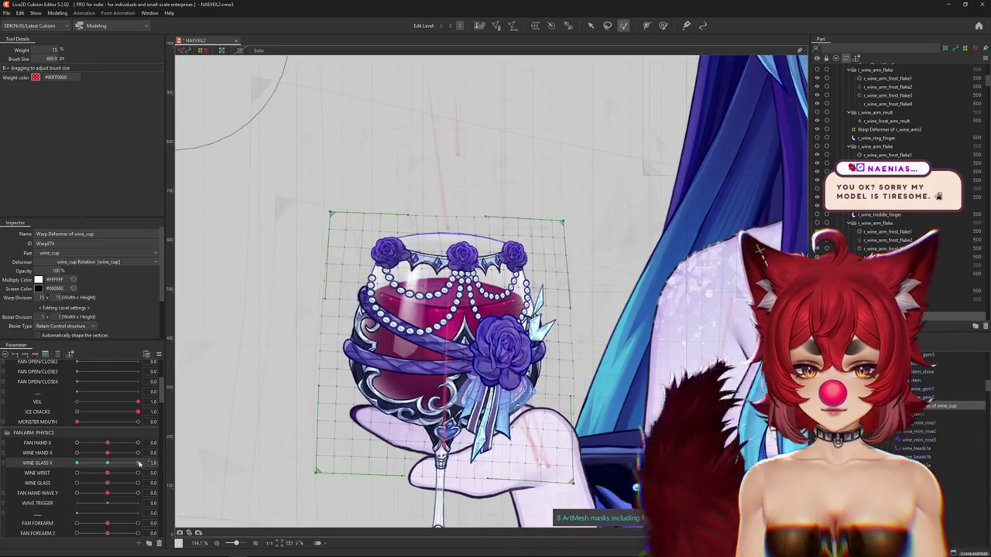
{"action": "key", "text": "ctrl+h"}
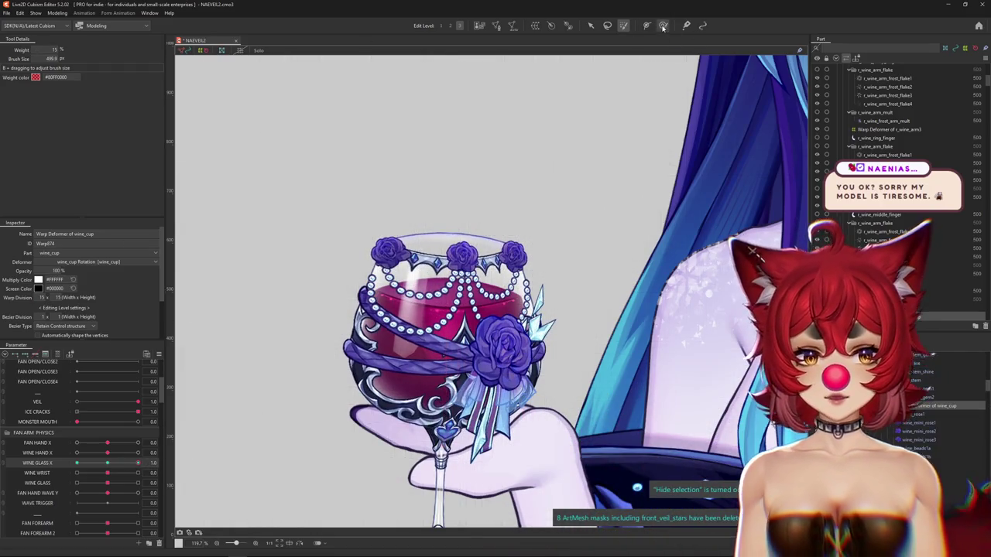
Step: Switch to the deform brush and frame the glass rim with the warp grid hidden
{"action": "left_click", "coordinate": [663, 26]}
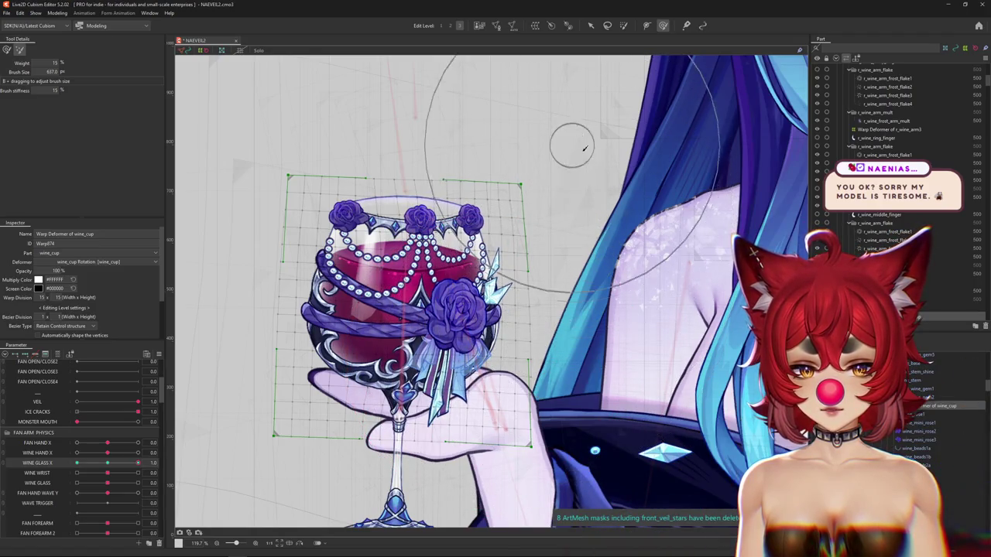
{"action": "left_click_drag", "start_coordinate": [255, 343], "coordinate": [300, 346]}
{"action": "left_click_drag", "start_coordinate": [277, 450], "coordinate": [256, 434]}
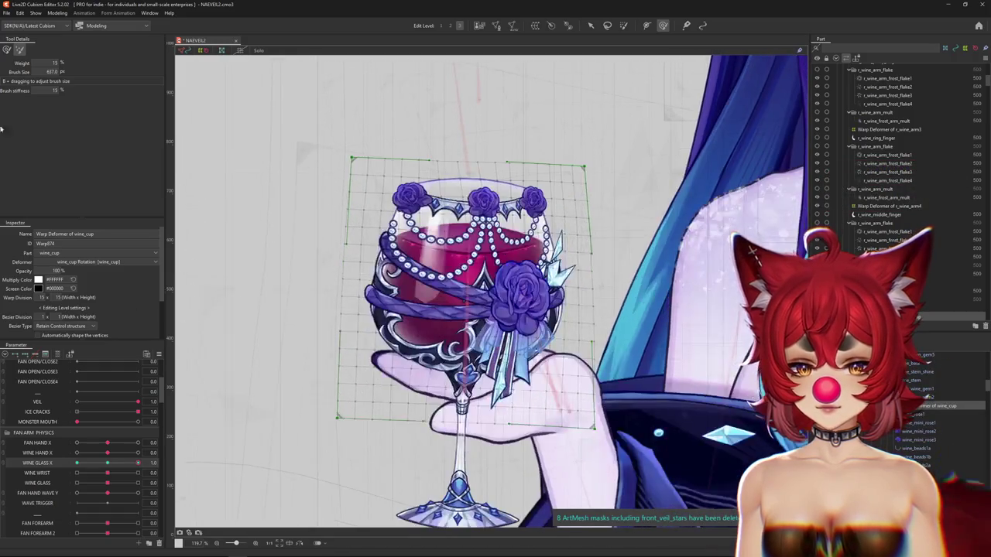
{"action": "key", "text": "ctrl+h"}
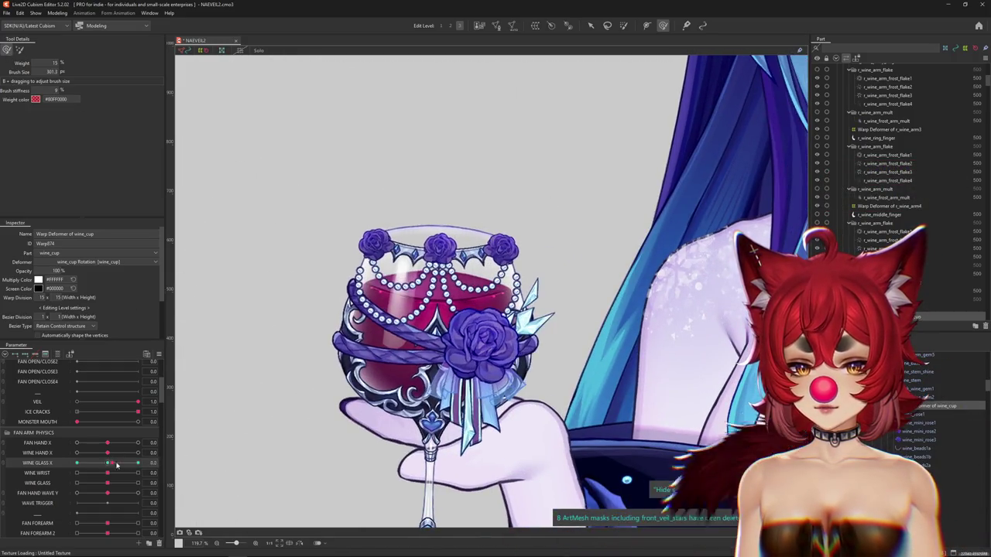
{"action": "scroll", "coordinate": [405, 447], "scroll_direction": "up", "scroll_amount": 2}
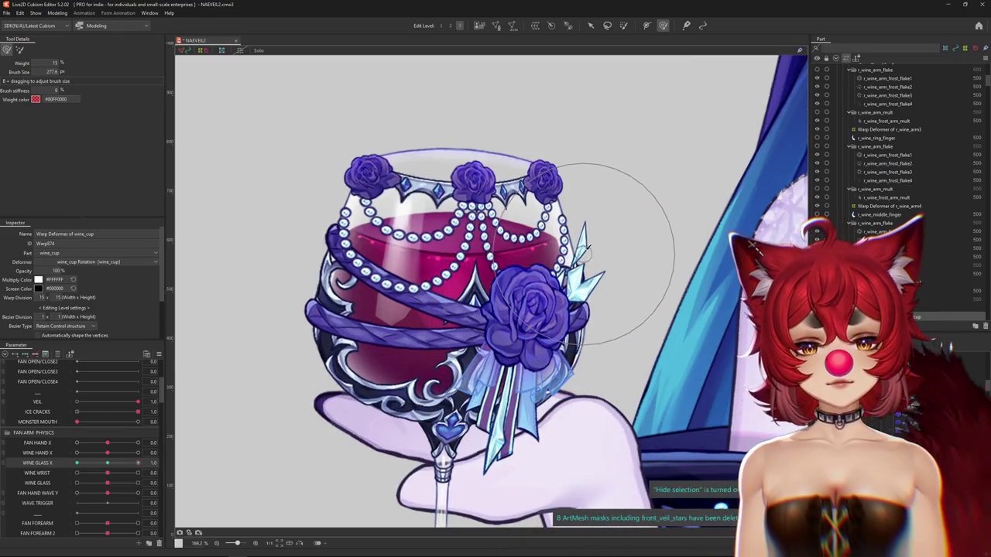
{"action": "left_click_drag", "start_coordinate": [569, 194], "coordinate": [571, 236]}
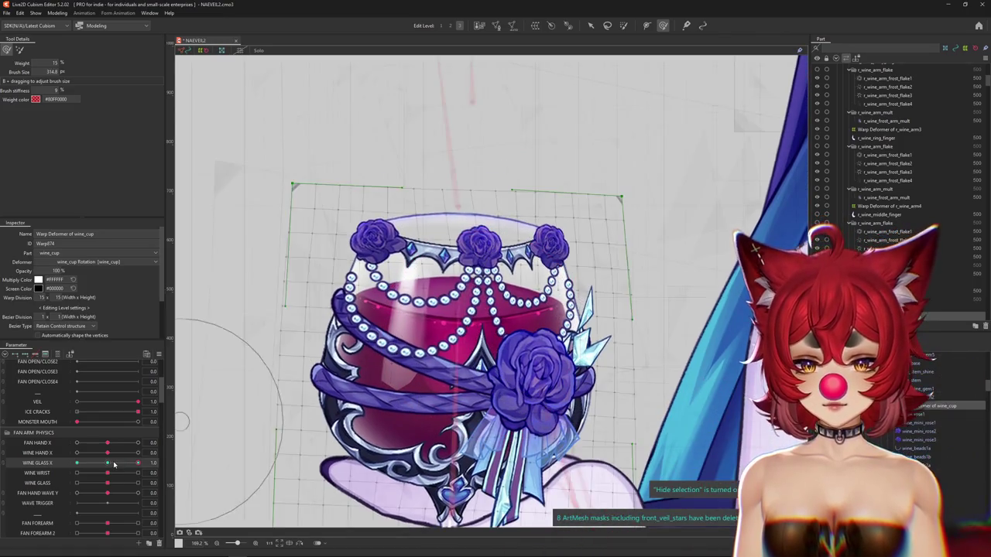
{"action": "key", "text": "ctrl+h"}
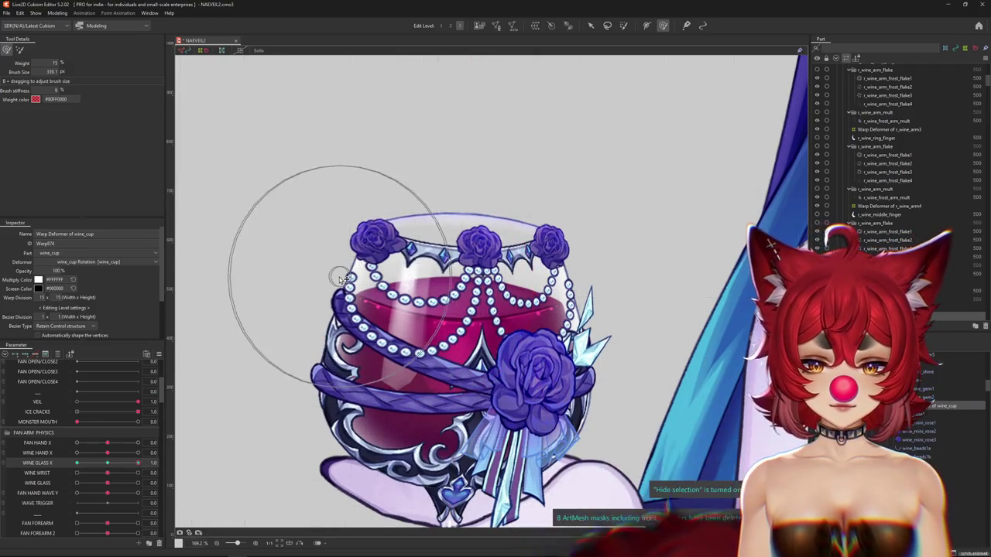
{"action": "left_click_drag", "start_coordinate": [396, 213], "coordinate": [396, 265]}
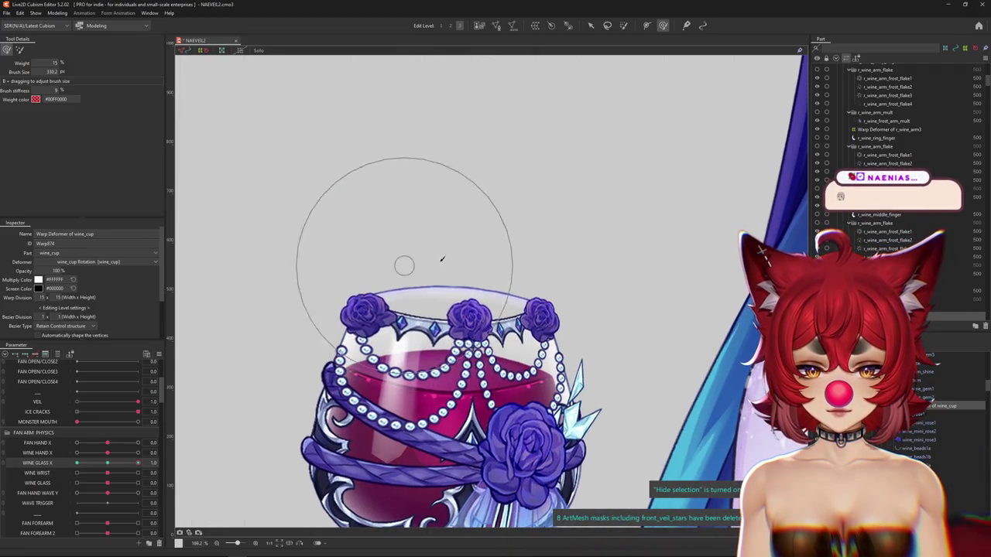
{"action": "mouse_move", "coordinate": [347, 343]}
{"action": "left_mouse_down"}
{"action": "mouse_move", "coordinate": [270, 382]}
{"action": "mouse_move", "coordinate": [320, 167]}
{"action": "left_mouse_up"}
{"action": "scroll", "coordinate": [319, 167], "scroll_direction": "down", "scroll_amount": 3}
{"action": "scroll", "coordinate": [333, 225], "scroll_direction": "down", "scroll_amount": 2}
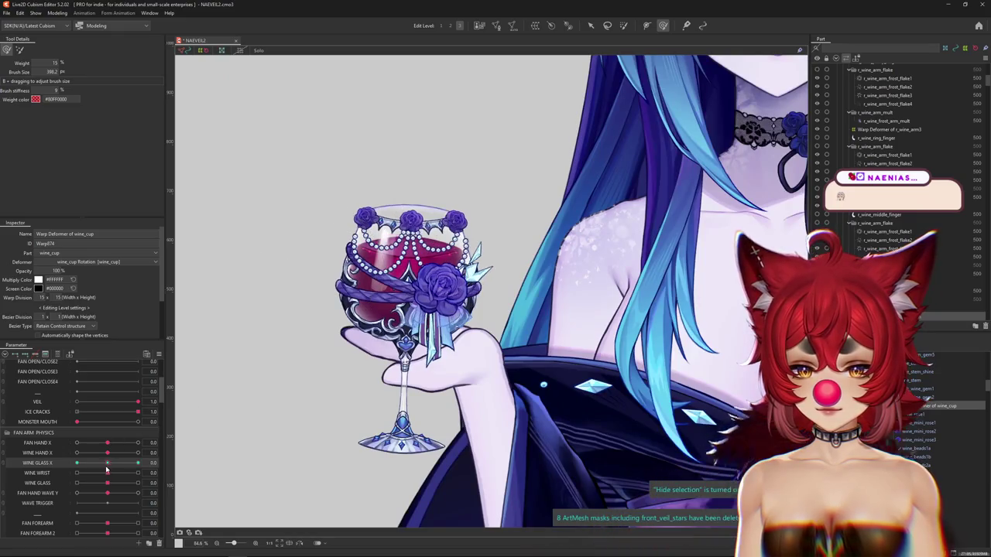
Step: At Wine Glass X 1.0, push the rim roses and pearls into the tilted shape with a larger brush
{"action": "left_click_drag", "start_coordinate": [131, 463], "coordinate": [140, 462]}
{"action": "scroll", "coordinate": [414, 370], "scroll_direction": "up", "scroll_amount": 2}
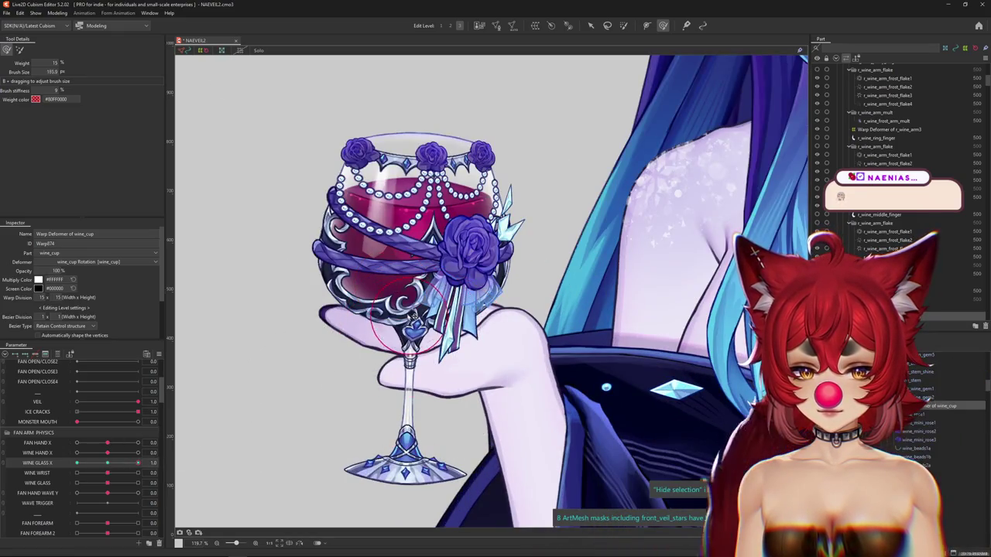
{"action": "left_click_drag", "start_coordinate": [414, 318], "coordinate": [434, 294]}
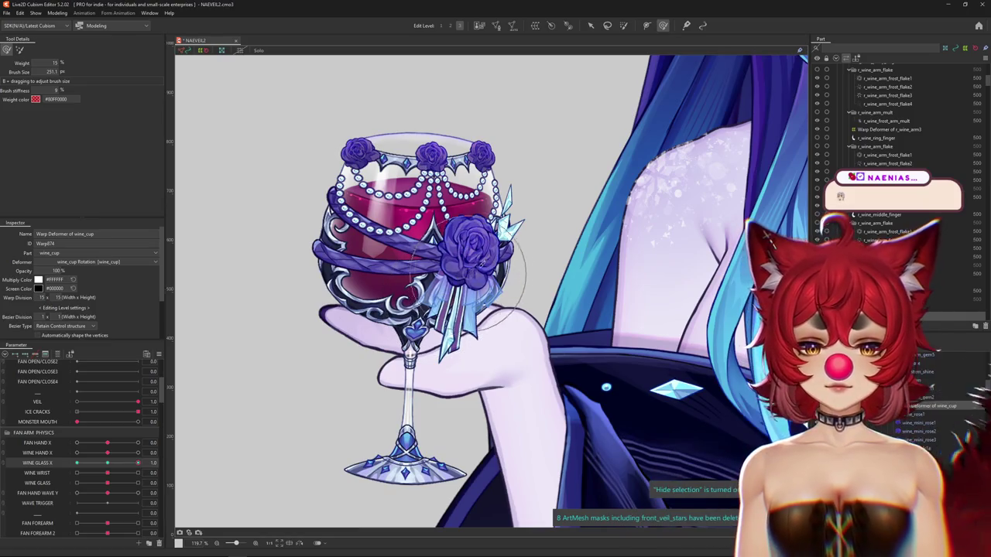
{"action": "left_click_drag", "start_coordinate": [526, 238], "coordinate": [547, 281]}
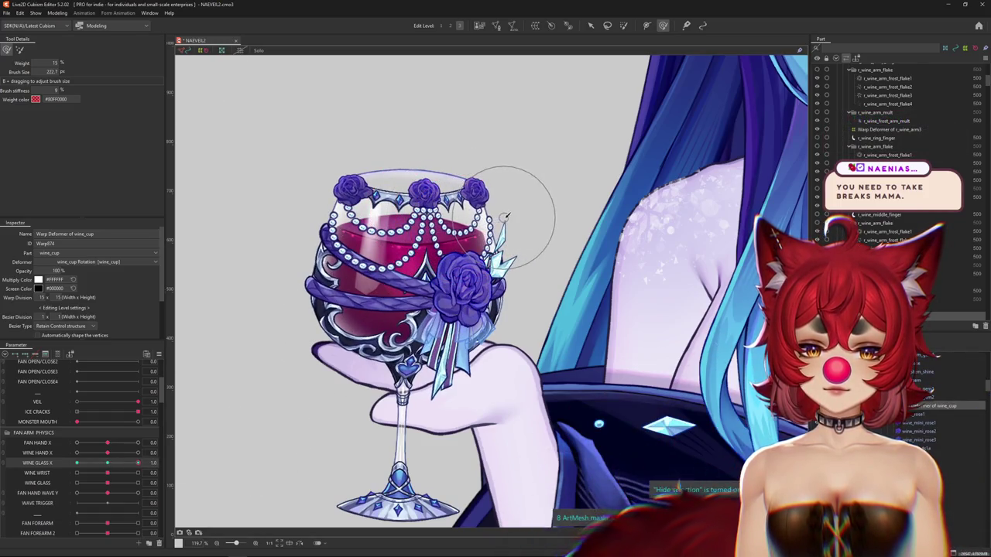
{"action": "left_click_drag", "start_coordinate": [519, 178], "coordinate": [488, 148]}
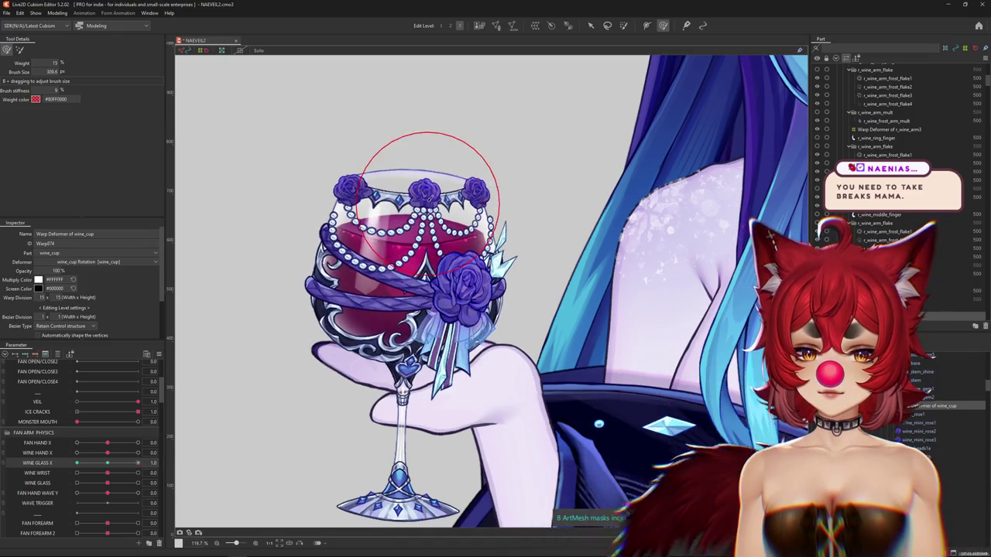
{"action": "scroll", "coordinate": [418, 213], "scroll_direction": "down", "scroll_amount": 2}
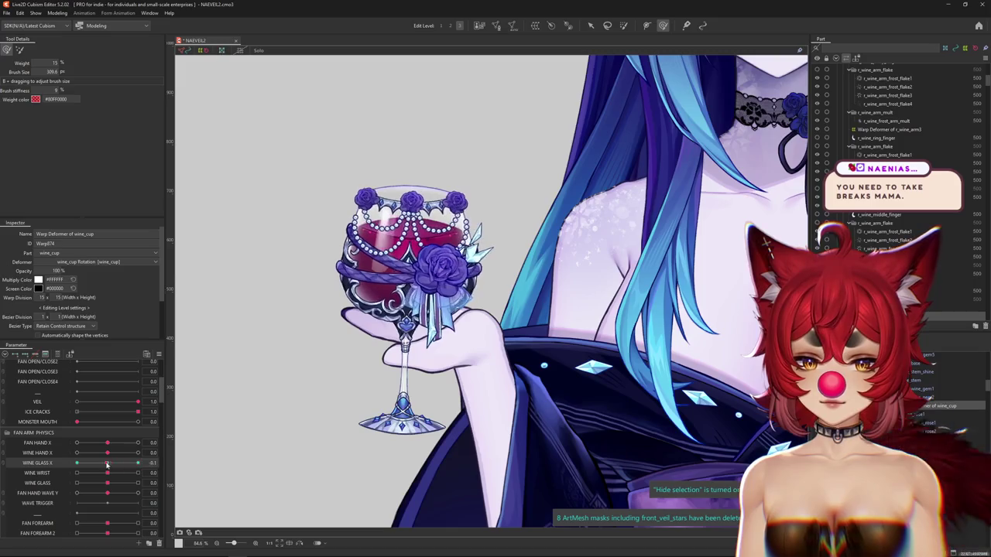
{"action": "left_click_drag", "start_coordinate": [107, 465], "coordinate": [138, 463]}
{"action": "scroll", "coordinate": [388, 293], "scroll_direction": "up", "scroll_amount": 2}
{"action": "key", "text": "ctrl+h"}
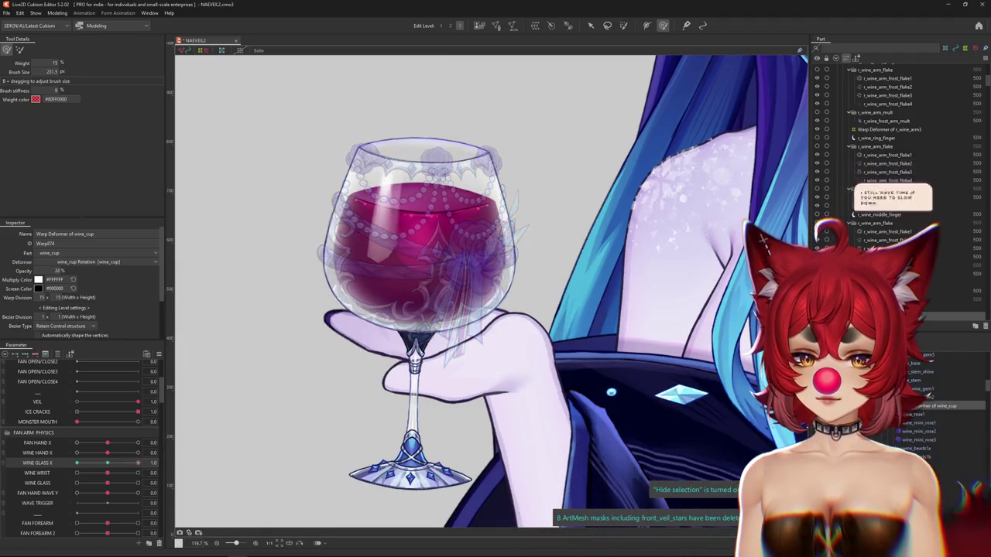
Step: Enlarge the brush and run a command from the Parameter panel's options menu
{"action": "left_click_drag", "start_coordinate": [310, 266], "coordinate": [335, 329]}
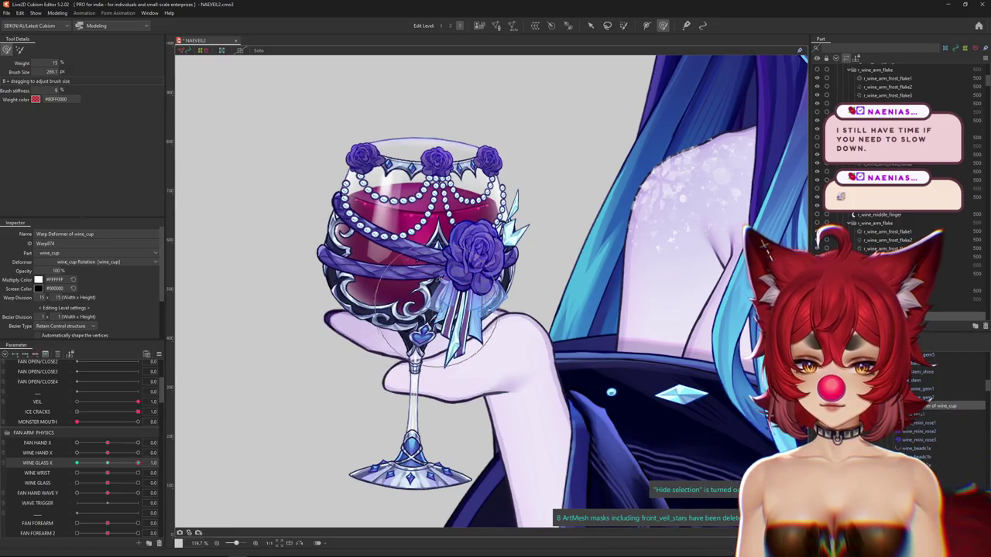
{"action": "scroll", "coordinate": [433, 309], "scroll_direction": "up", "scroll_amount": 2}
{"action": "left_click", "coordinate": [159, 354]}
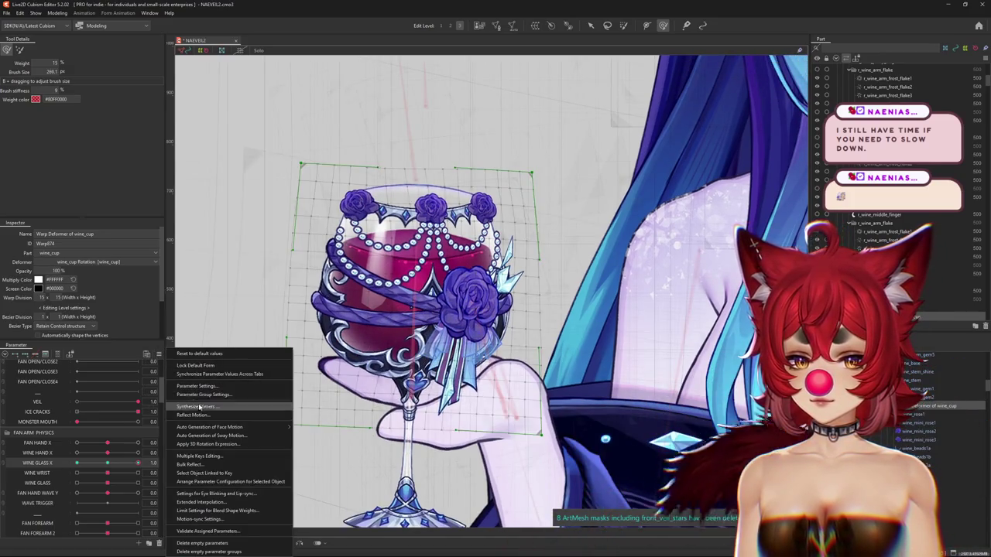
{"action": "left_click", "coordinate": [199, 406]}
{"action": "key", "text": "Escape"}
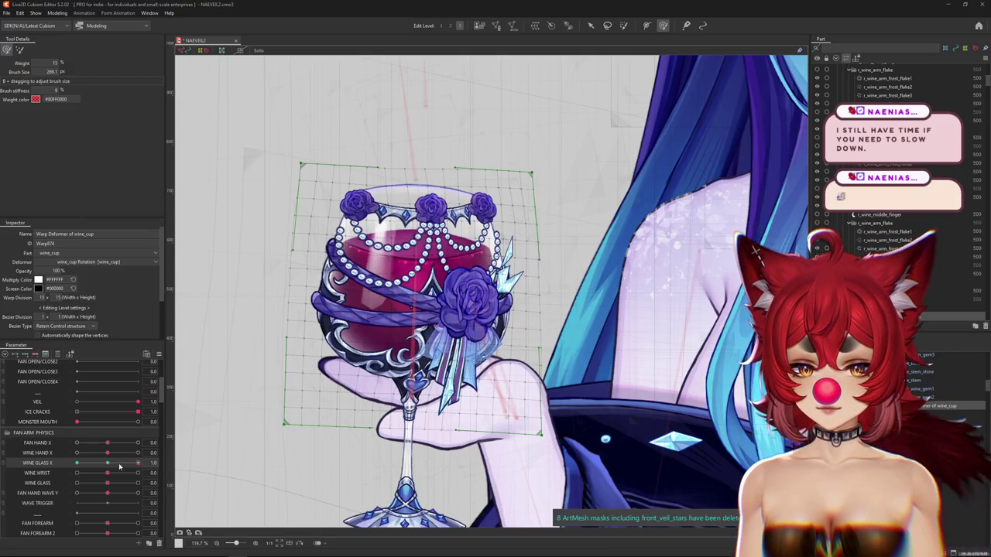
Step: At WINE GLASS X -1.0, brush-deform the wine_cup warp deformer, checking with the grid hidden
{"action": "left_click_drag", "start_coordinate": [120, 466], "coordinate": [16, 456]}
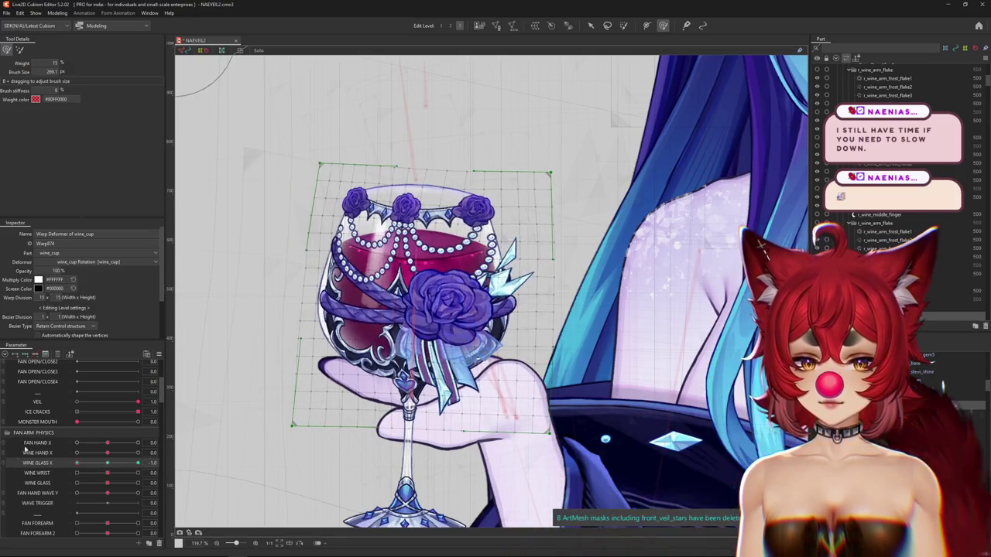
{"action": "key", "text": "ctrl+h"}
{"action": "left_click_drag", "start_coordinate": [58, 271], "coordinate": [51, 273]}
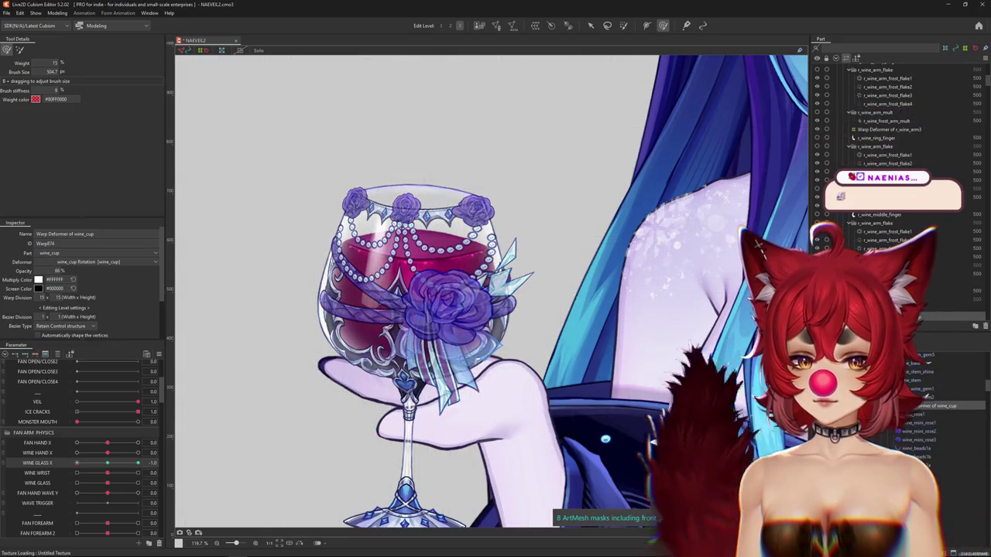
{"action": "left_click_drag", "start_coordinate": [465, 190], "coordinate": [511, 194]}
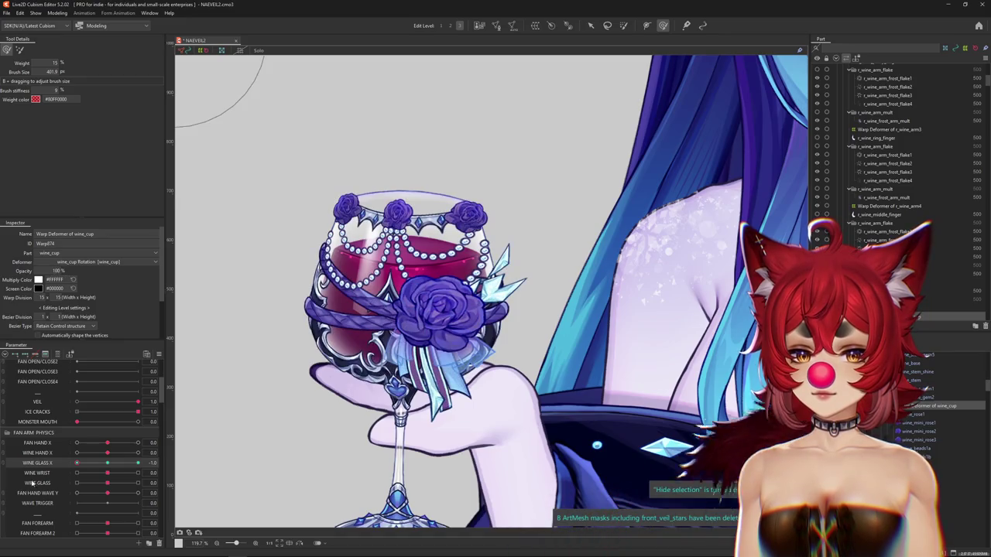
{"action": "mouse_move", "coordinate": [93, 463]}
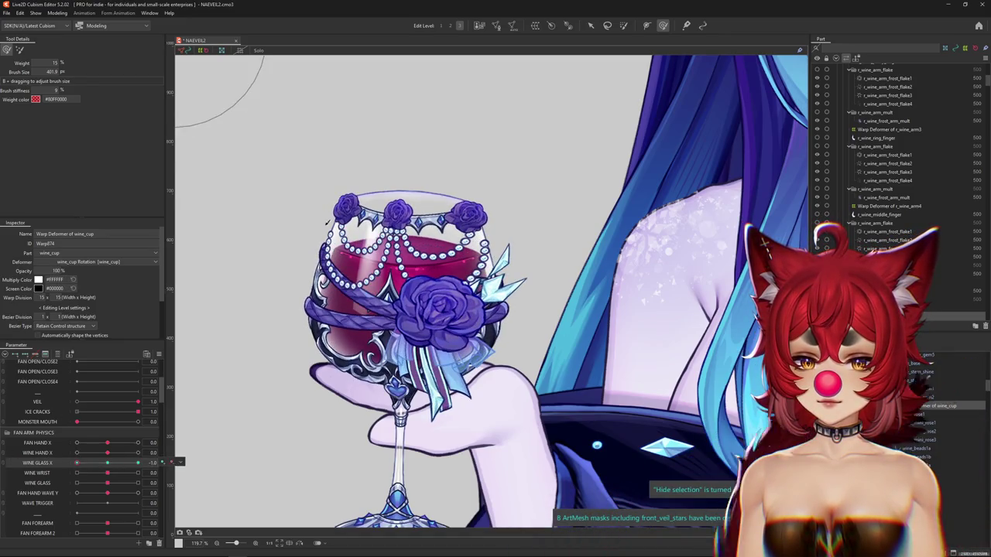
{"action": "left_click_drag", "start_coordinate": [328, 171], "coordinate": [393, 178]}
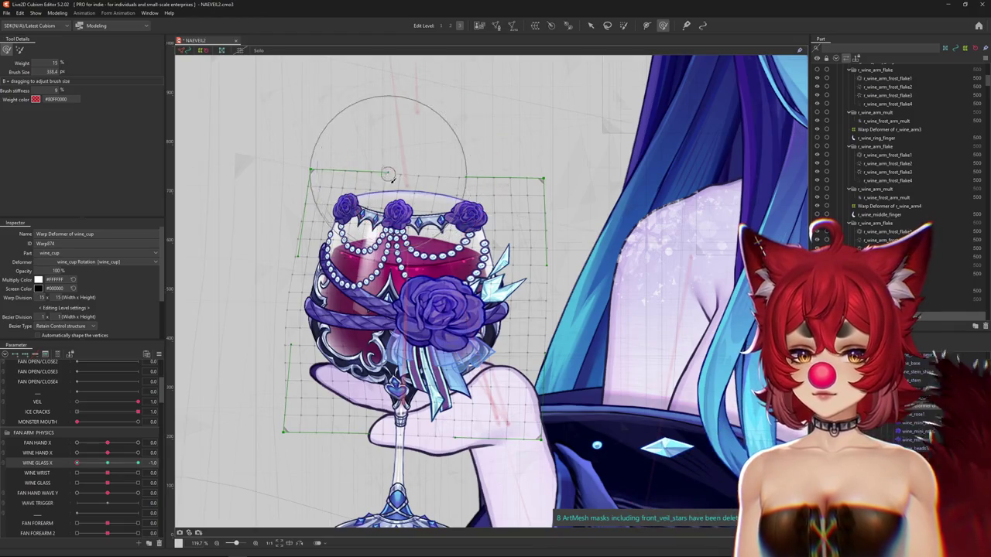
{"action": "key", "text": "ctrl+h"}
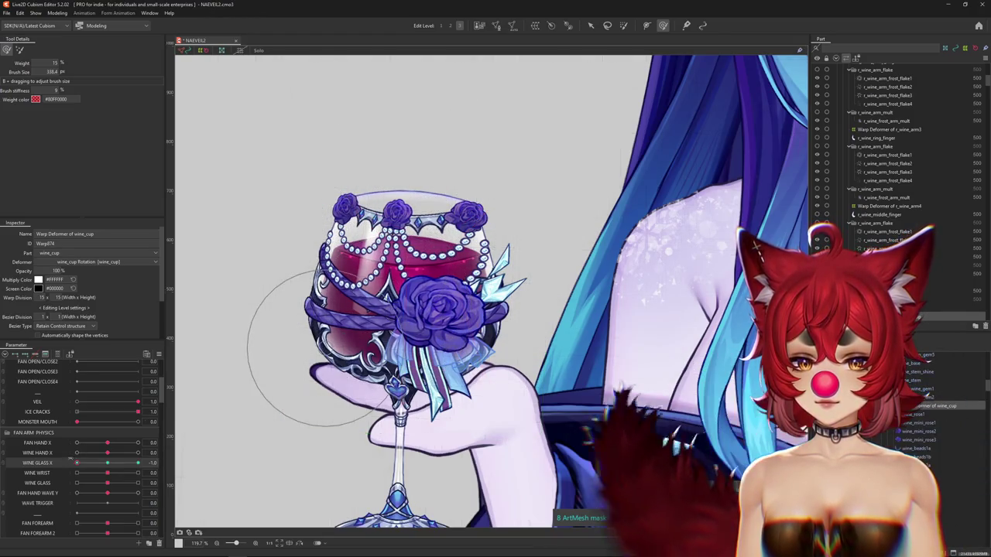
{"action": "key", "text": "ctrl+h"}
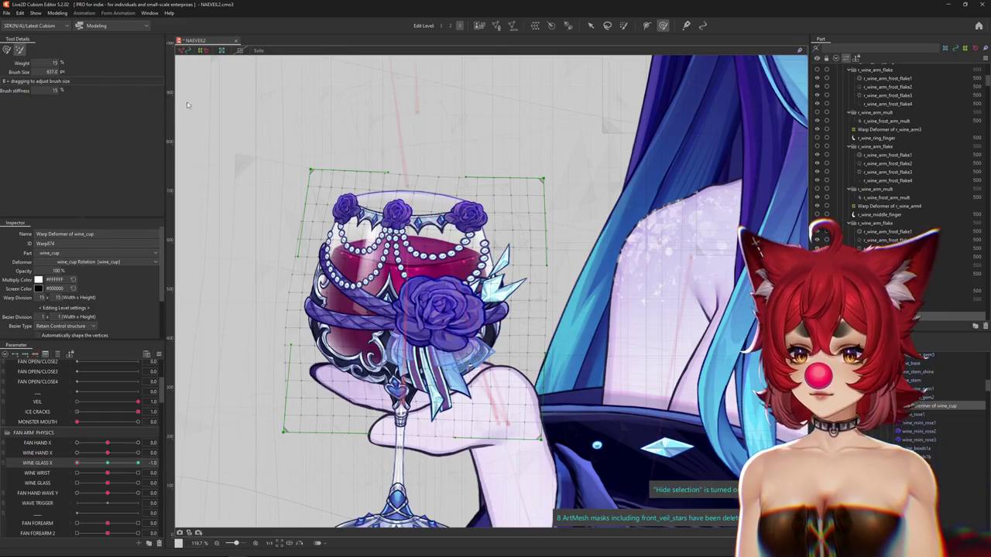
{"action": "left_click_drag", "start_coordinate": [394, 255], "coordinate": [419, 226]}
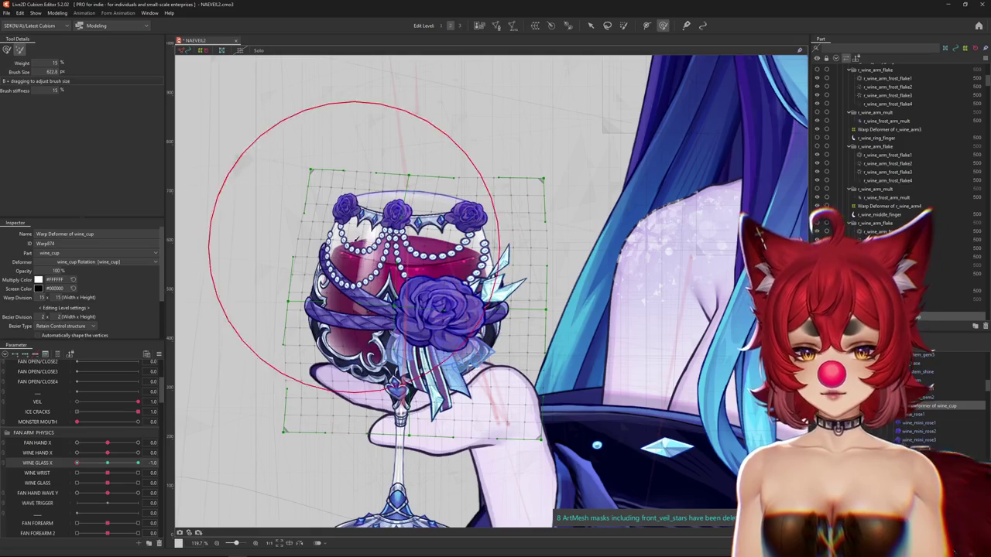
Step: Pan and zoom the canvas to frame the wine glass
{"action": "left_click_drag", "start_coordinate": [343, 88], "coordinate": [337, 138]}
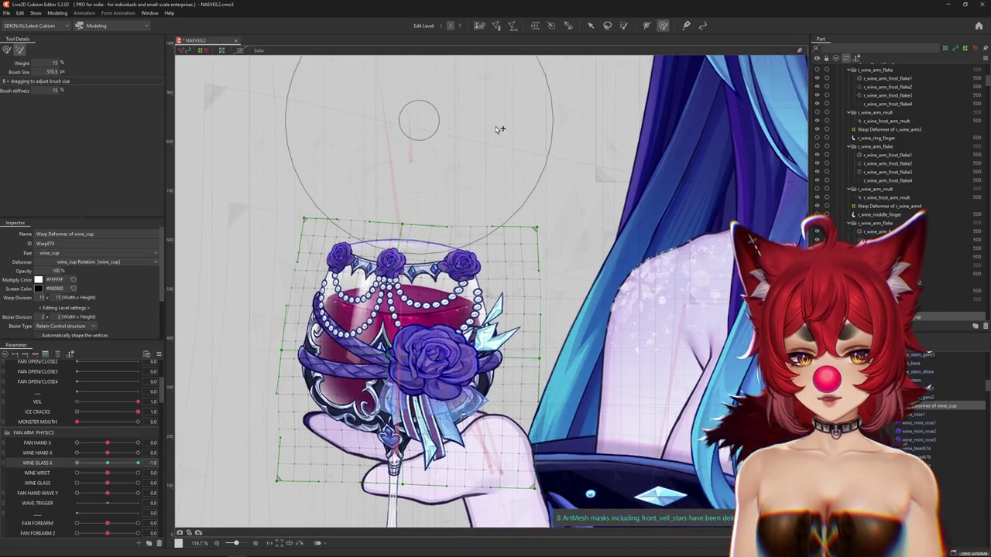
{"action": "left_click_drag", "start_coordinate": [494, 129], "coordinate": [305, 141]}
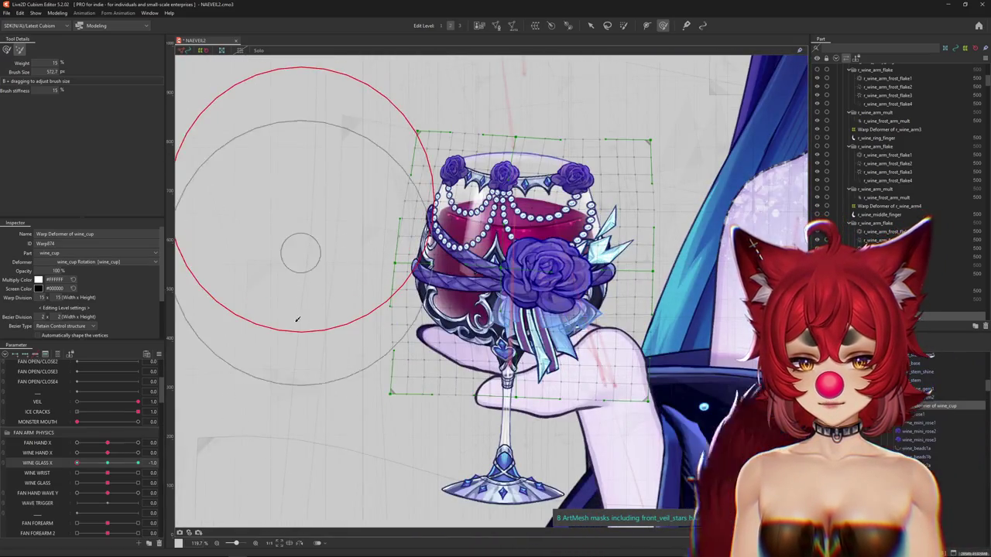
{"action": "scroll", "coordinate": [338, 199], "scroll_direction": "up", "scroll_amount": 3}
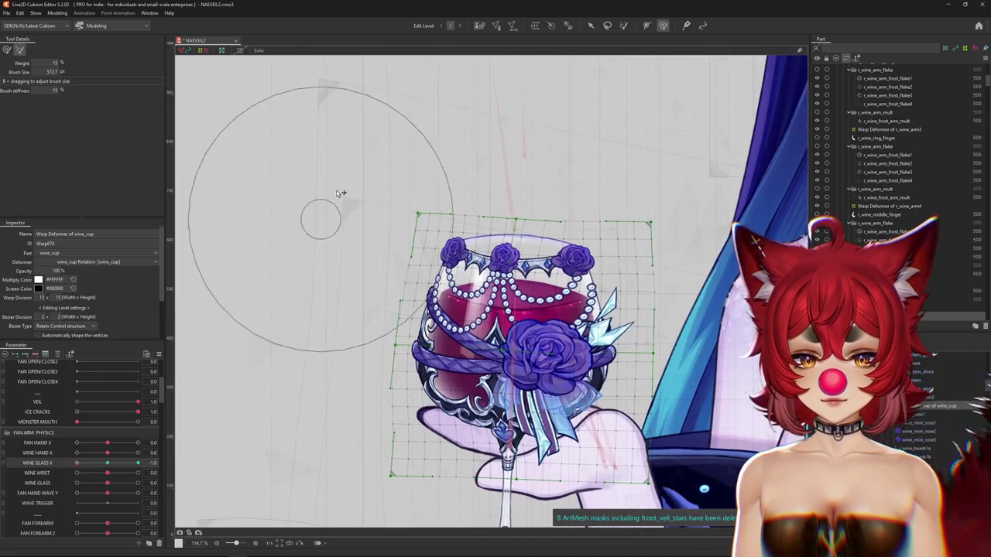
{"action": "left_click_drag", "start_coordinate": [435, 95], "coordinate": [321, 173]}
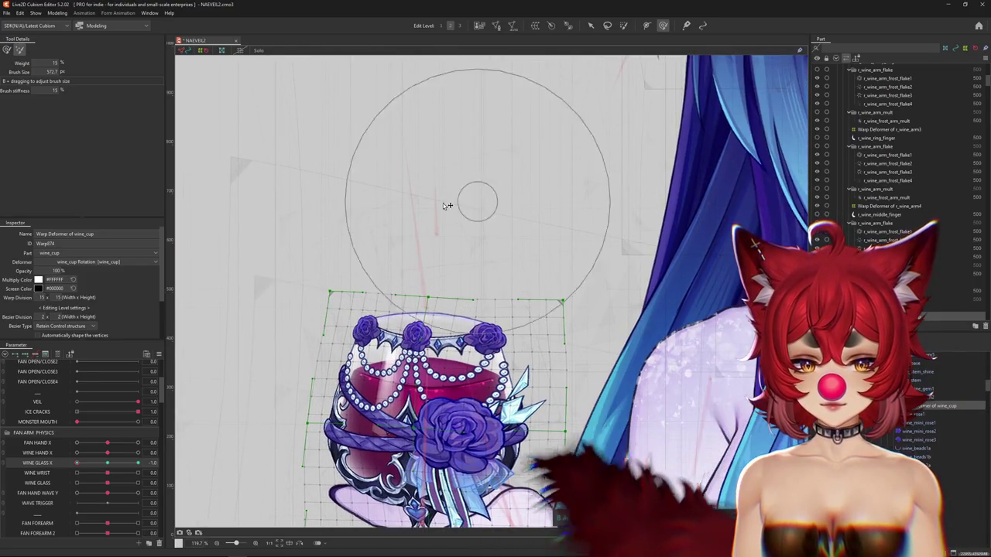
{"action": "left_click_drag", "start_coordinate": [337, 209], "coordinate": [352, 220]}
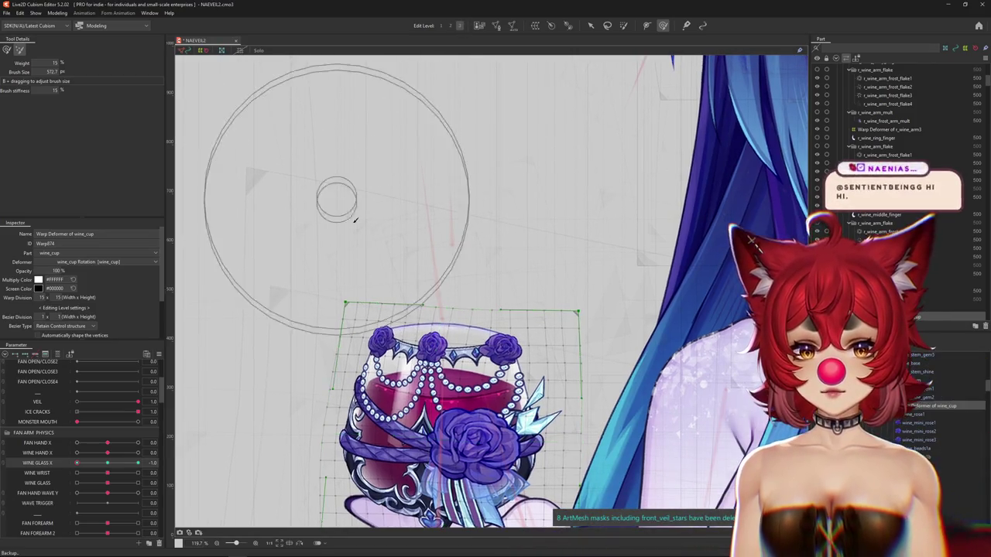
{"action": "left_click_drag", "start_coordinate": [613, 205], "coordinate": [587, 176]}
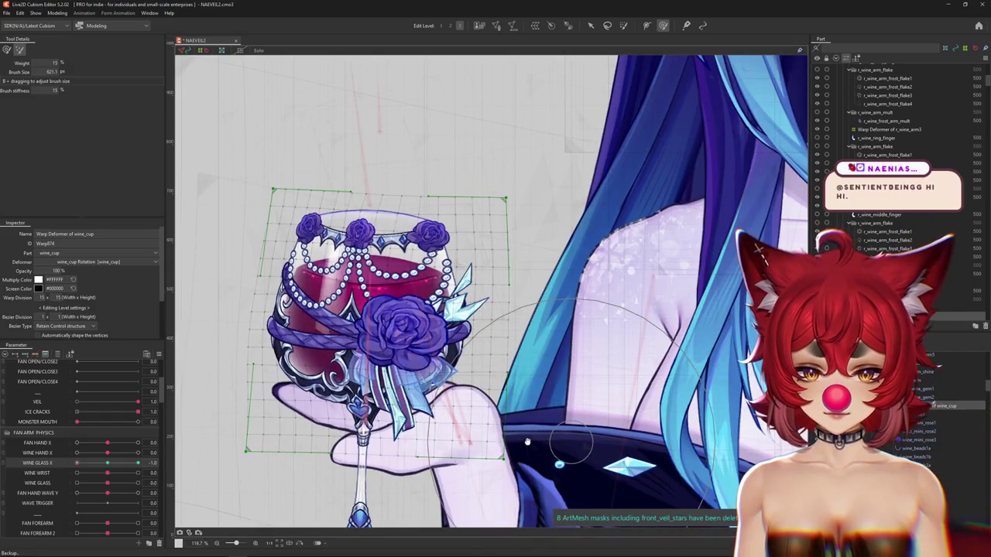
Step: Switch to the deform brush tool (B) and toggle Hide Selection to preview the glass
{"action": "left_click_drag", "start_coordinate": [554, 382], "coordinate": [368, 441]}
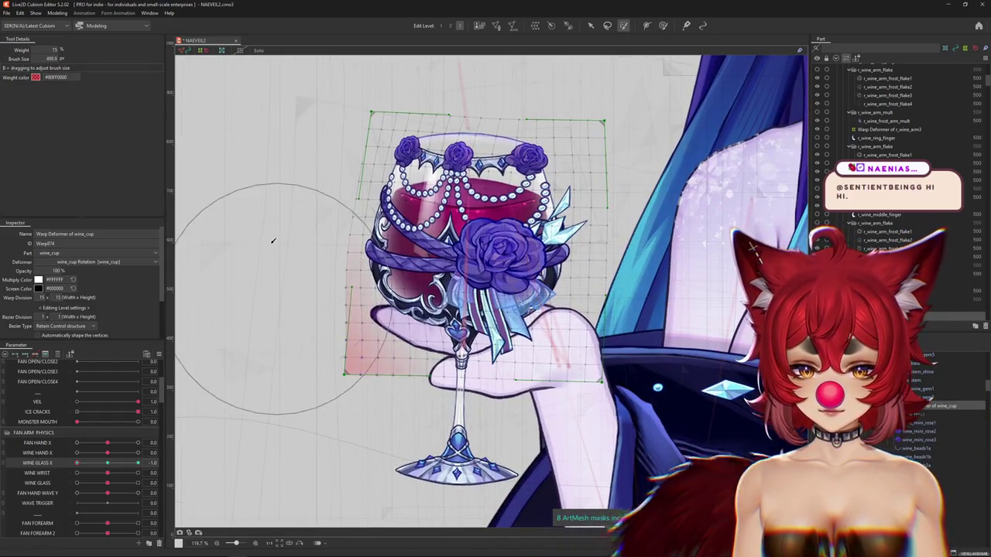
{"action": "key", "text": "b"}
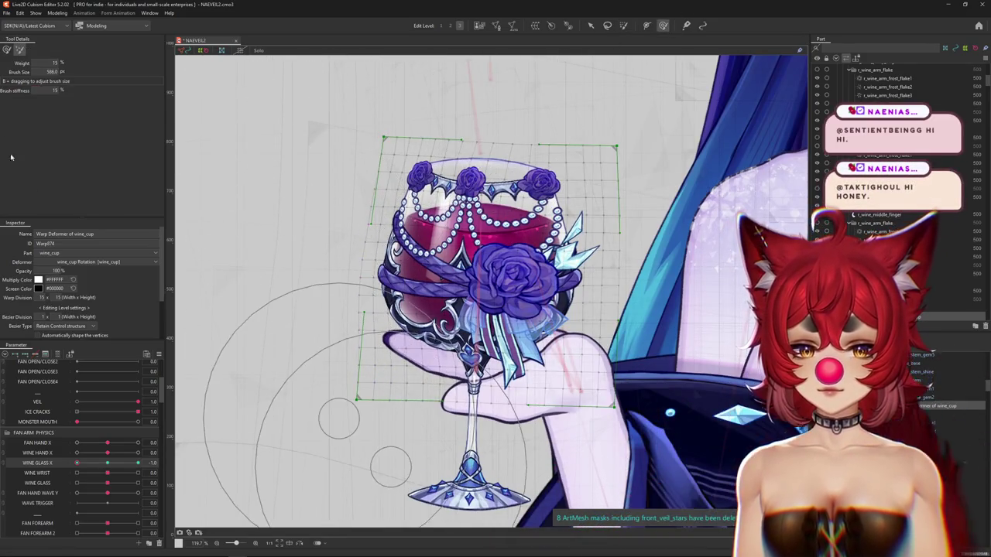
{"action": "key", "text": "ctrl+h"}
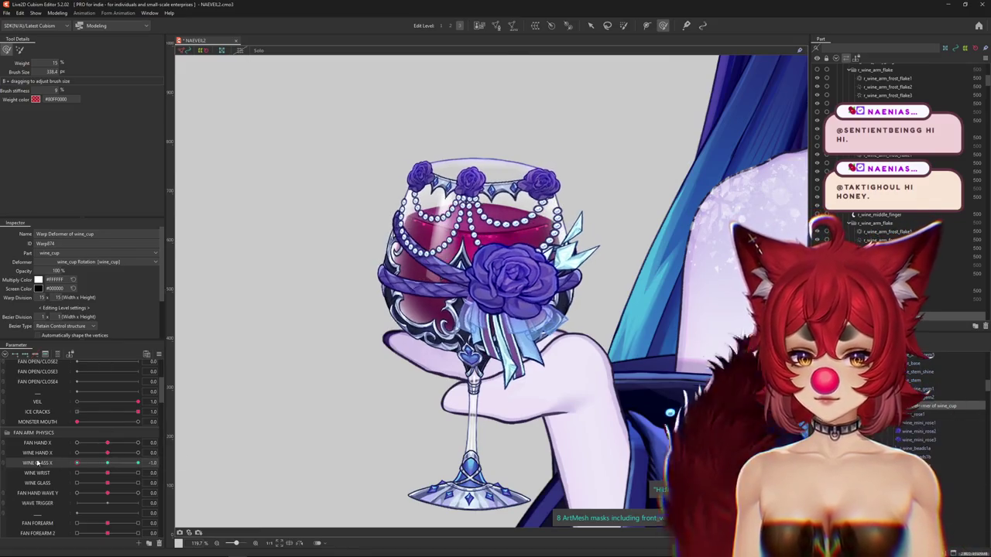
{"action": "key", "text": "ctrl+h"}
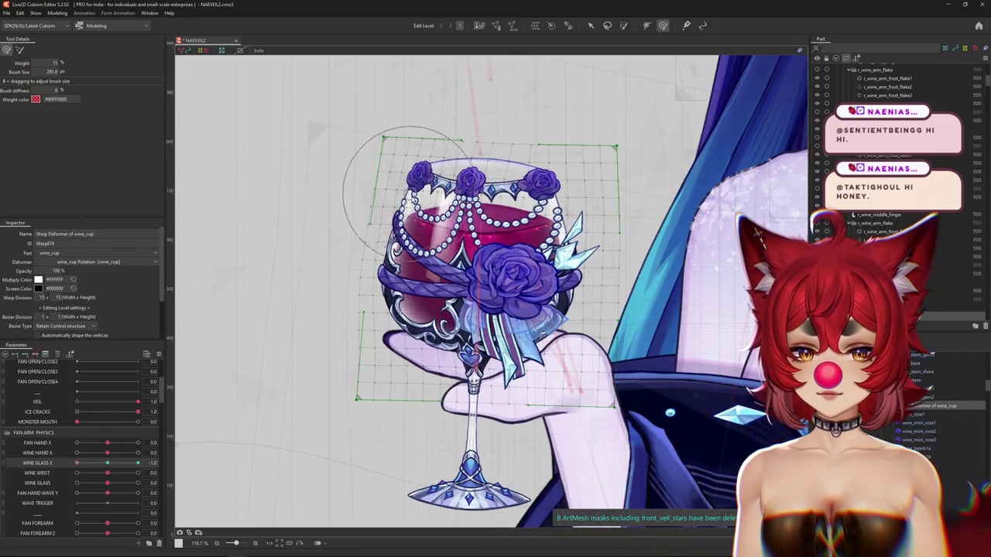
{"action": "scroll", "coordinate": [402, 179], "scroll_direction": "up", "scroll_amount": 3}
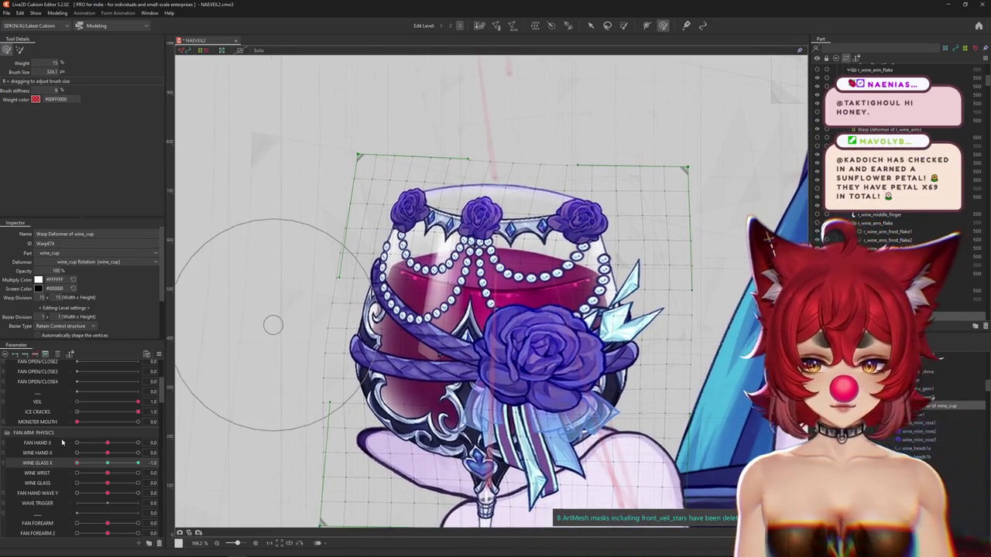
Step: Touch up the warp at WINE GLASS X -1.0 with a larger brush, then slide the parameter back up
{"action": "left_click", "coordinate": [114, 463]}
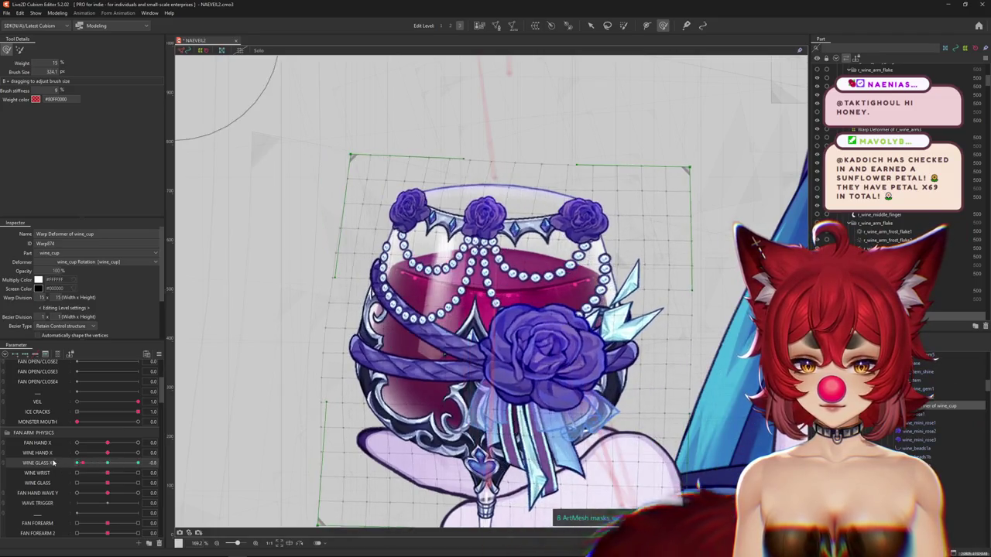
{"action": "left_click_drag", "start_coordinate": [114, 463], "coordinate": [76, 463]}
{"action": "left_click_drag", "start_coordinate": [363, 399], "coordinate": [320, 343]}
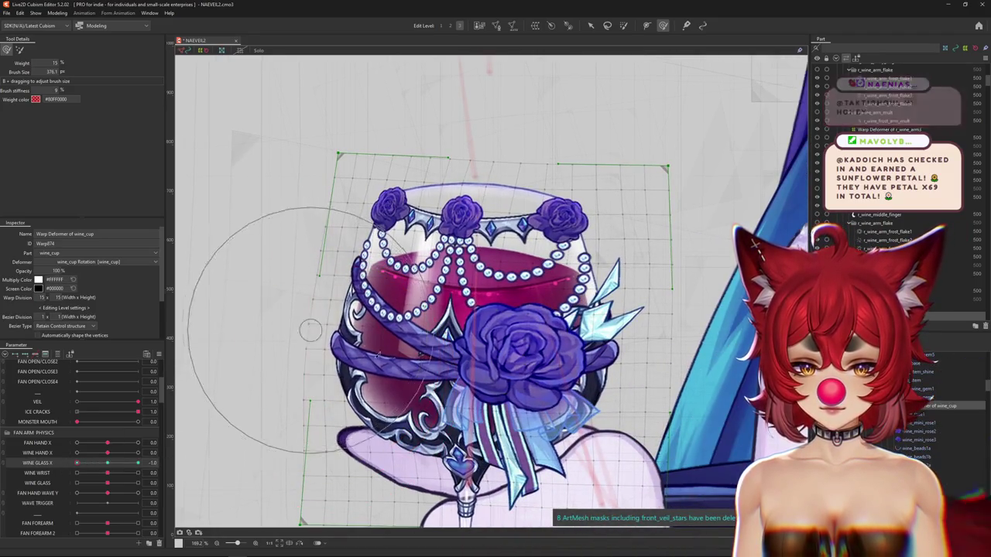
{"action": "scroll", "coordinate": [333, 333], "scroll_direction": "down", "scroll_amount": 2}
{"action": "key", "text": "ctrl+h"}
{"action": "left_click_drag", "start_coordinate": [105, 469], "coordinate": [137, 463]}
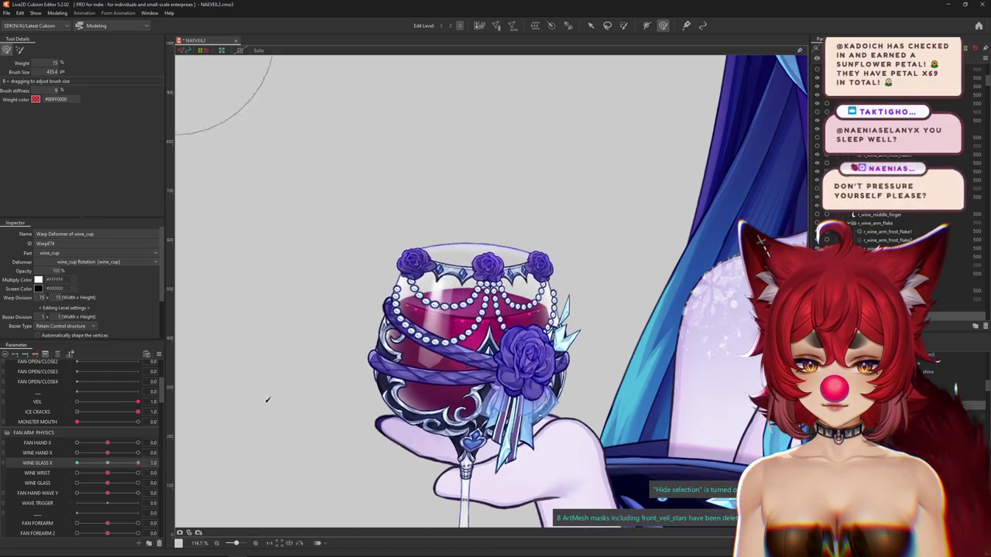
Step: Sweep WINE GLASS X to -1.0 and reshape the cup decorations there, then reset it to 0
{"action": "scroll", "coordinate": [400, 331], "scroll_direction": "down", "scroll_amount": 3}
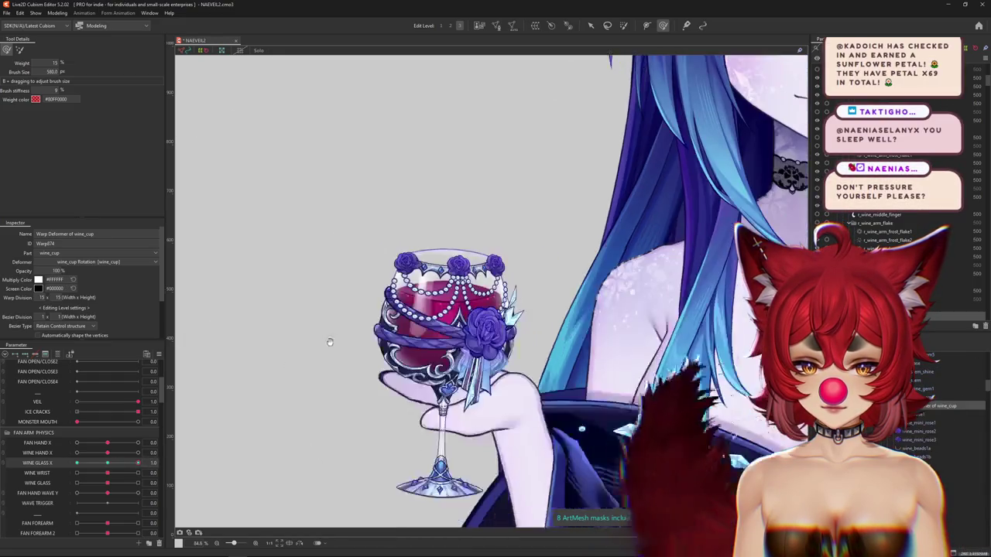
{"action": "left_click_drag", "start_coordinate": [143, 463], "coordinate": [51, 458]}
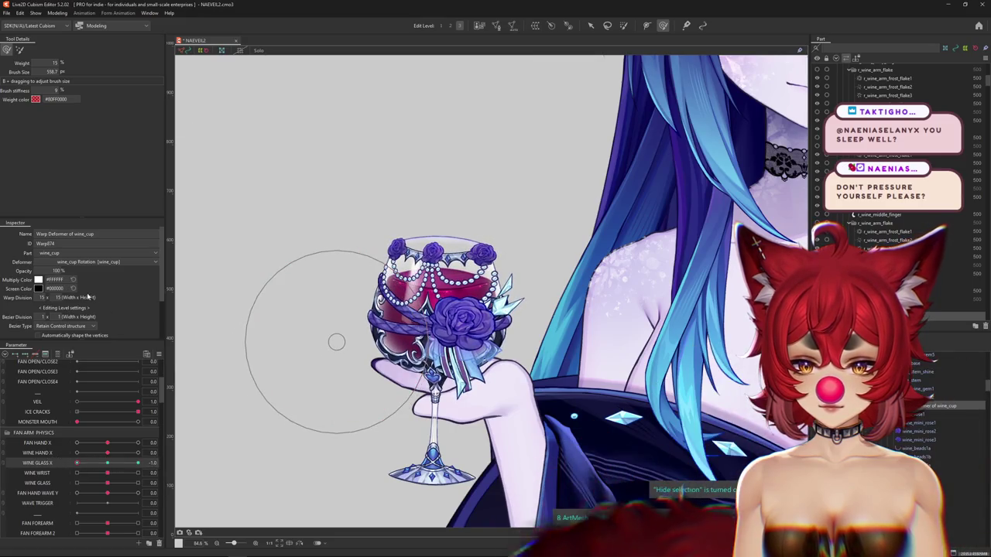
{"action": "key", "text": "h"}
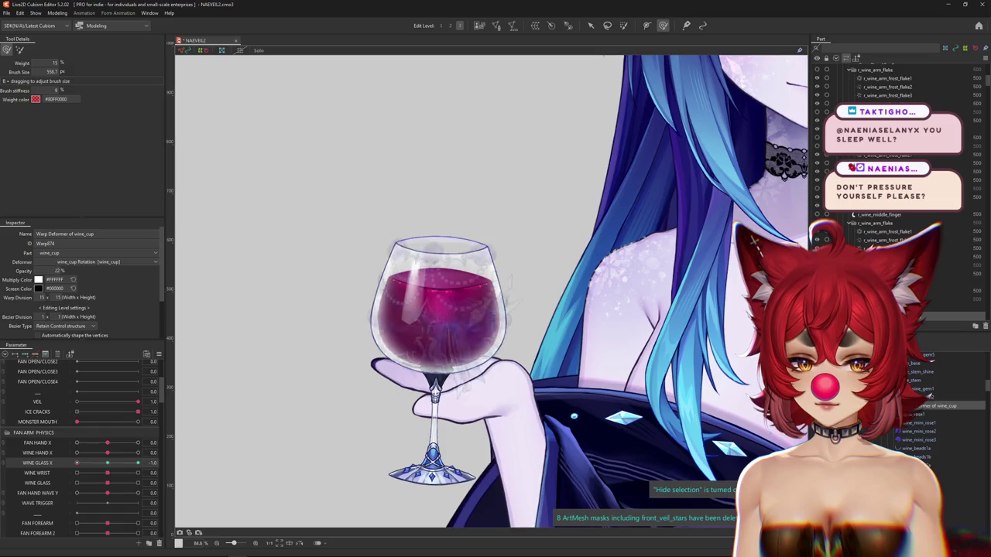
{"action": "left_click_drag", "start_coordinate": [77, 463], "coordinate": [107, 463]}
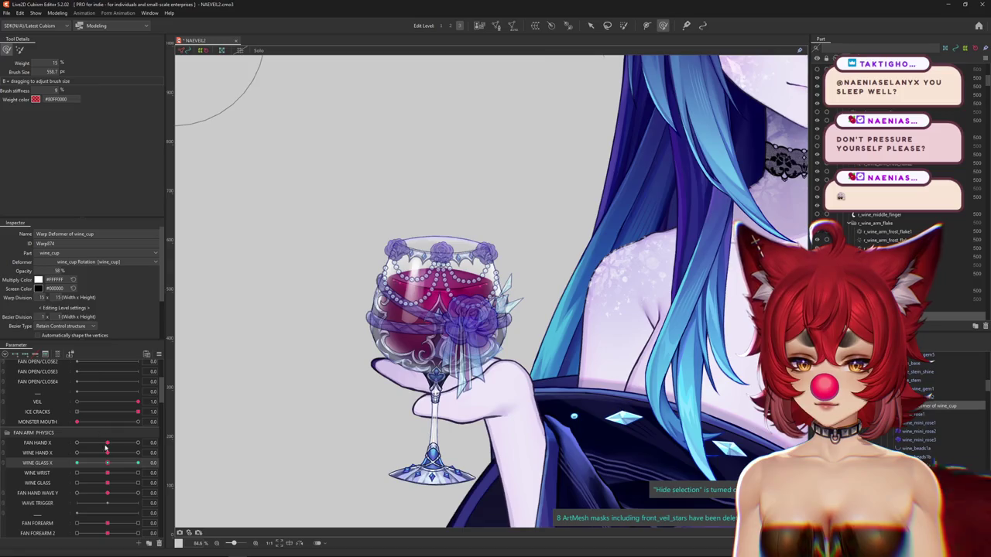
{"action": "left_click_drag", "start_coordinate": [107, 463], "coordinate": [77, 463]}
{"action": "left_click_drag", "start_coordinate": [330, 386], "coordinate": [424, 312]}
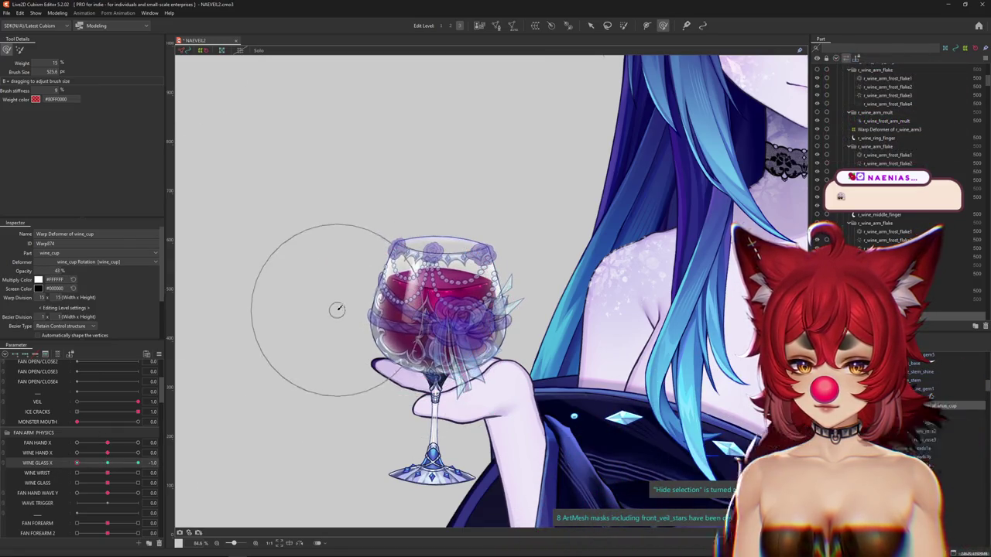
{"action": "left_click_drag", "start_coordinate": [315, 290], "coordinate": [348, 349]}
{"action": "left_click", "coordinate": [107, 463]}
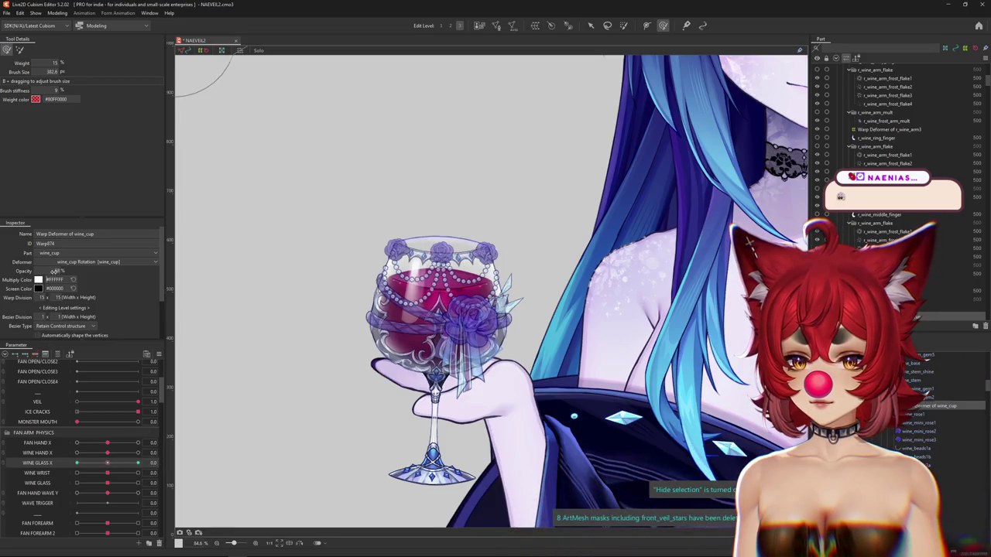
Step: Set the wine_cup opacity to 100% and check the deformation across WINE GLASS X -1 to +1
{"action": "left_click_drag", "start_coordinate": [56, 271], "coordinate": [84, 328]}
{"action": "left_click_drag", "start_coordinate": [109, 467], "coordinate": [61, 462]}
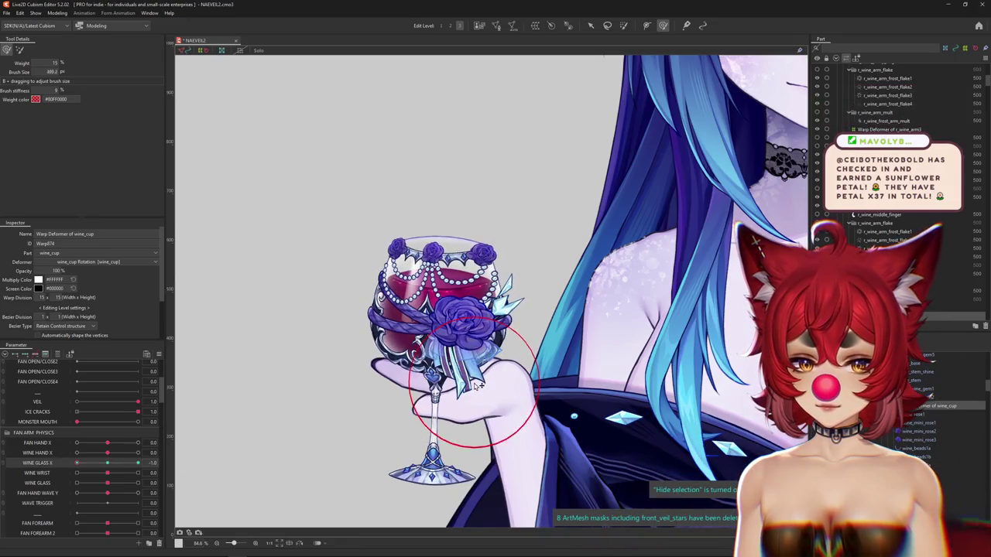
{"action": "left_click_drag", "start_coordinate": [473, 384], "coordinate": [458, 386]}
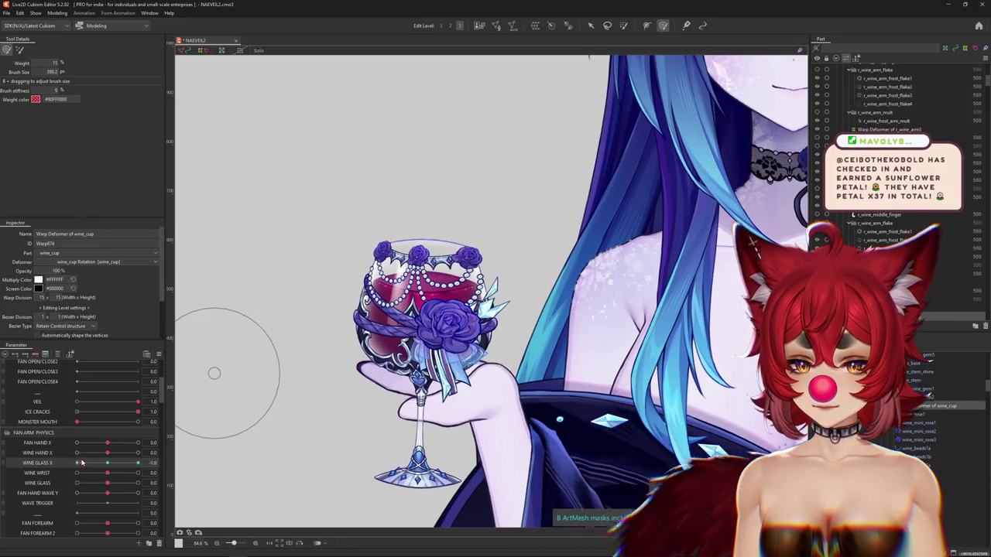
{"action": "left_click_drag", "start_coordinate": [82, 463], "coordinate": [146, 459]}
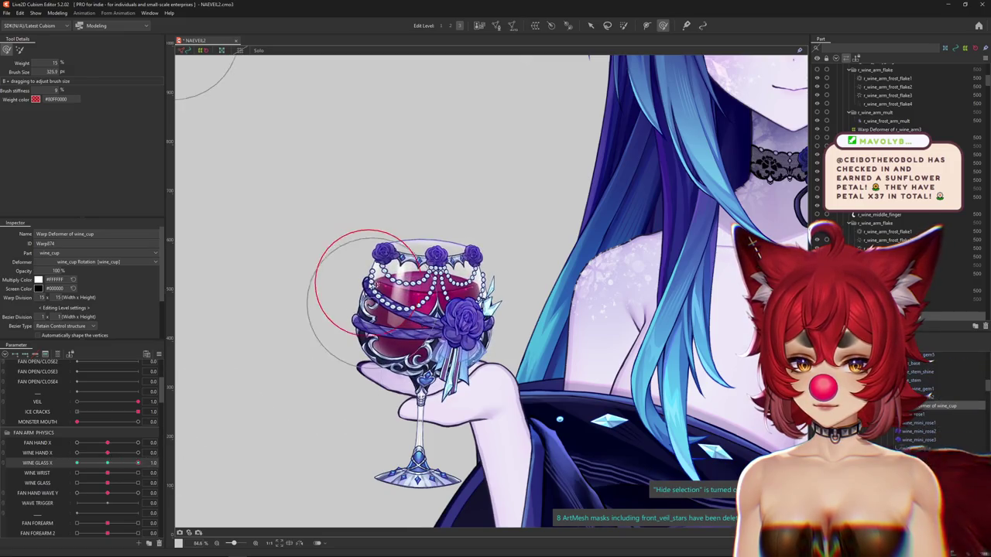
{"action": "left_click_drag", "start_coordinate": [374, 287], "coordinate": [393, 220]}
{"action": "left_click_drag", "start_coordinate": [138, 463], "coordinate": [51, 464]}
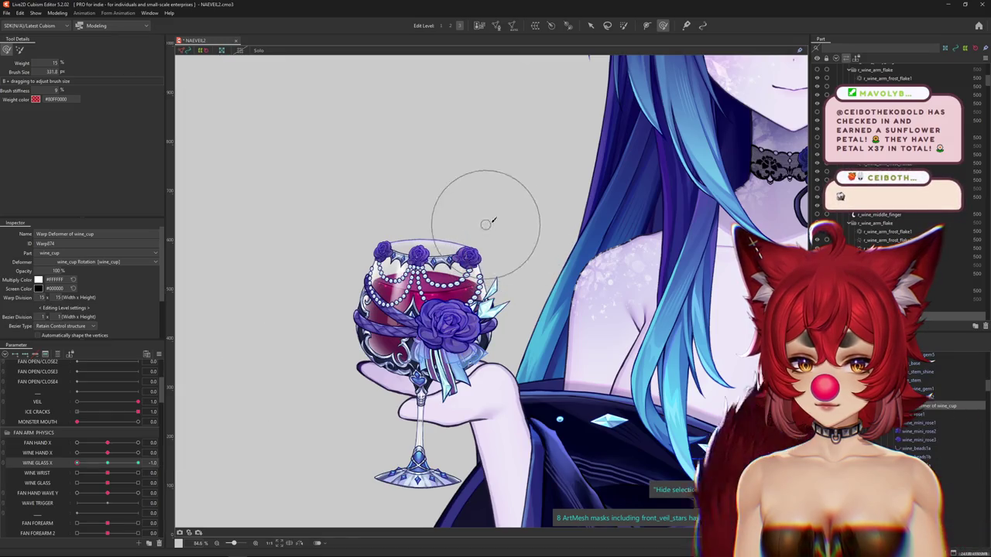
{"action": "left_click_drag", "start_coordinate": [107, 483], "coordinate": [107, 483]}
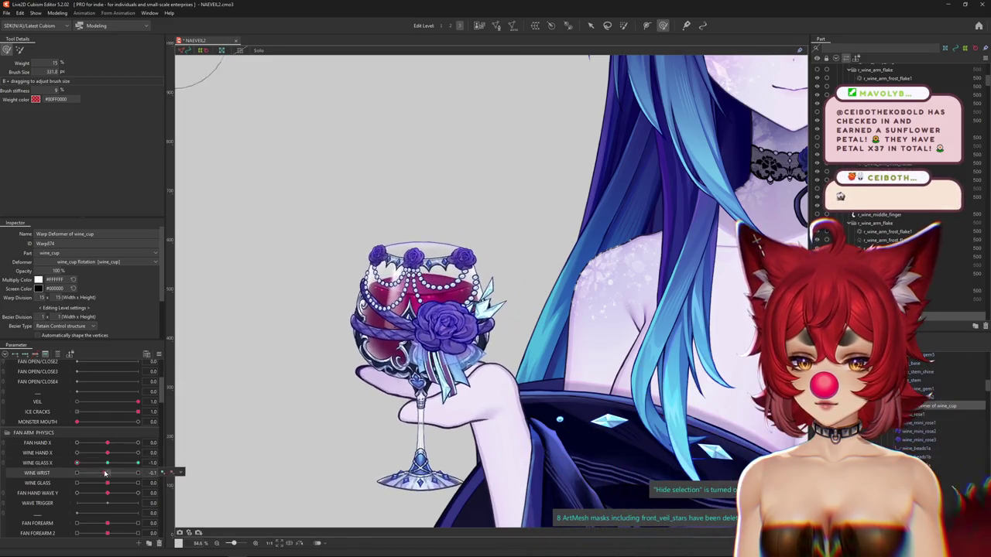
Step: Open Modeling > Physics Settings and view the WINE HAND X group's outputs
{"action": "left_click", "coordinate": [56, 14]}
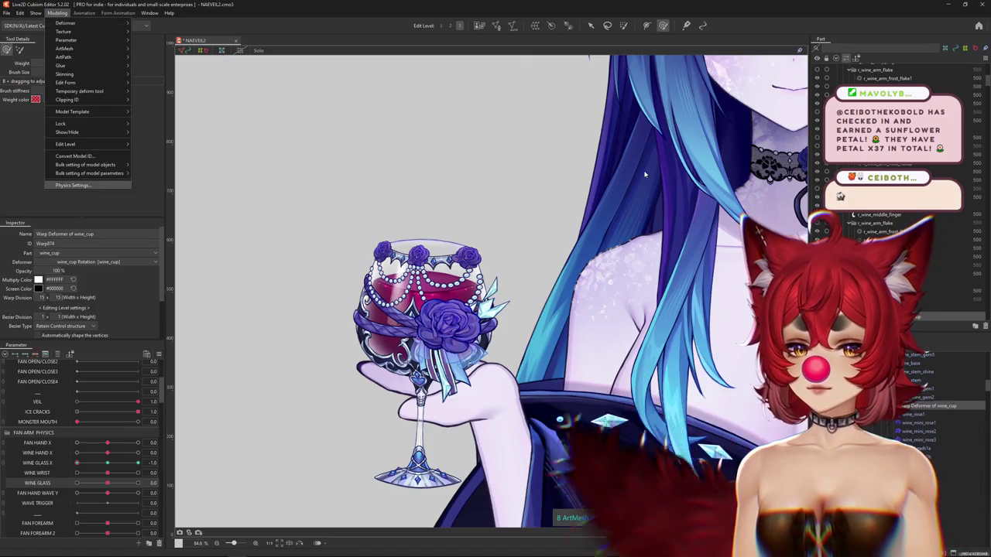
{"action": "left_click", "coordinate": [89, 183]}
{"action": "scroll", "coordinate": [580, 132], "scroll_direction": "up", "scroll_amount": 5}
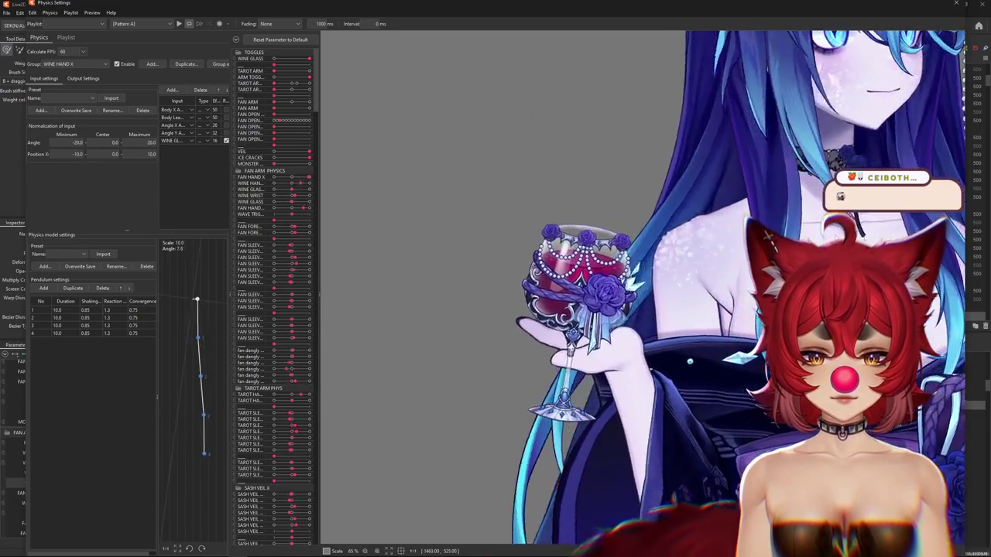
{"action": "left_click", "coordinate": [83, 79]}
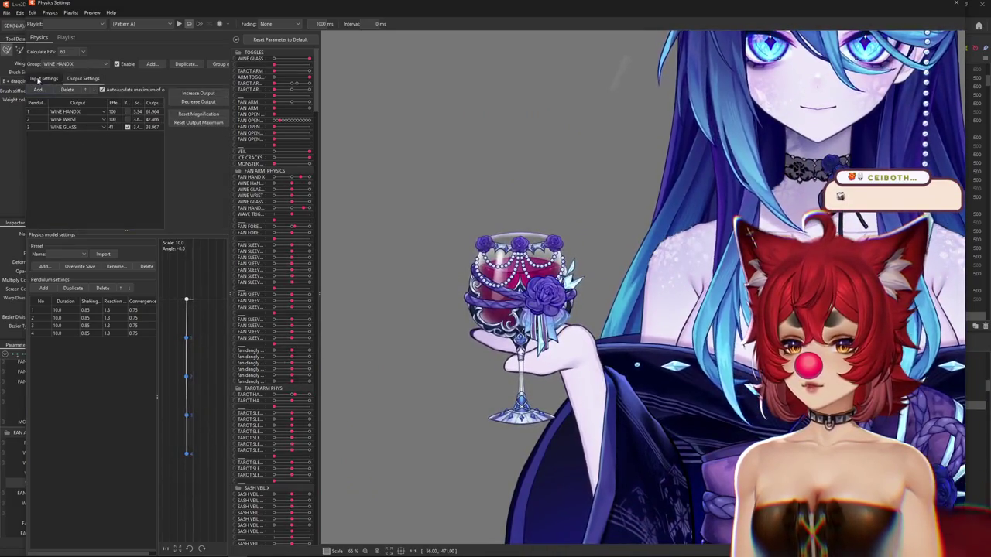
Step: Duplicate WINE HAND X as a WINE GLASS X group whose output drives WINE GLASS X
{"action": "left_click", "coordinate": [184, 64]}
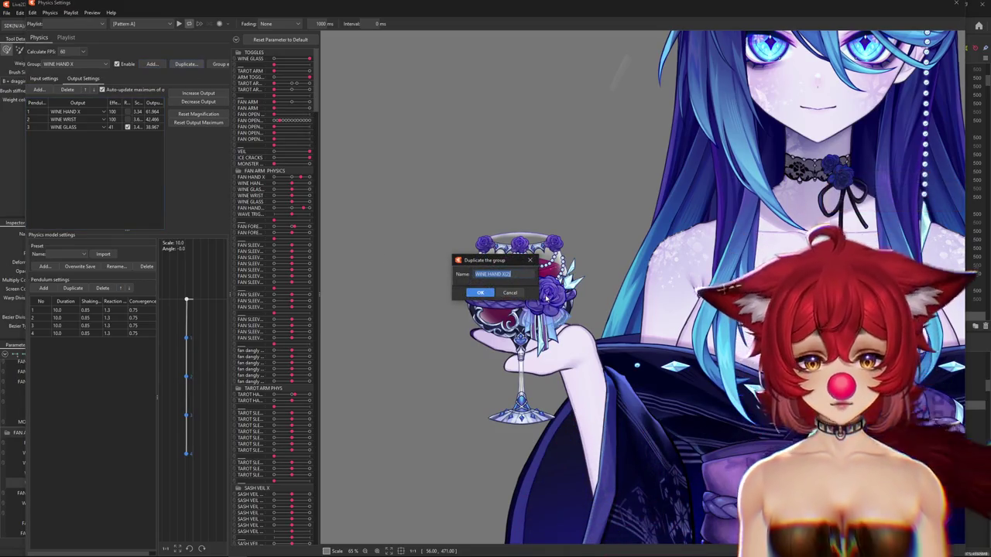
{"action": "type", "text": "W"}
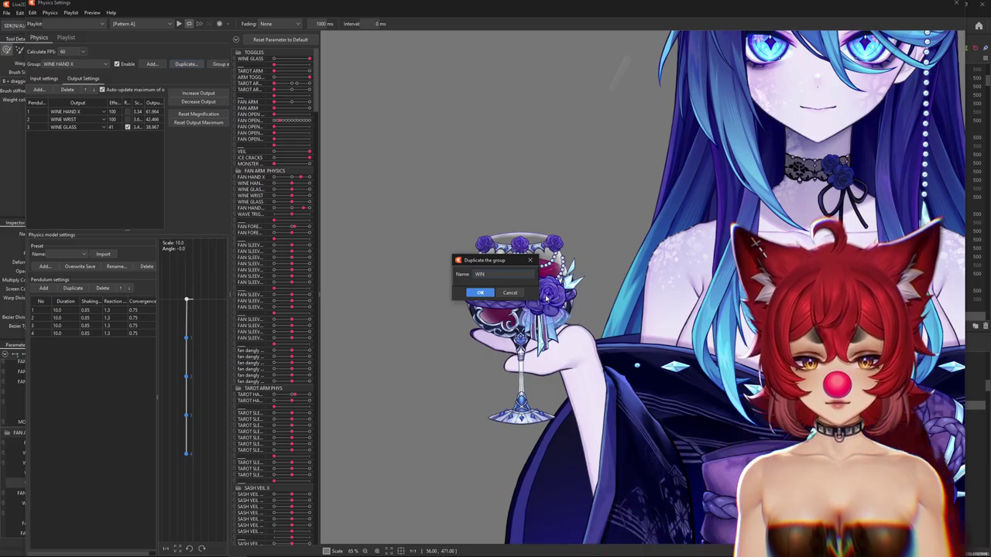
{"action": "left_click", "coordinate": [68, 112]}
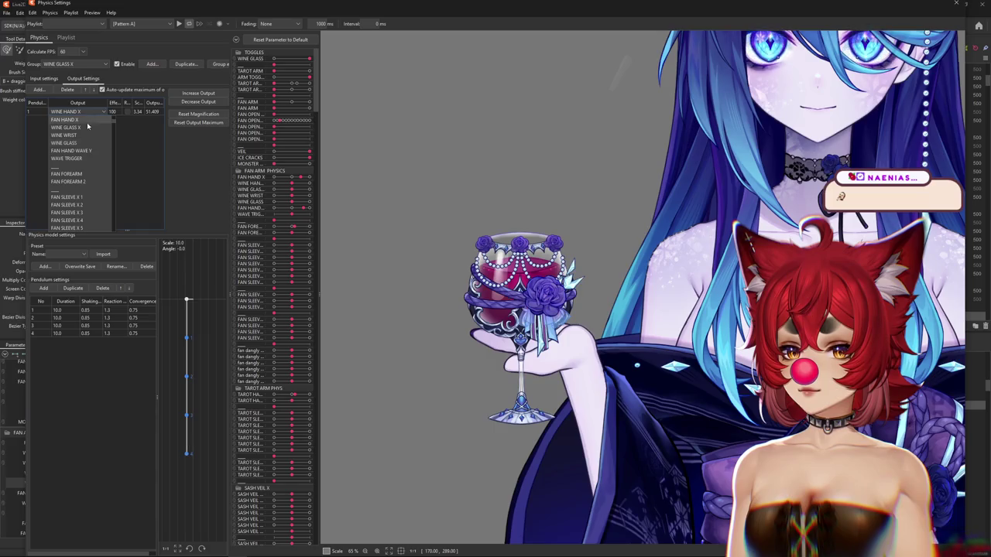
{"action": "left_click", "coordinate": [84, 127]}
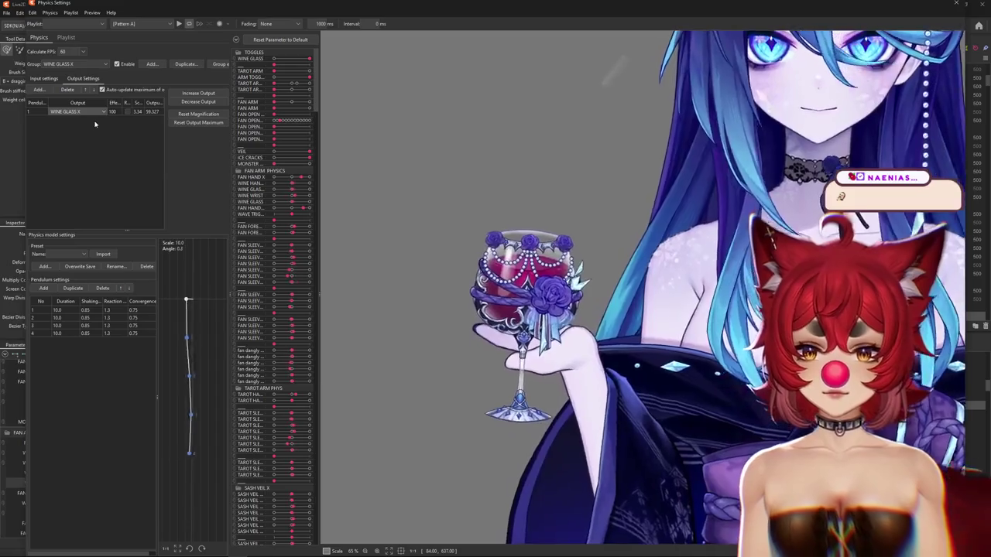
{"action": "left_click", "coordinate": [44, 78]}
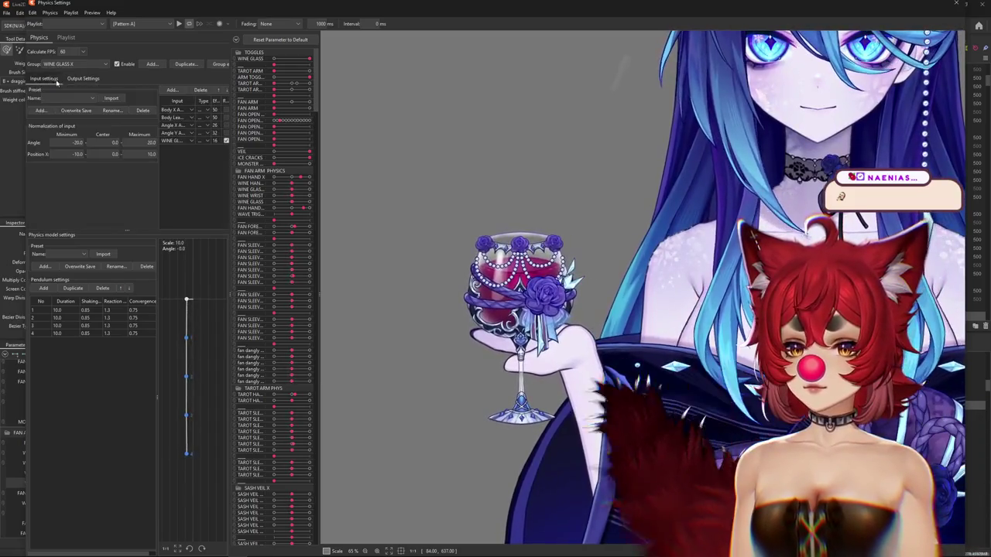
Step: Delete the WINE GLASS input row from the new group and review its outputs
{"action": "left_click", "coordinate": [175, 141]}
{"action": "left_click", "coordinate": [201, 92]}
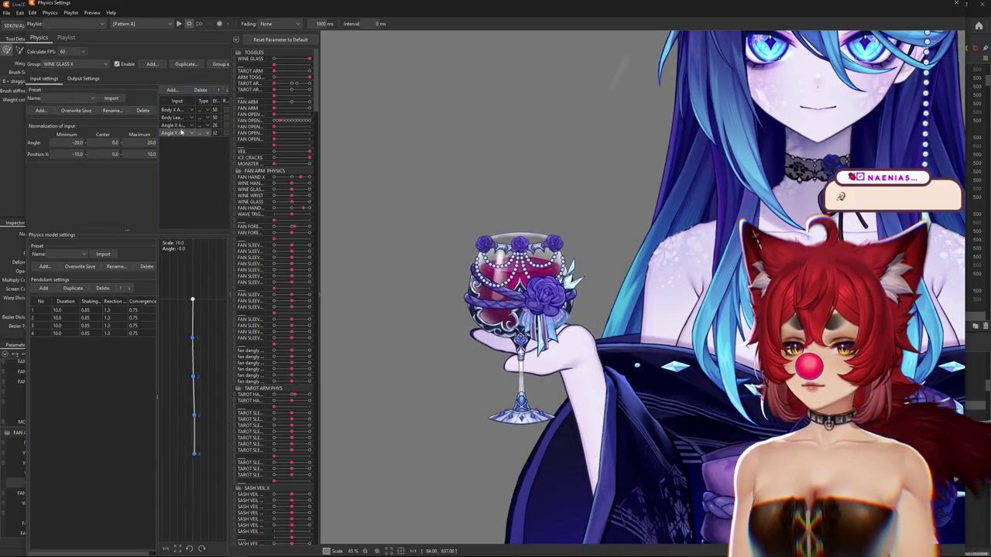
{"action": "left_click", "coordinate": [76, 79]}
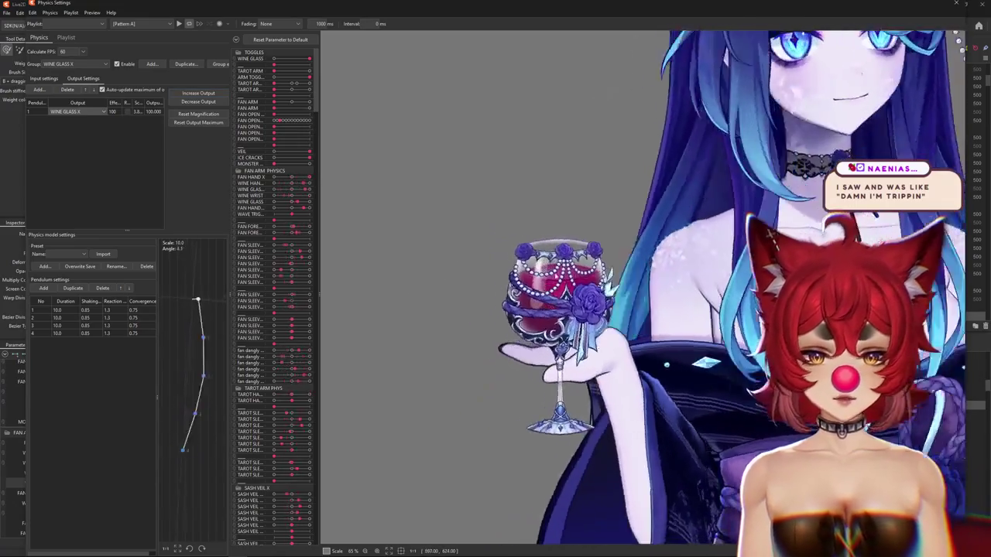
{"action": "scroll", "coordinate": [642, 294], "scroll_direction": "down", "scroll_amount": 3}
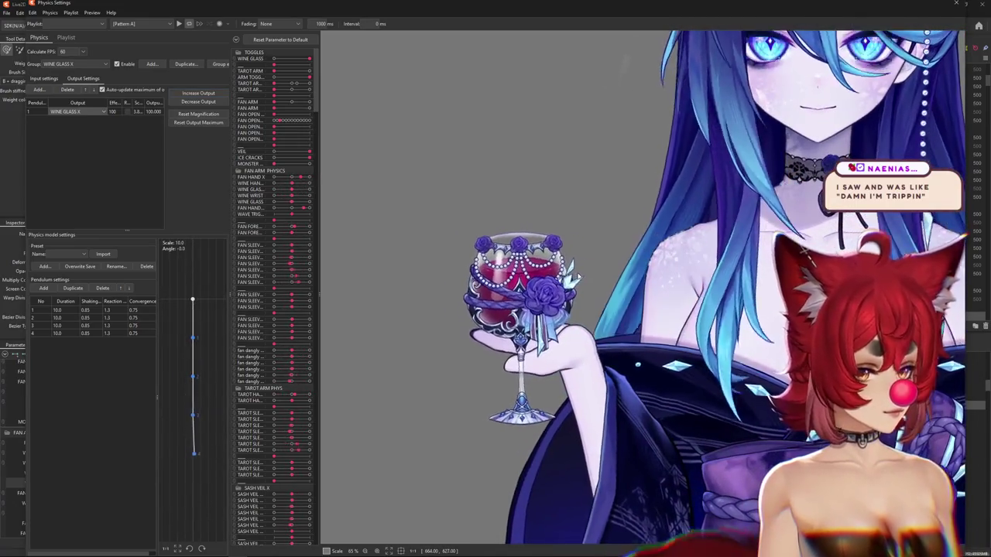
{"action": "scroll", "coordinate": [576, 271], "scroll_direction": "down", "scroll_amount": 3}
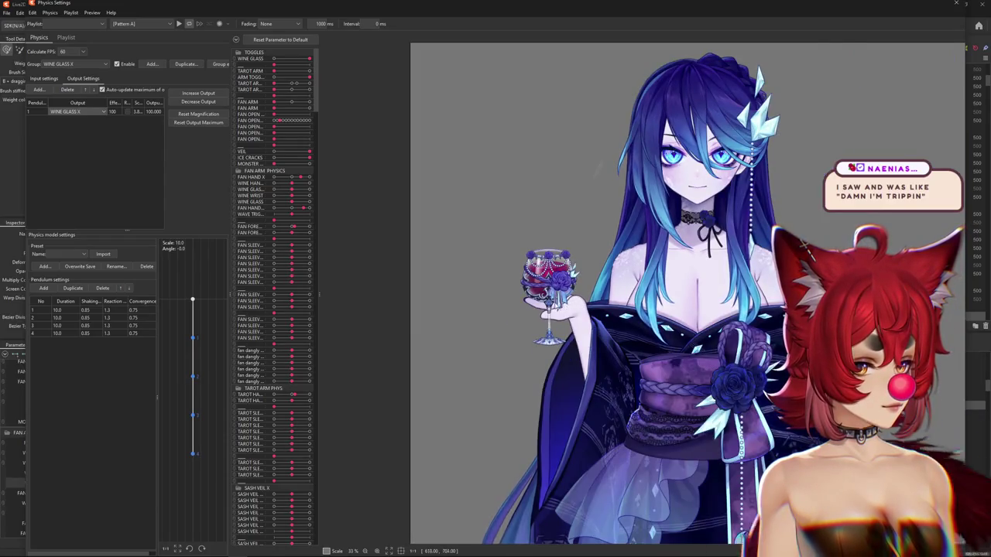
{"action": "scroll", "coordinate": [550, 302], "scroll_direction": "up", "scroll_amount": 3}
Step: Close Physics Settings and select the r_wine_palm mesh on the canvas
{"action": "left_click", "coordinate": [954, 5]}
{"action": "scroll", "coordinate": [457, 376], "scroll_direction": "up", "scroll_amount": 2}
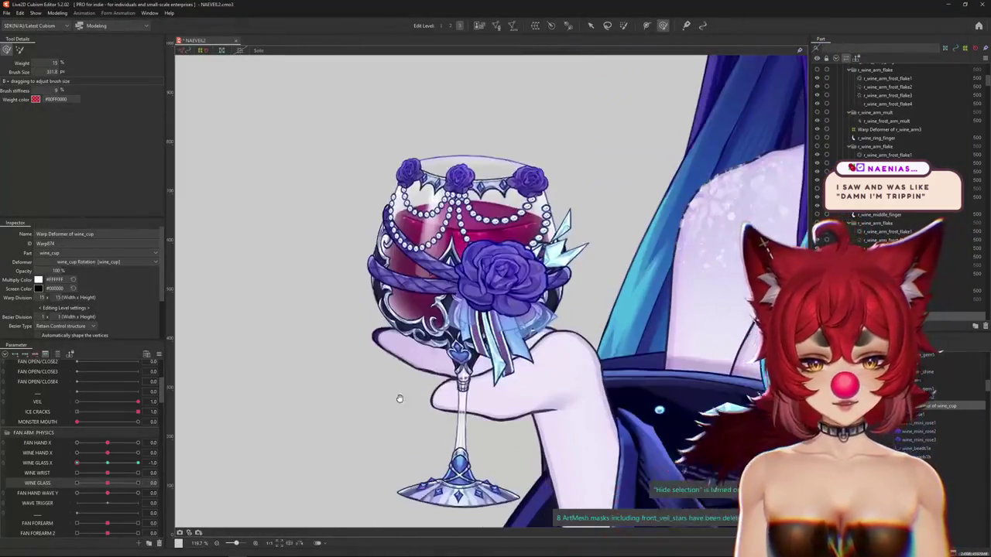
{"action": "scroll", "coordinate": [456, 376], "scroll_direction": "up", "scroll_amount": 2}
{"action": "left_click", "coordinate": [530, 395]}
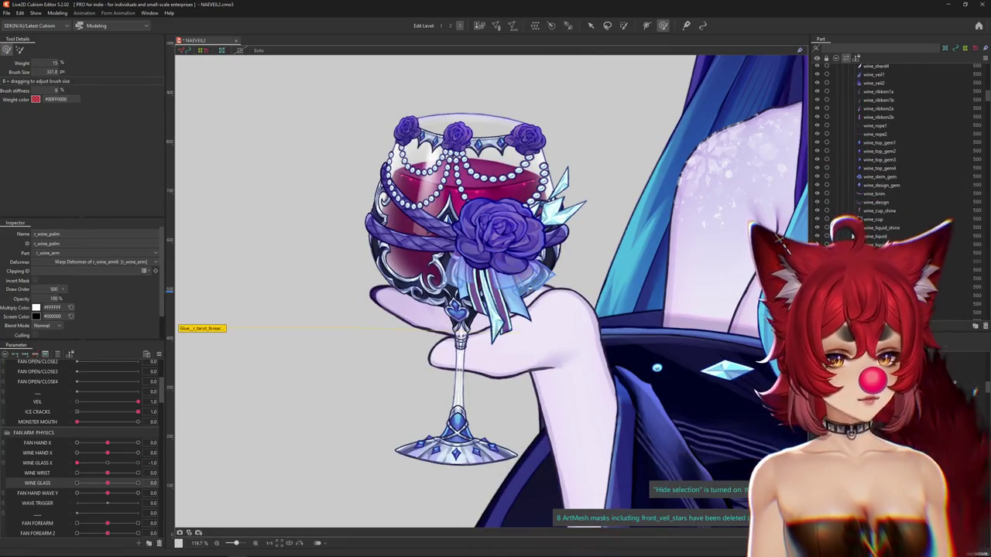
Step: Reopen the Physics Settings window via the Modeling menu
{"action": "scroll", "coordinate": [896, 203], "scroll_direction": "up", "scroll_amount": 5}
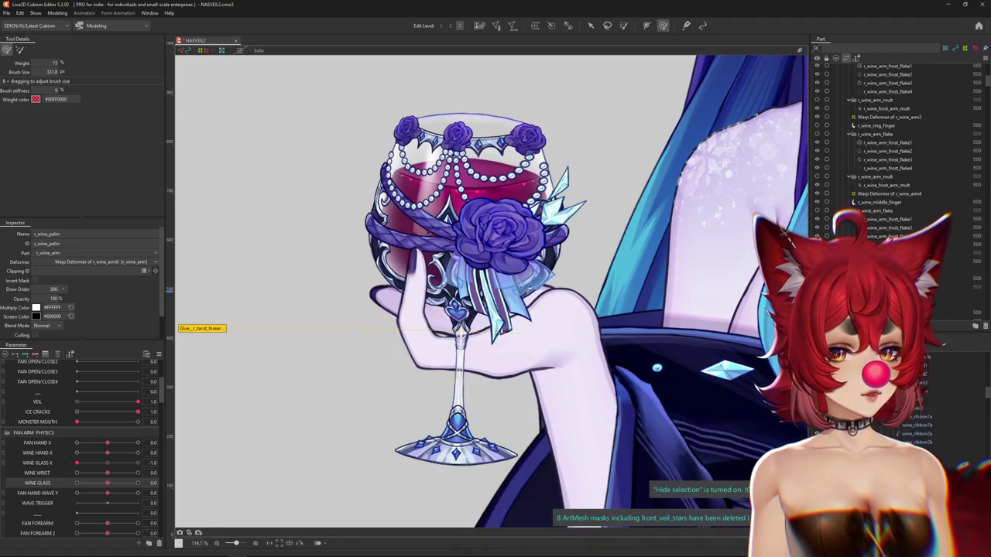
{"action": "scroll", "coordinate": [896, 155], "scroll_direction": "up", "scroll_amount": 1}
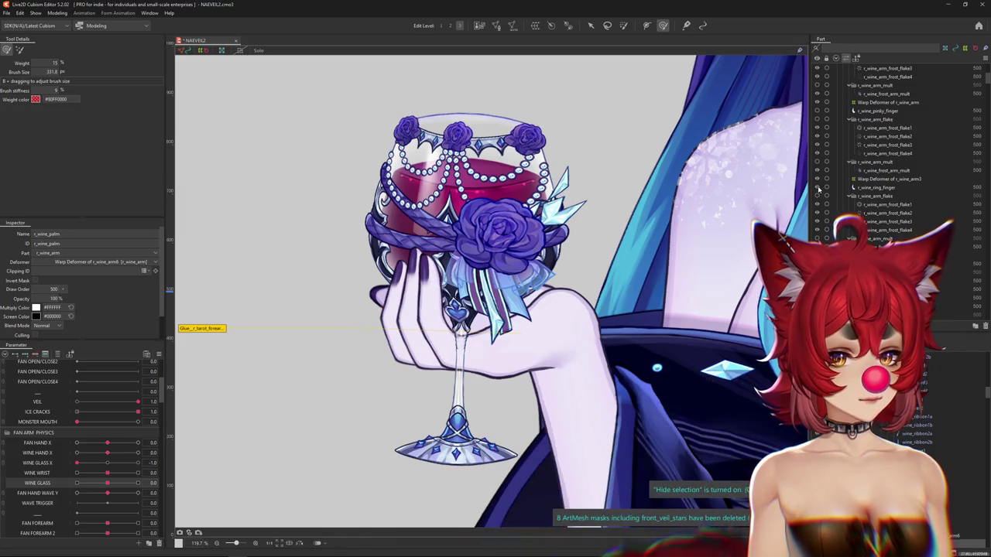
{"action": "left_click", "coordinate": [57, 13]}
{"action": "left_click", "coordinate": [78, 186]}
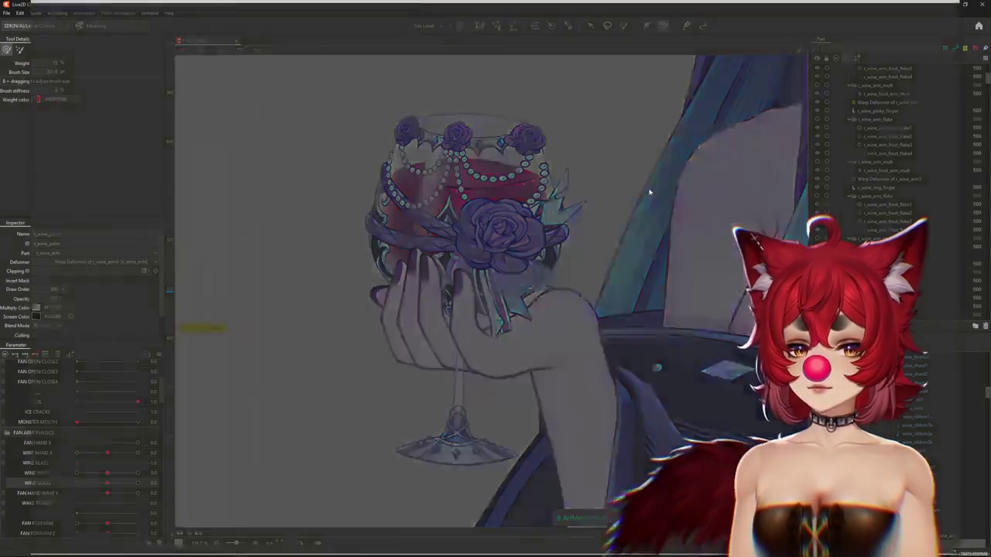
Step: Toggle the wine glass arm off, test the tarot arm raising, and turn the card to Death
{"action": "scroll", "coordinate": [567, 124], "scroll_direction": "up", "scroll_amount": 5}
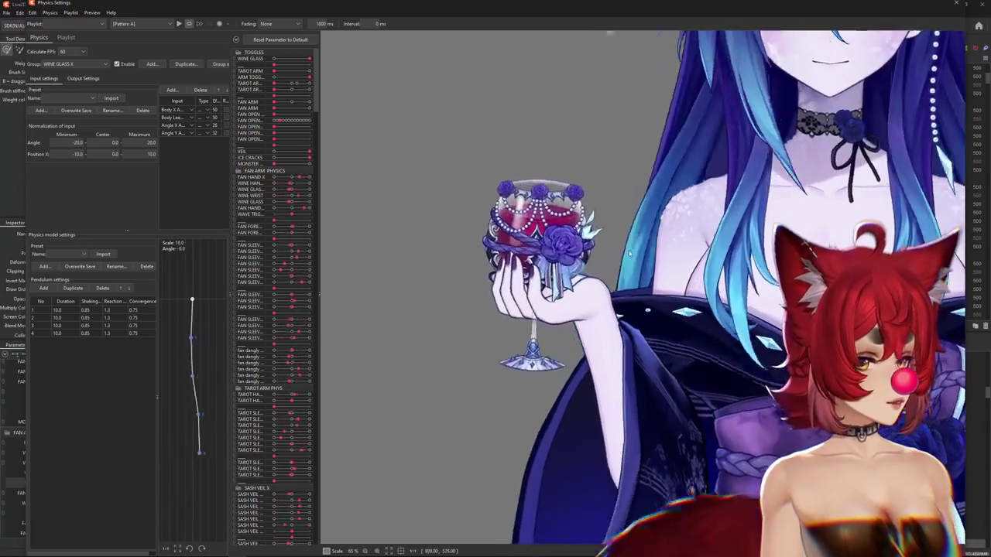
{"action": "left_click", "coordinate": [250, 60]}
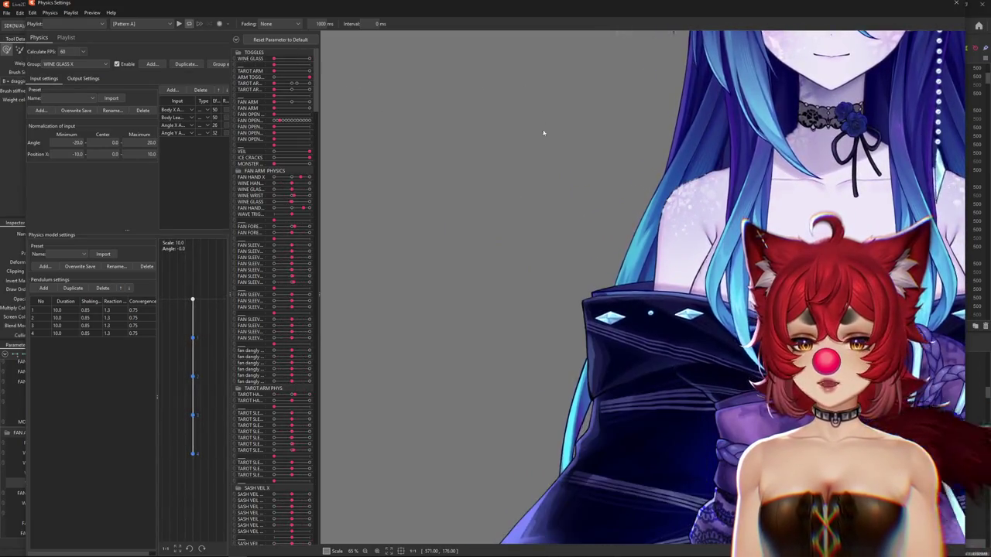
{"action": "scroll", "coordinate": [542, 126], "scroll_direction": "down", "scroll_amount": 3}
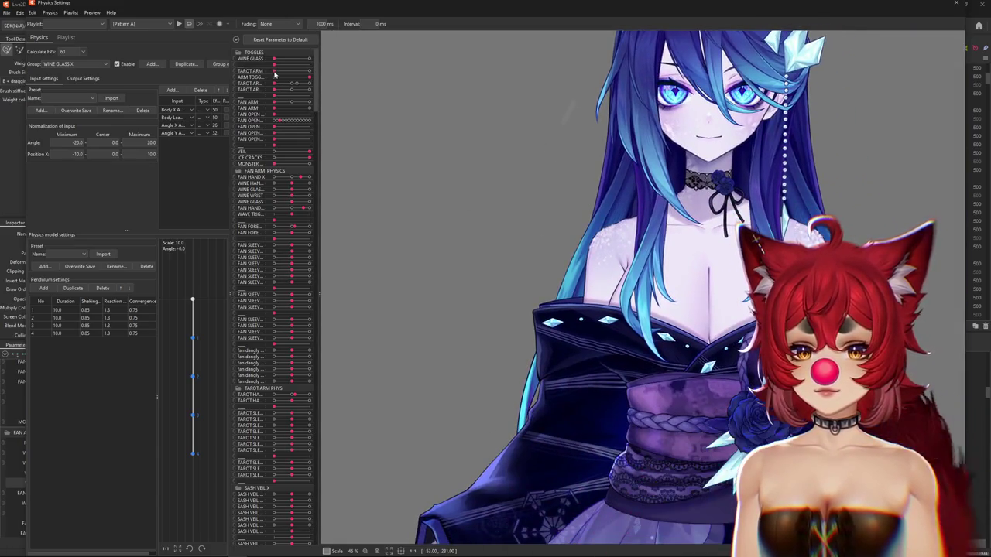
{"action": "left_click", "coordinate": [272, 71]}
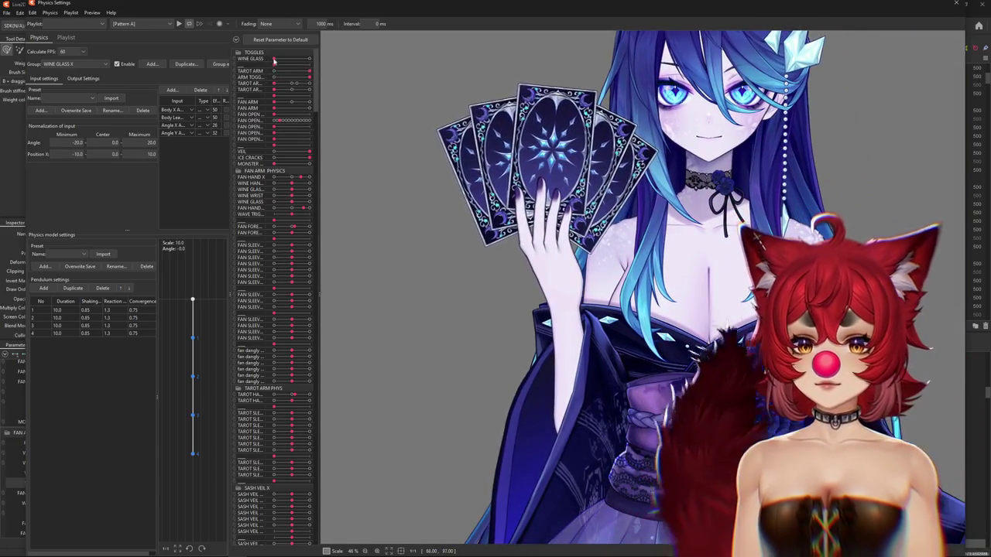
{"action": "mouse_move", "coordinate": [310, 73]}
{"action": "left_mouse_down"}
{"action": "mouse_move", "coordinate": [273, 72]}
{"action": "mouse_move", "coordinate": [344, 83]}
{"action": "left_mouse_up"}
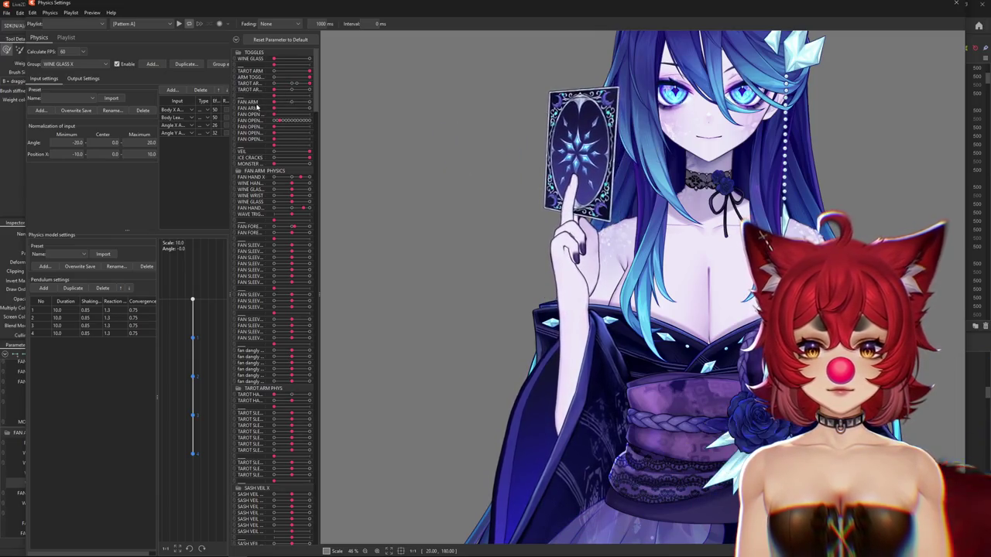
{"action": "left_click_drag", "start_coordinate": [273, 91], "coordinate": [354, 93]}
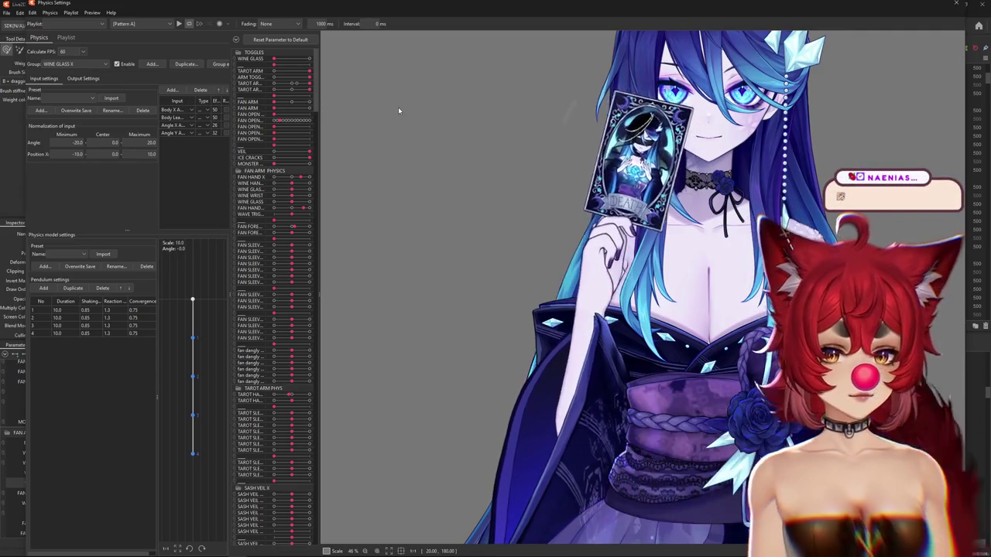
Step: Switch the Group dropdown to the TAROT ARM PHYS physics group
{"action": "scroll", "coordinate": [661, 227], "scroll_direction": "up", "scroll_amount": 3}
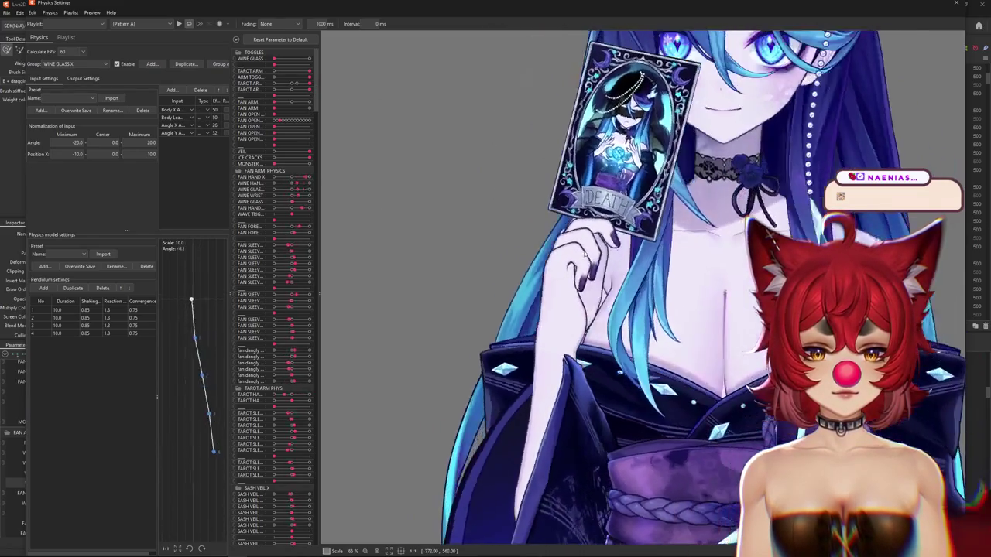
{"action": "scroll", "coordinate": [547, 232], "scroll_direction": "up", "scroll_amount": 2}
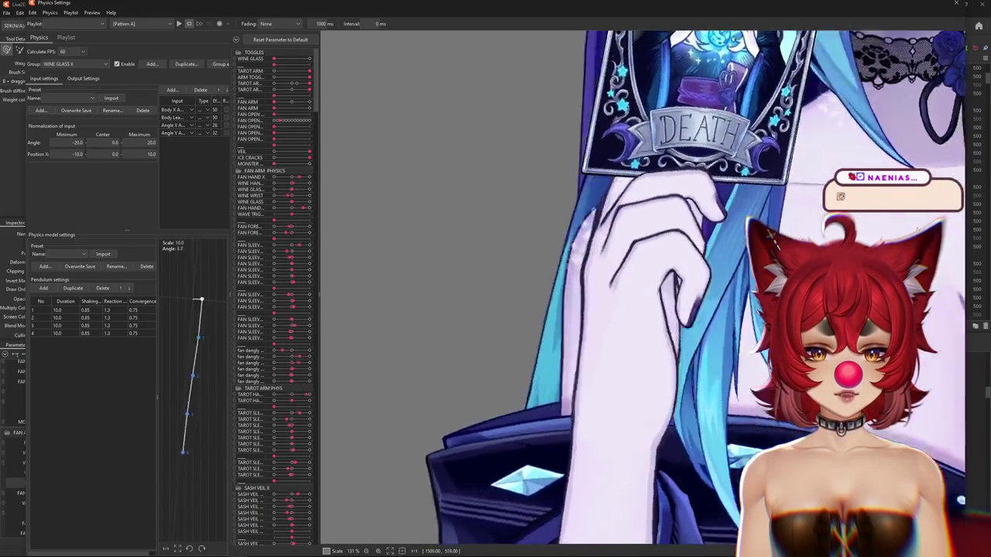
{"action": "scroll", "coordinate": [448, 224], "scroll_direction": "down", "scroll_amount": 2}
{"action": "scroll", "coordinate": [601, 229], "scroll_direction": "down", "scroll_amount": 3}
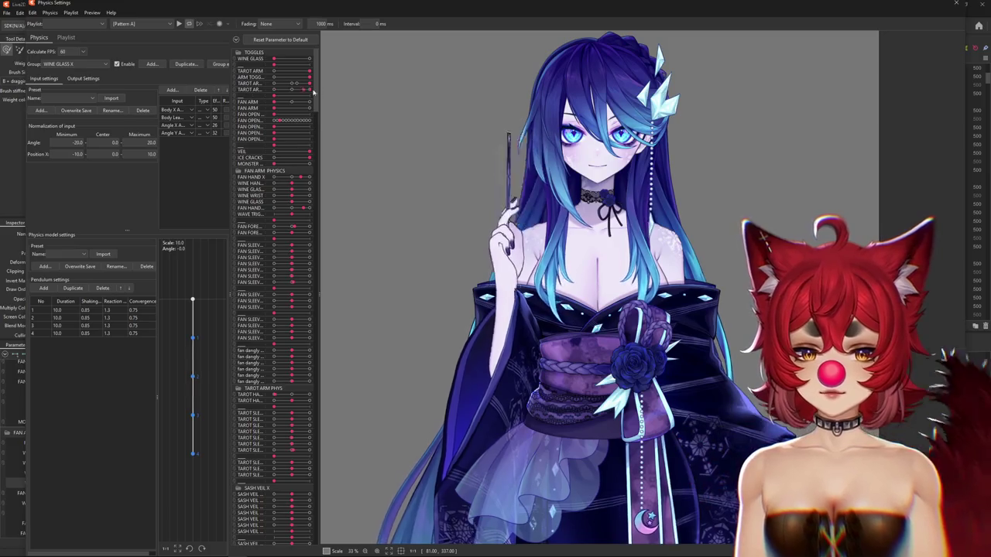
{"action": "left_click", "coordinate": [61, 65]}
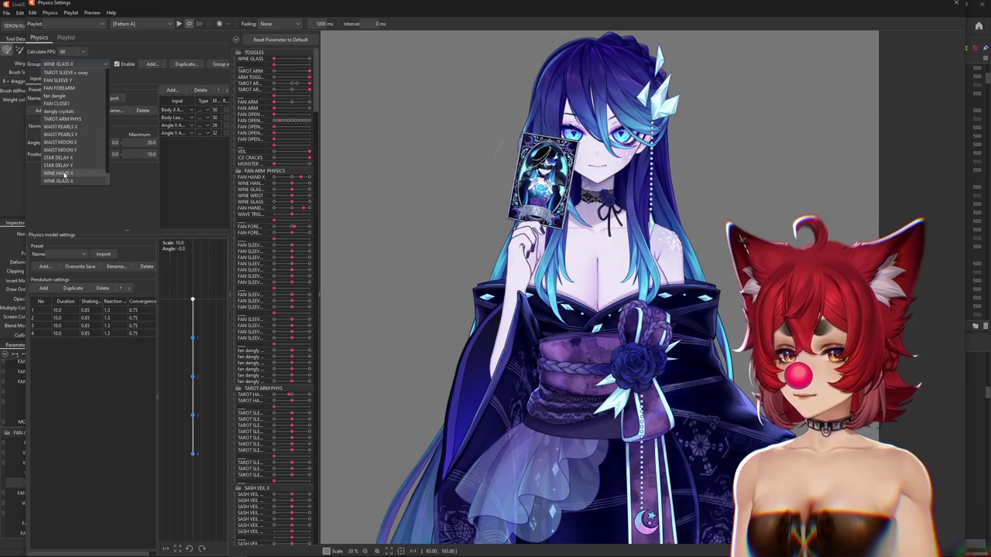
{"action": "left_click", "coordinate": [62, 119]}
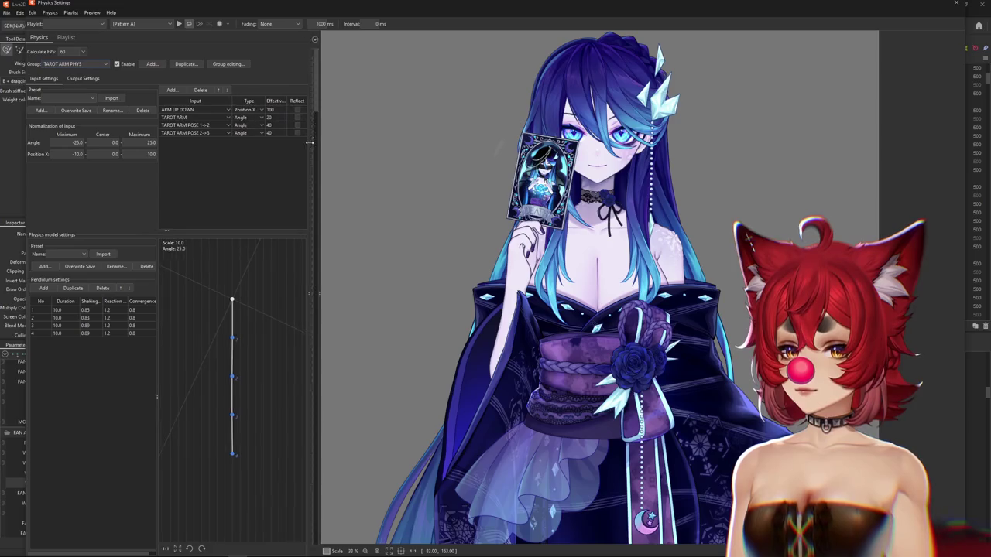
Step: Widen the TAROT ARM PHYS input columns and parameter list, glancing at Output Settings
{"action": "left_click_drag", "start_coordinate": [230, 147], "coordinate": [277, 147]}
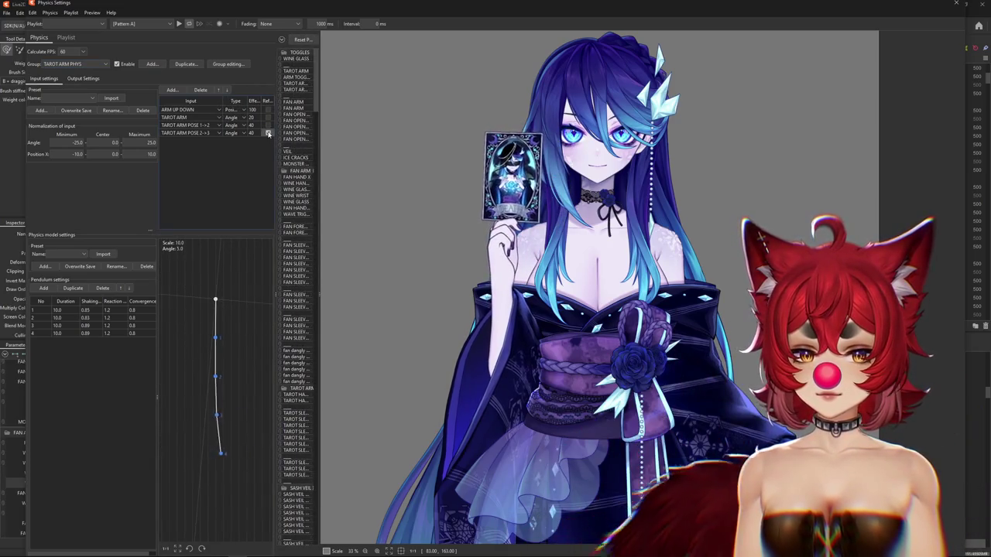
{"action": "left_click", "coordinate": [83, 79]}
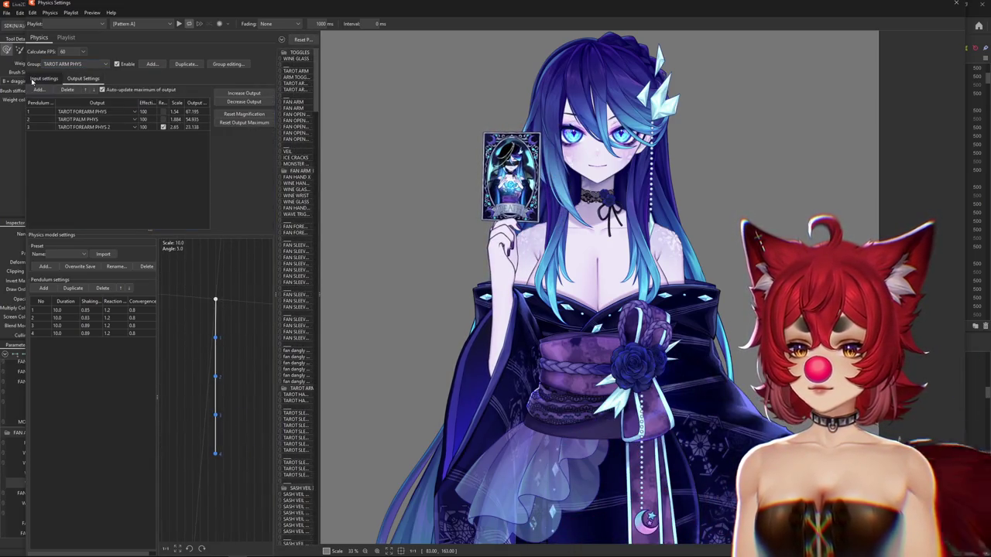
{"action": "left_click", "coordinate": [32, 79]}
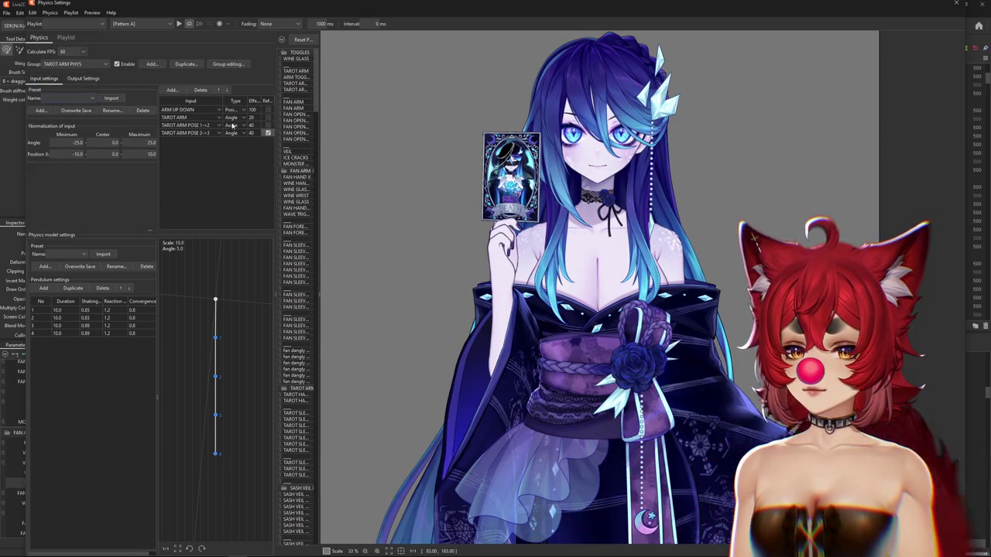
{"action": "left_click_drag", "start_coordinate": [317, 83], "coordinate": [391, 82]}
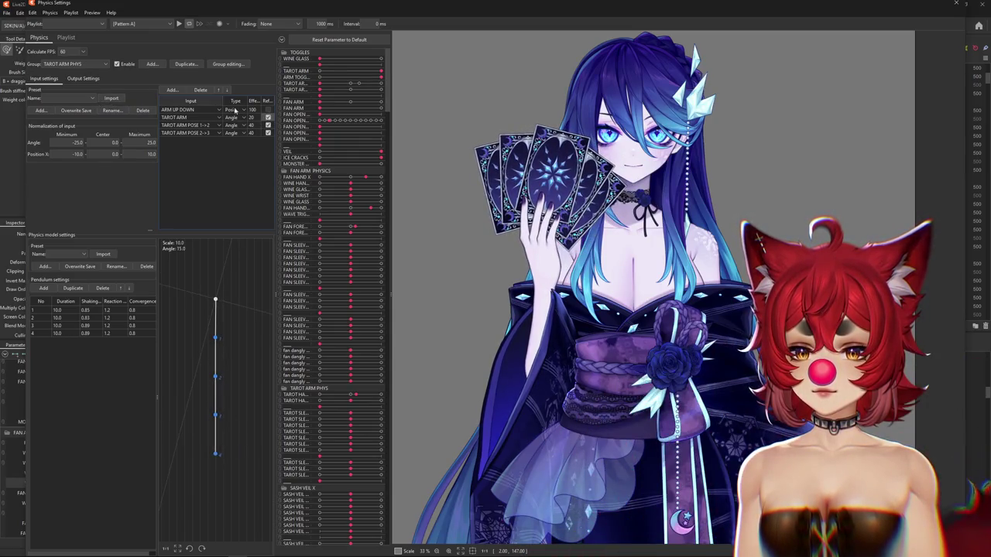
Step: Drag the TAROT ARM slider to collapse the cards, swing the arm, and flip the card
{"action": "left_click", "coordinate": [82, 78]}
{"action": "left_click", "coordinate": [31, 78]}
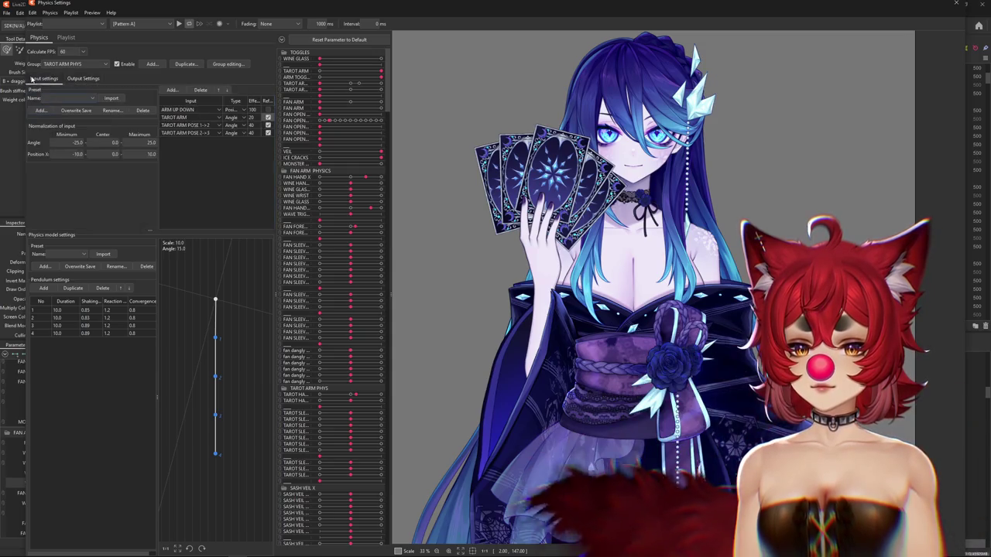
{"action": "left_click_drag", "start_coordinate": [320, 87], "coordinate": [435, 83]}
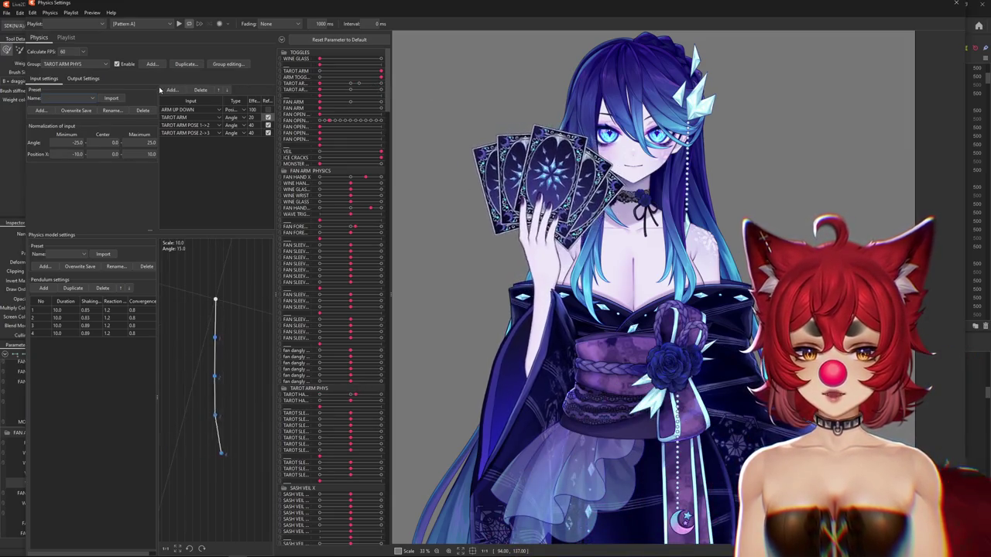
{"action": "left_click_drag", "start_coordinate": [320, 89], "coordinate": [415, 85]}
{"action": "left_click_drag", "start_coordinate": [320, 90], "coordinate": [481, 90]}
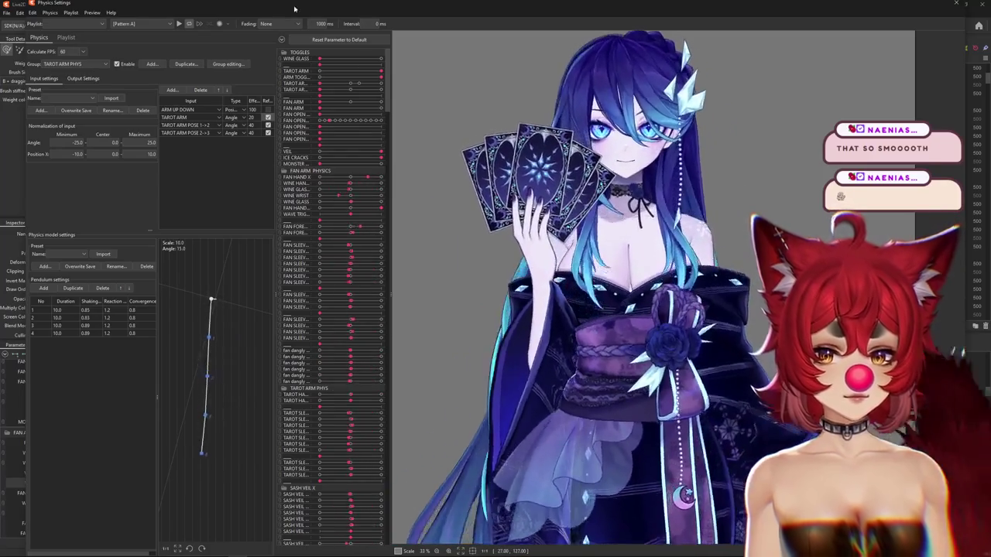
{"action": "left_click", "coordinate": [281, 39]}
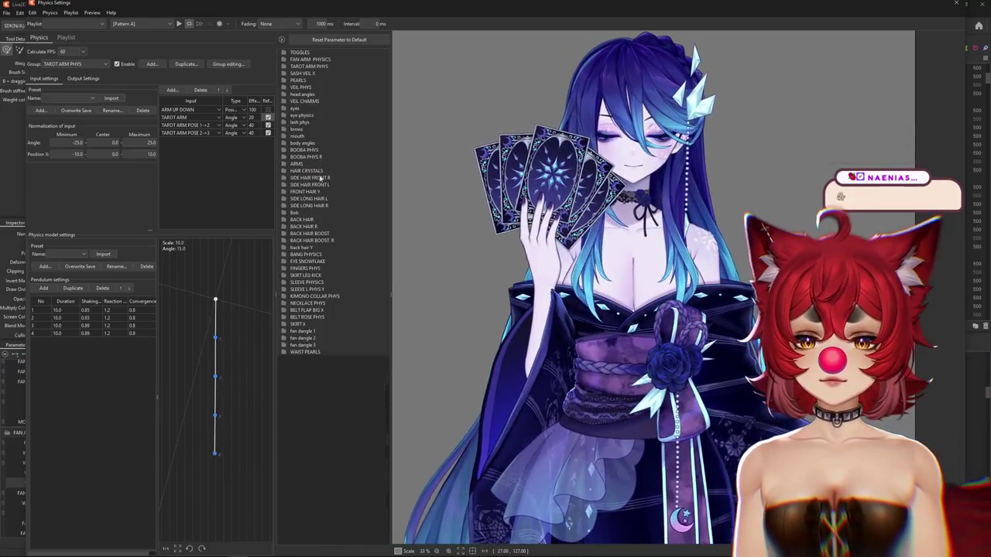
Step: Turn the WINE GLASS toggle on and the tarot cards toggle off
{"action": "left_click", "coordinate": [284, 145]}
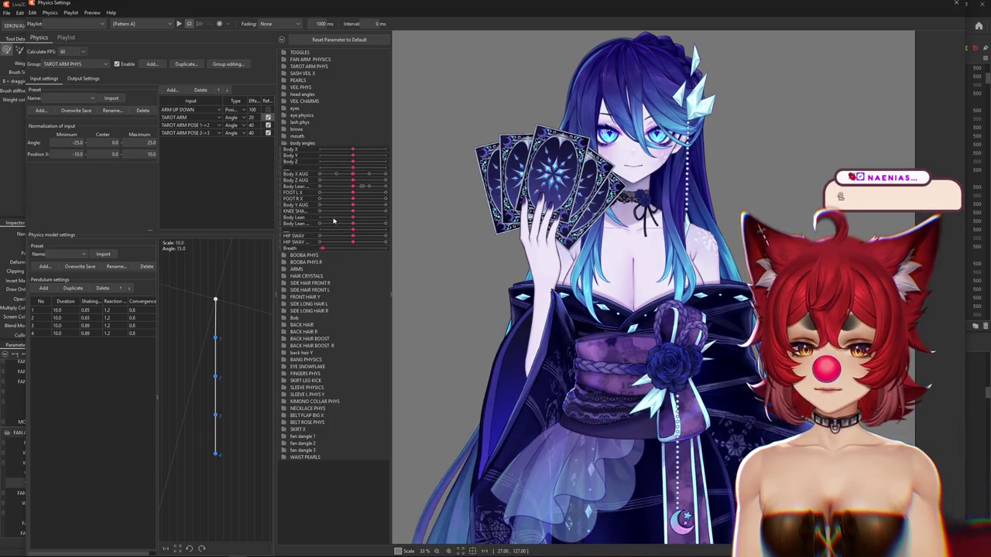
{"action": "left_click", "coordinate": [283, 52]}
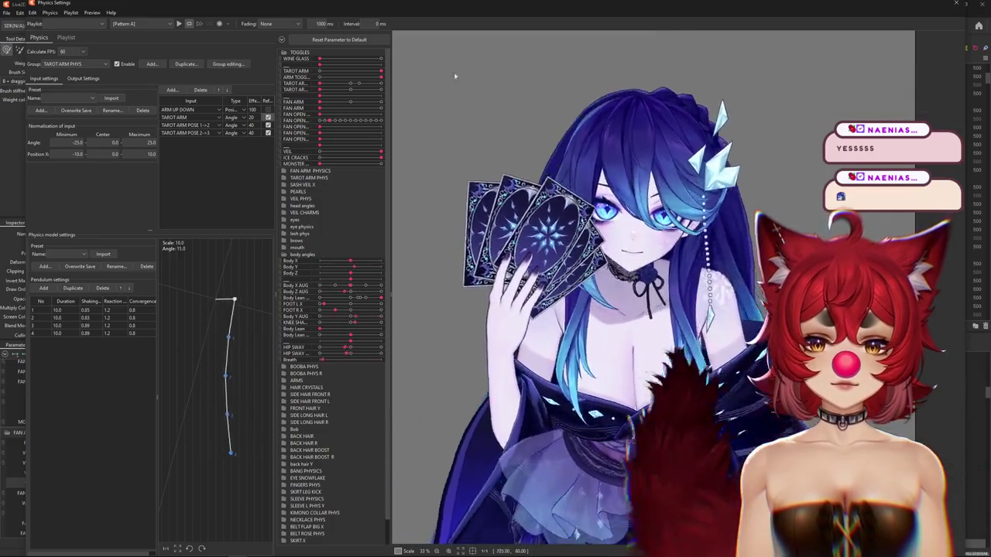
{"action": "left_click", "coordinate": [380, 59]}
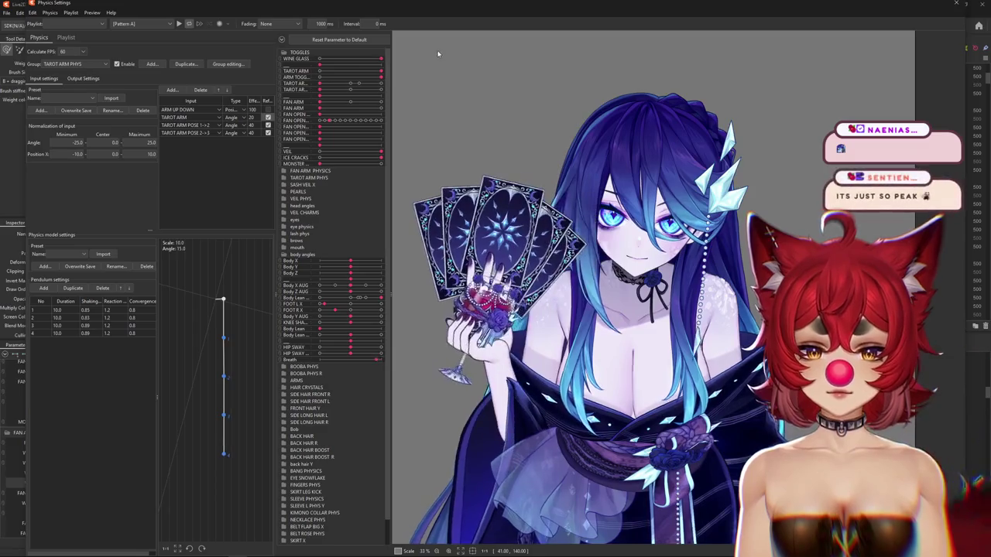
{"action": "left_click", "coordinate": [380, 71]}
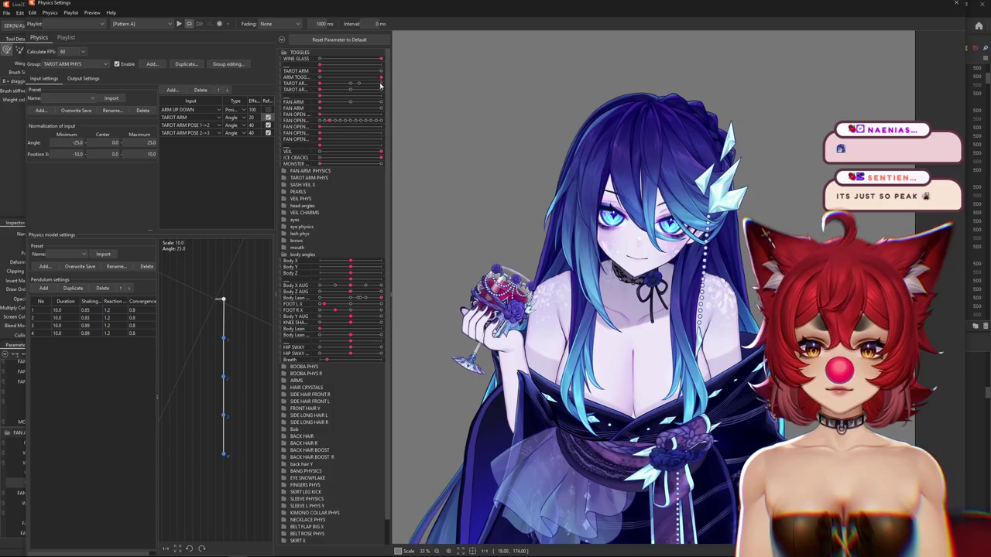
Step: Return Body Lean to upright, review Output Settings, and close Physics Settings
{"action": "left_click_drag", "start_coordinate": [379, 301], "coordinate": [321, 319]}
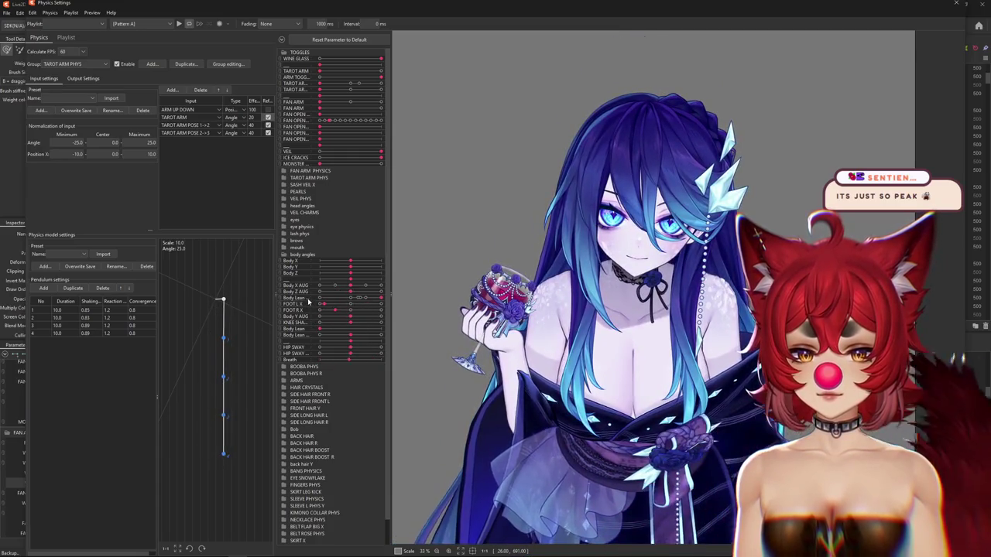
{"action": "mouse_move", "coordinate": [320, 331]}
{"action": "left_mouse_down"}
{"action": "mouse_move", "coordinate": [366, 326]}
{"action": "mouse_move", "coordinate": [358, 329]}
{"action": "left_mouse_up"}
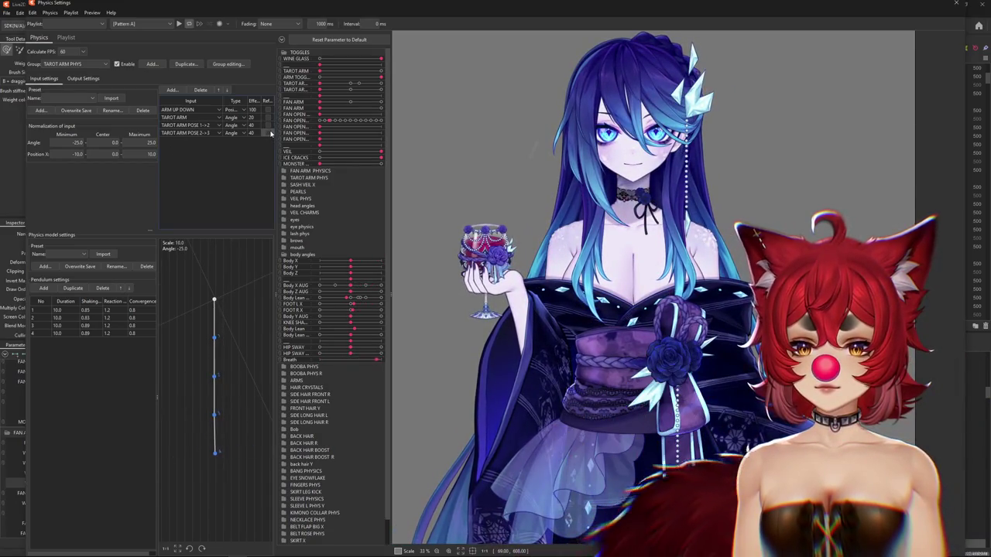
{"action": "left_click", "coordinate": [82, 78]}
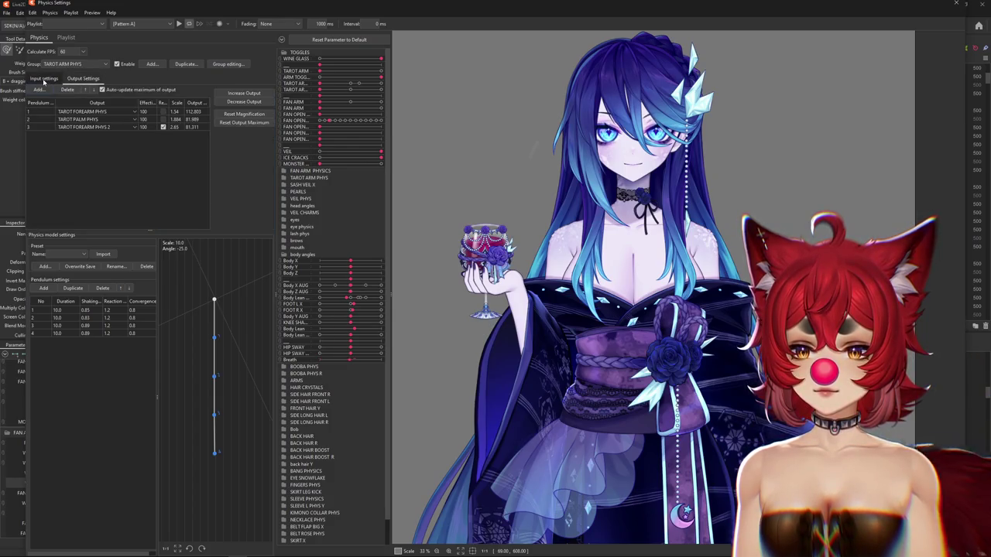
{"action": "left_click", "coordinate": [43, 79]}
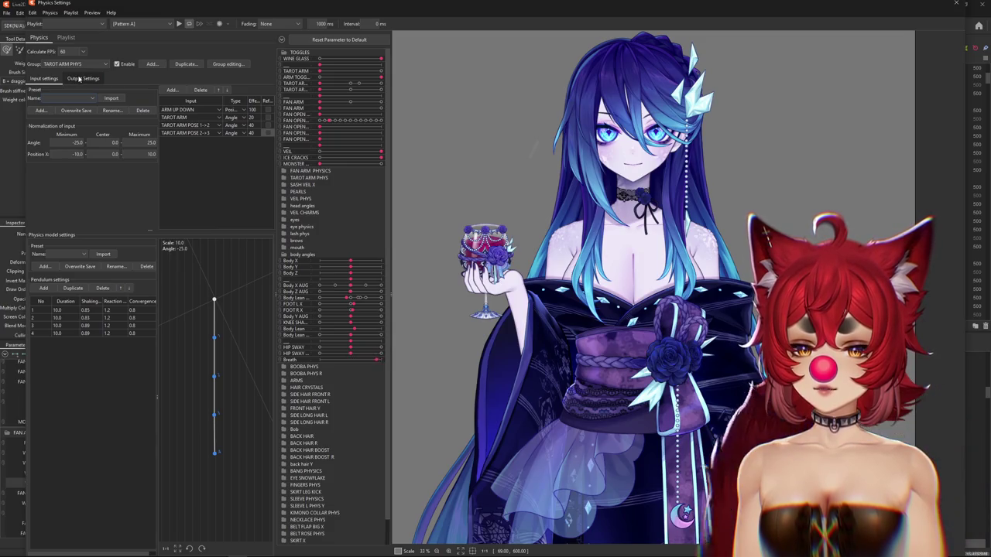
{"action": "left_click", "coordinate": [79, 78]}
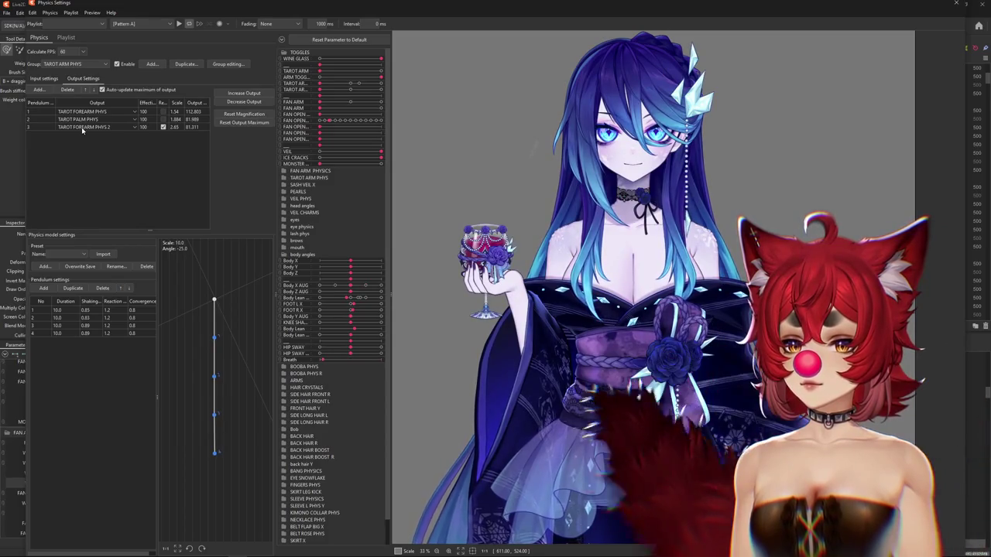
{"action": "left_click", "coordinate": [957, 4]}
{"action": "left_click", "coordinate": [158, 357]}
{"action": "scroll", "coordinate": [564, 322], "scroll_direction": "down", "scroll_amount": 3}
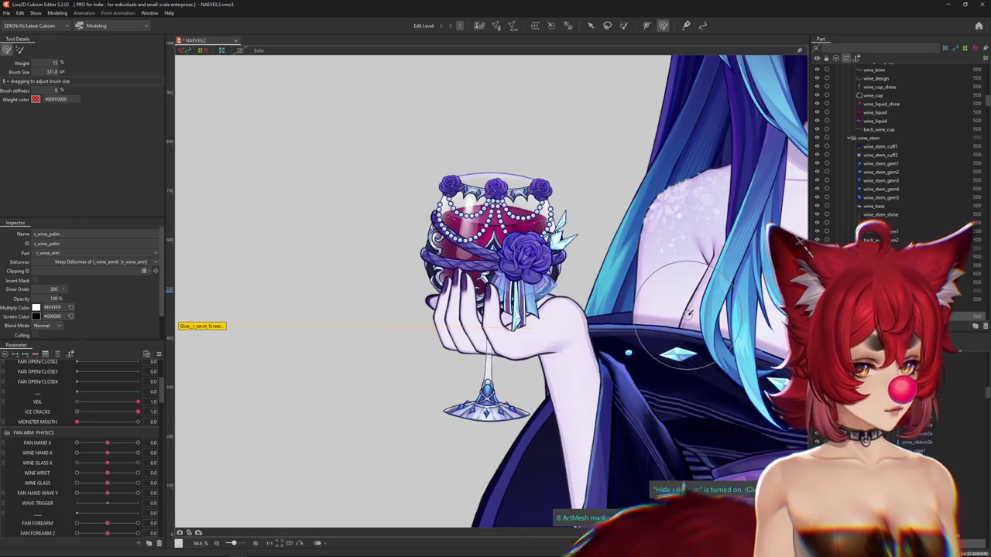
{"action": "scroll", "coordinate": [690, 313], "scroll_direction": "down", "scroll_amount": 2}
{"action": "scroll", "coordinate": [690, 313], "scroll_direction": "down", "scroll_amount": 1}
{"action": "left_click", "coordinate": [158, 354]}
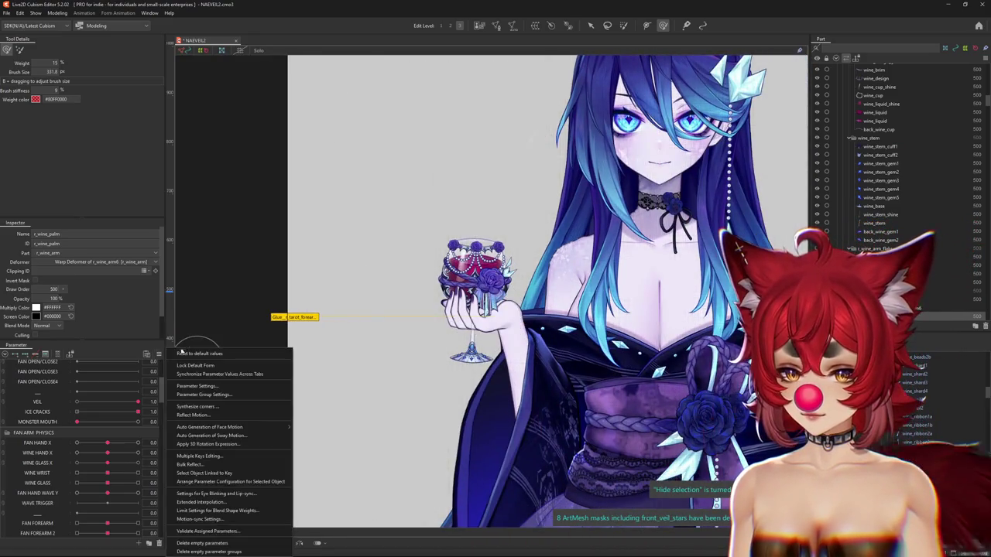
{"action": "left_click", "coordinate": [178, 354]}
{"action": "left_click_drag", "start_coordinate": [354, 350], "coordinate": [321, 346]}
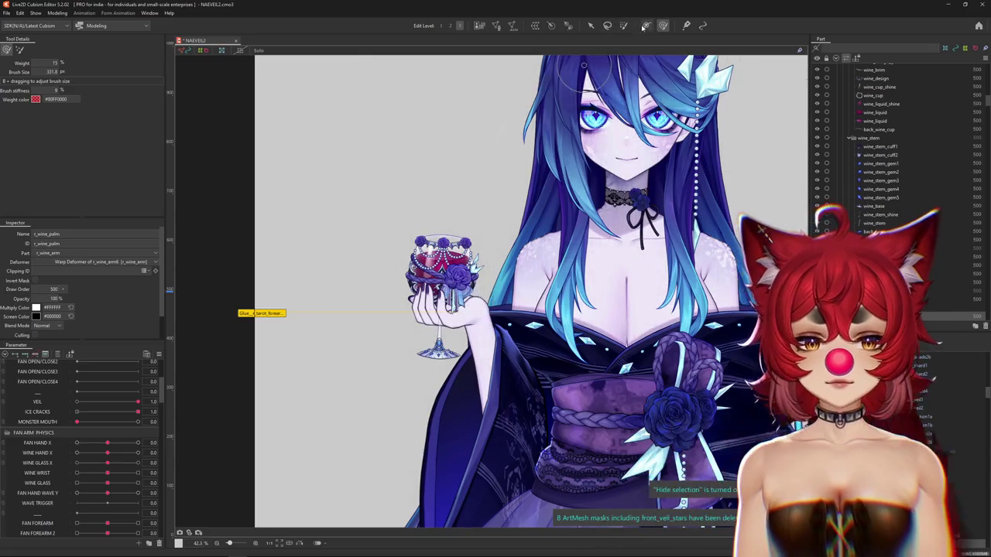
{"action": "scroll", "coordinate": [68, 460], "scroll_direction": "down", "scroll_amount": 5}
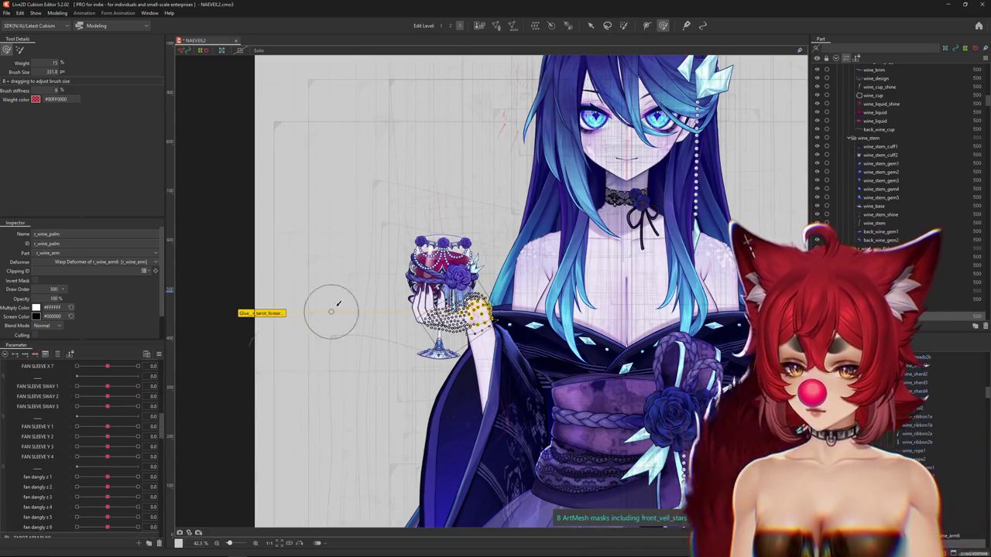
{"action": "scroll", "coordinate": [310, 340], "scroll_direction": "up", "scroll_amount": 3}
{"action": "scroll", "coordinate": [77, 449], "scroll_direction": "up", "scroll_amount": 5}
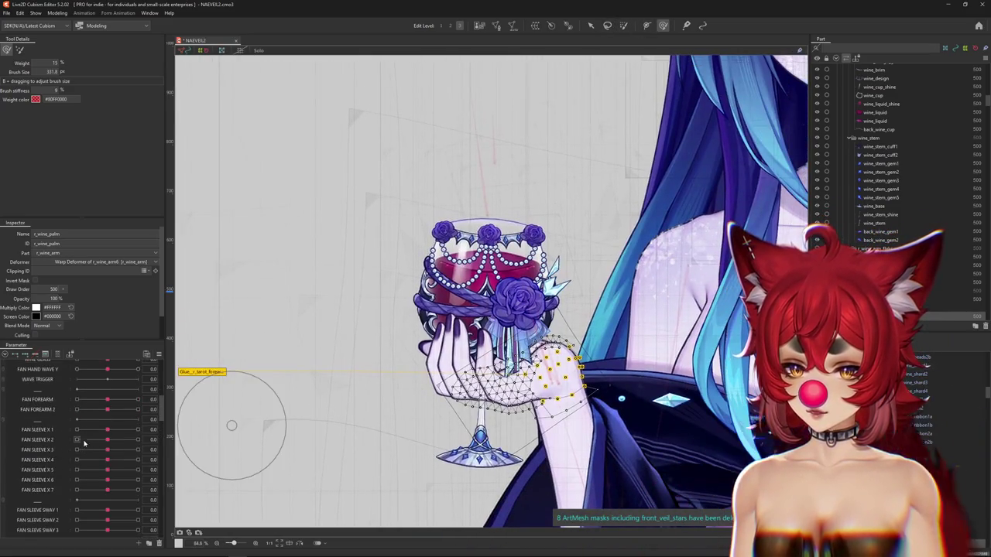
{"action": "left_click", "coordinate": [57, 13]}
{"action": "scroll", "coordinate": [426, 341], "scroll_direction": "down", "scroll_amount": 3}
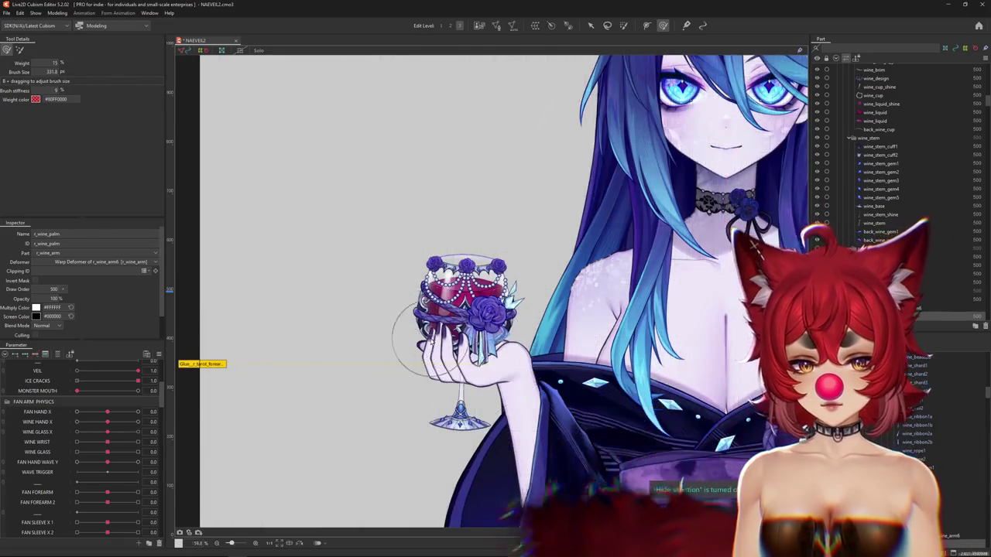
{"action": "scroll", "coordinate": [430, 341], "scroll_direction": "up", "scroll_amount": 5}
{"action": "scroll", "coordinate": [449, 344], "scroll_direction": "down", "scroll_amount": 3}
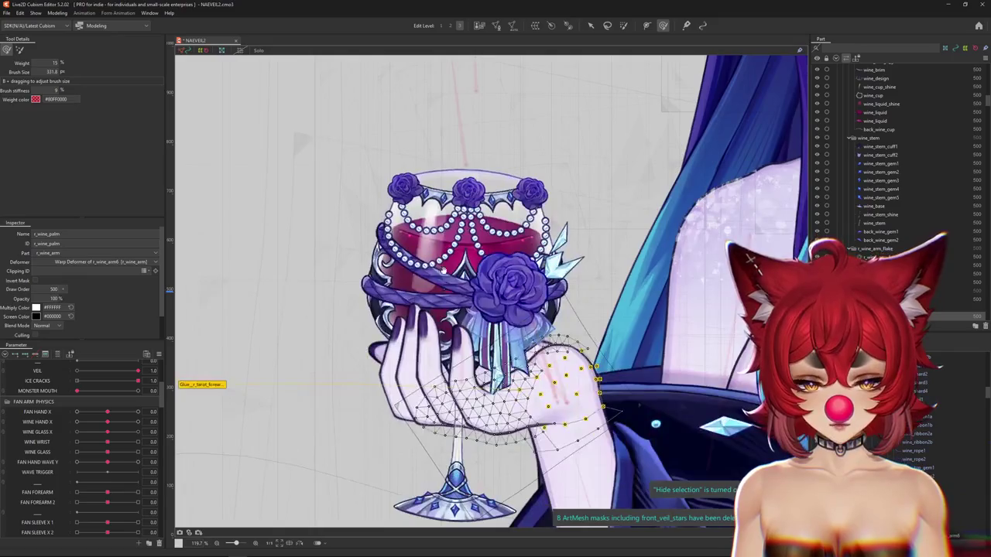
{"action": "scroll", "coordinate": [442, 310], "scroll_direction": "up", "scroll_amount": 2}
{"action": "scroll", "coordinate": [443, 364], "scroll_direction": "up", "scroll_amount": 1}
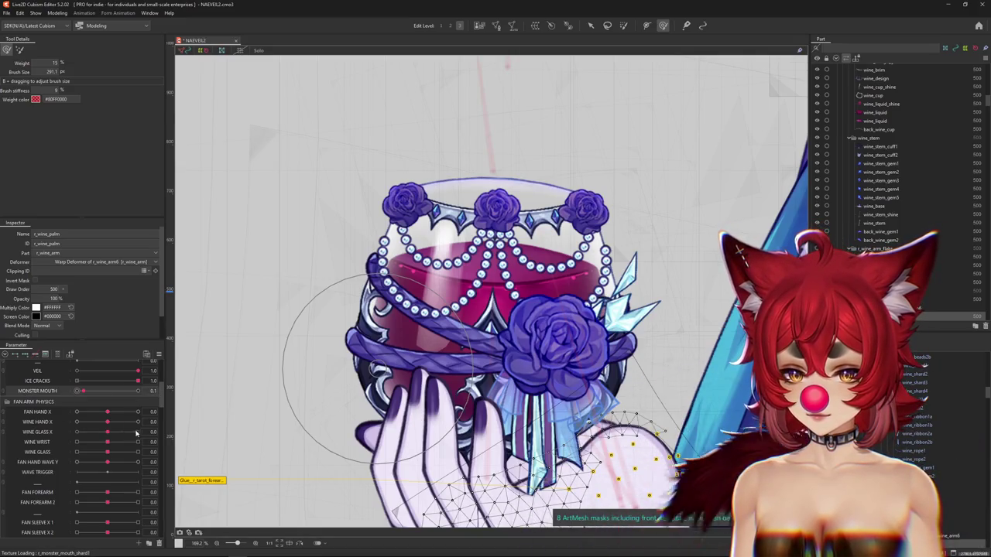
{"action": "left_click_drag", "start_coordinate": [134, 434], "coordinate": [40, 438]}
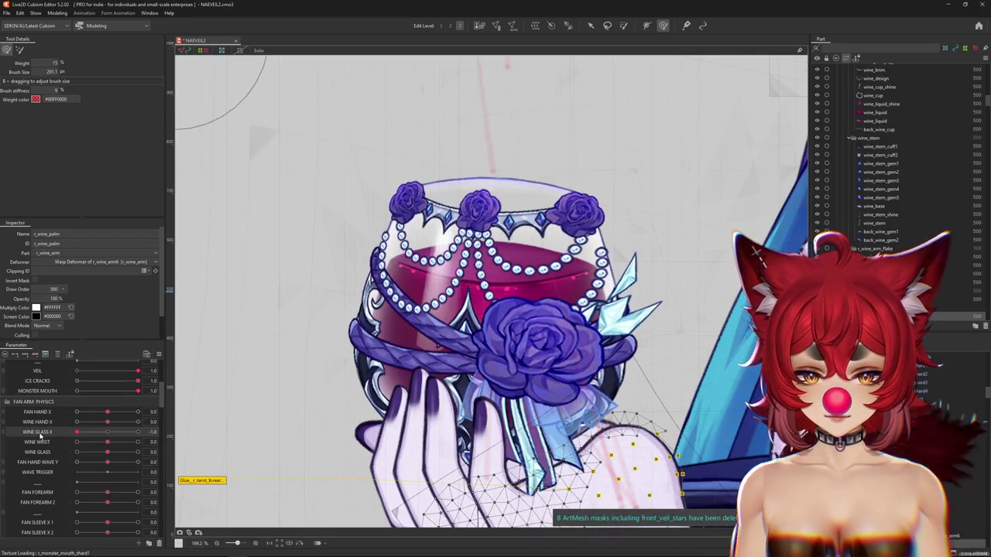
{"action": "right_click", "coordinate": [505, 360]}
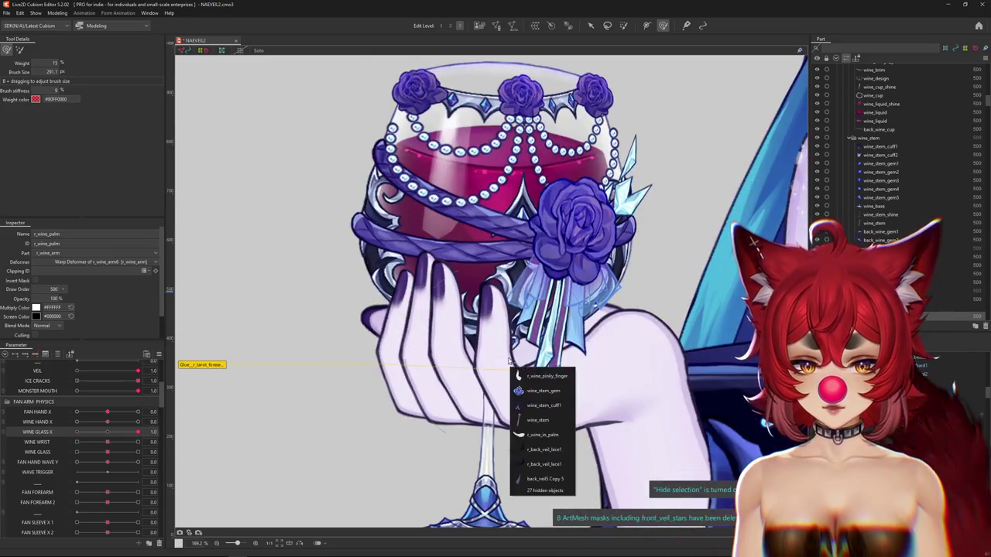
{"action": "left_click", "coordinate": [534, 376]}
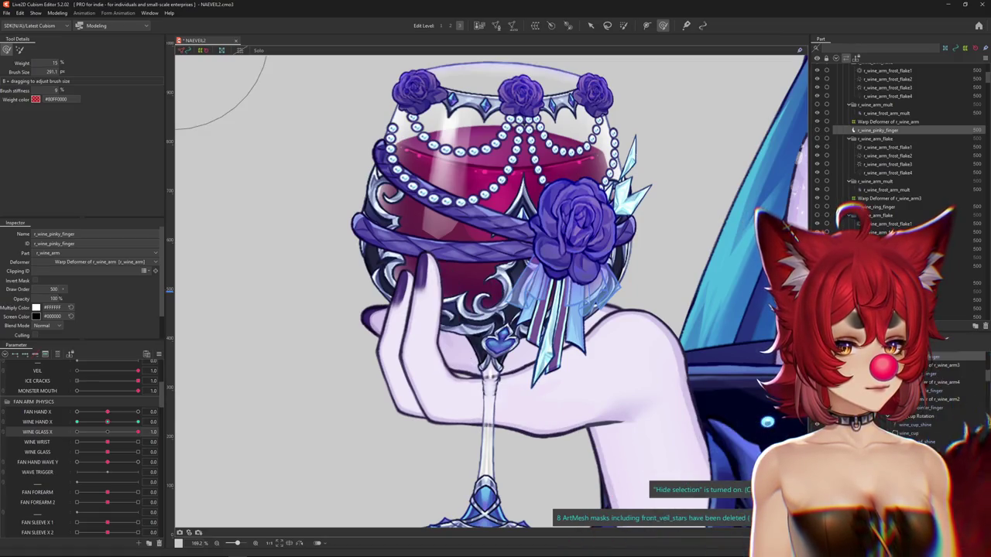
{"action": "scroll", "coordinate": [898, 140], "scroll_direction": "down", "scroll_amount": 2}
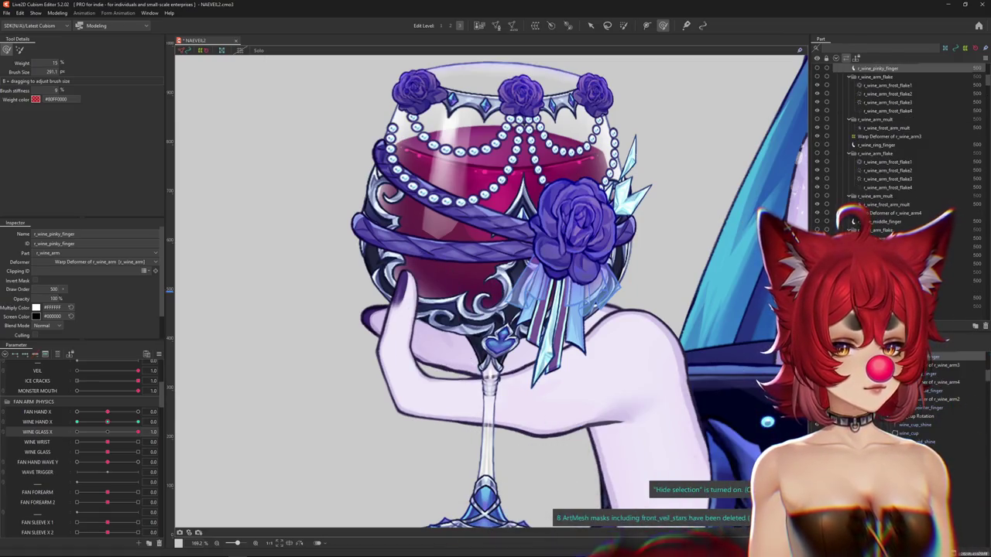
Step: Test the glass sway on Wine Glass X and select the wine_mini_rose1 rim rose
{"action": "left_click_drag", "start_coordinate": [513, 230], "coordinate": [487, 312]}
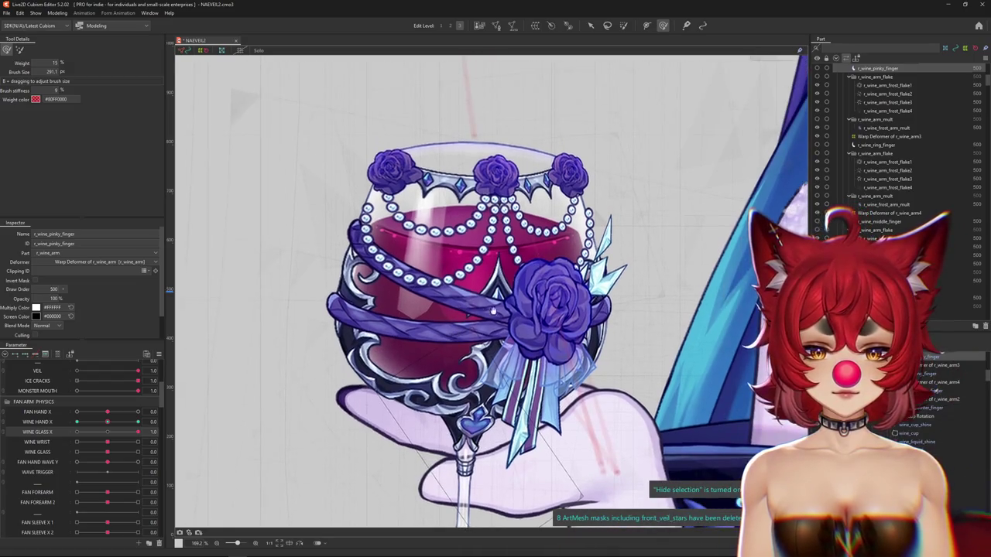
{"action": "right_click", "coordinate": [570, 314]}
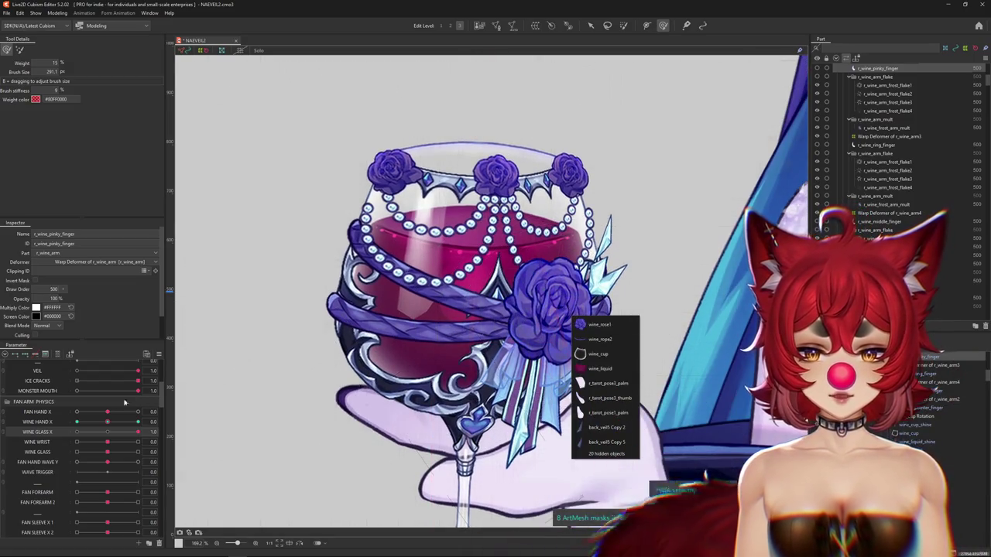
{"action": "left_click_drag", "start_coordinate": [105, 425], "coordinate": [36, 422]}
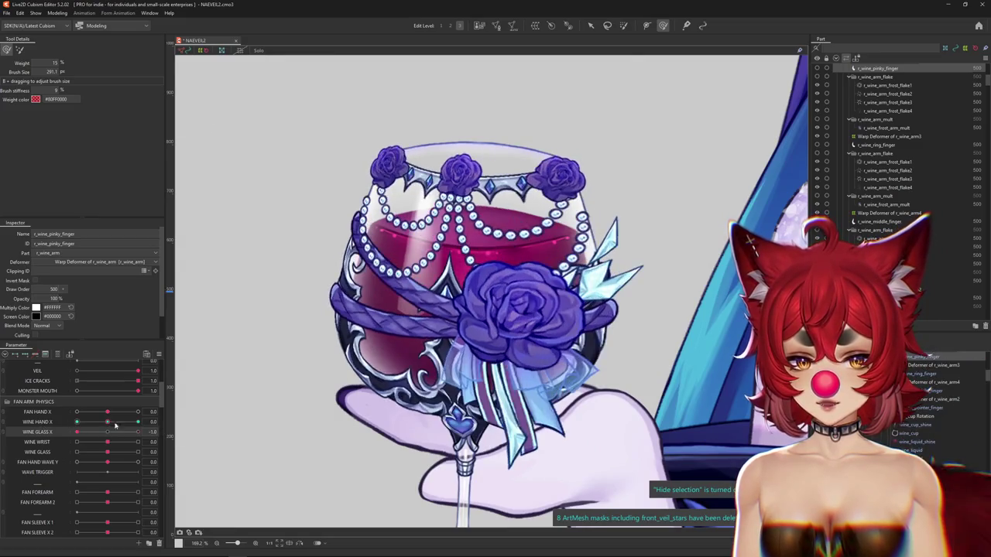
{"action": "right_click", "coordinate": [403, 184]}
{"action": "left_click", "coordinate": [436, 190]}
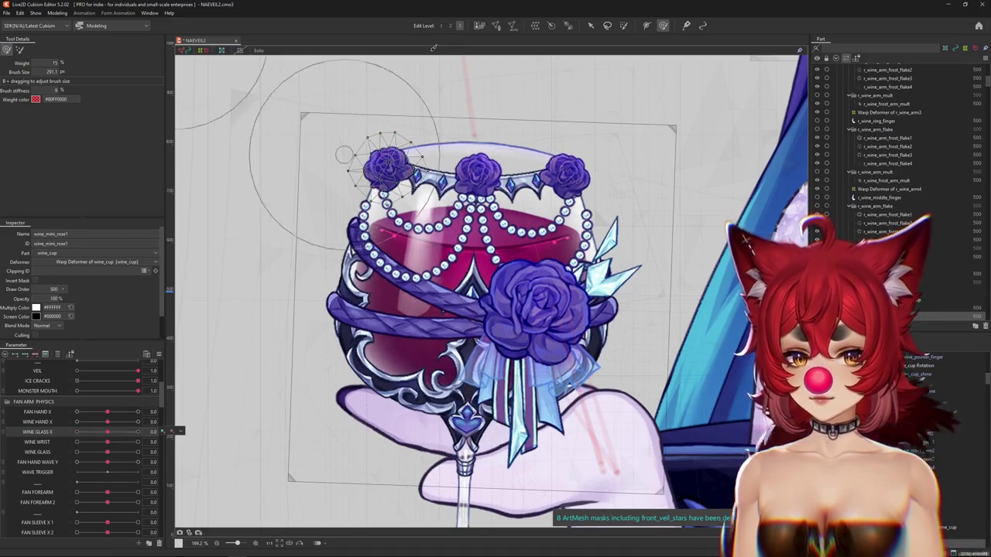
Step: Enter wine_mini_rose1 mesh editing and add vertices along its left and upper edges
{"action": "key", "text": "ctrl+e"}
{"action": "scroll", "coordinate": [387, 155], "scroll_direction": "up", "scroll_amount": 5}
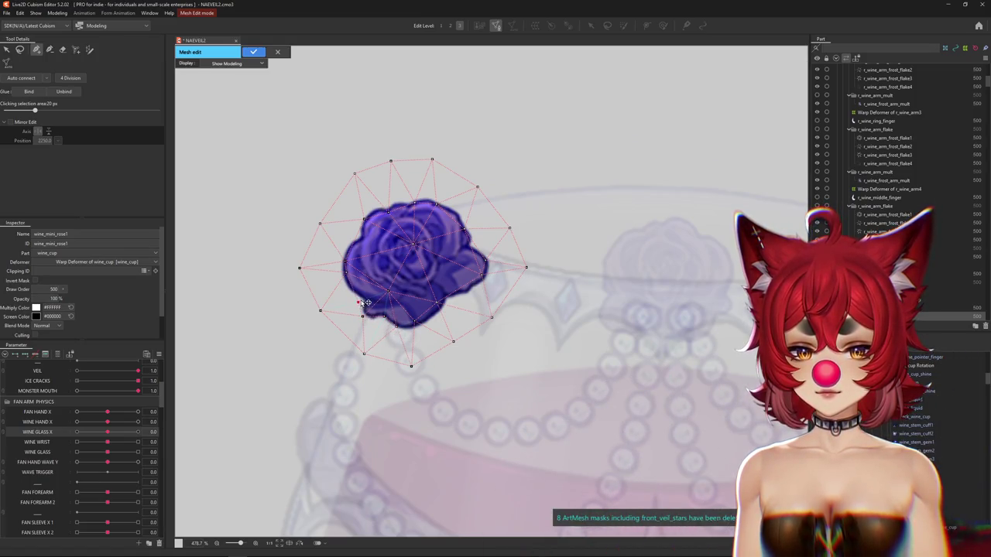
{"action": "left_click", "coordinate": [341, 284]}
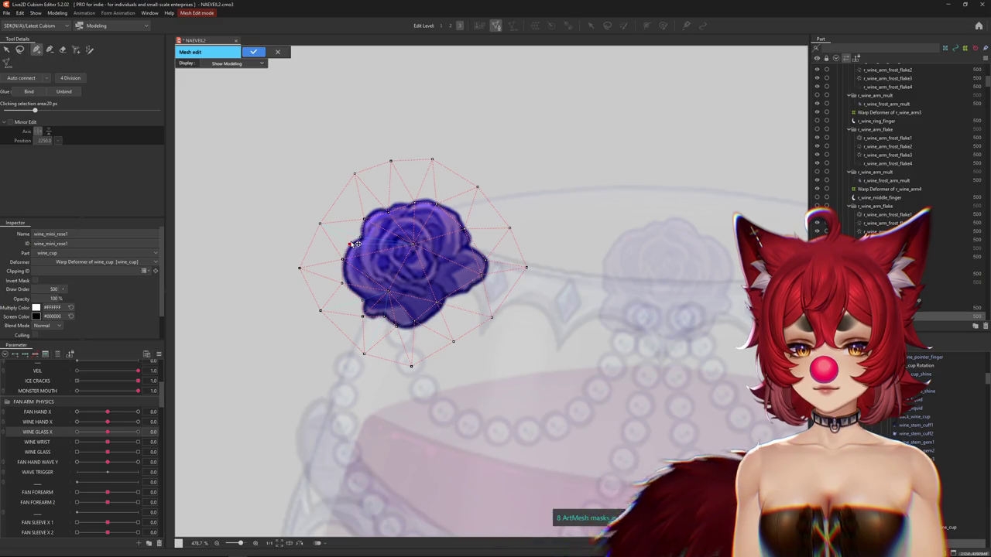
{"action": "left_click", "coordinate": [361, 222]}
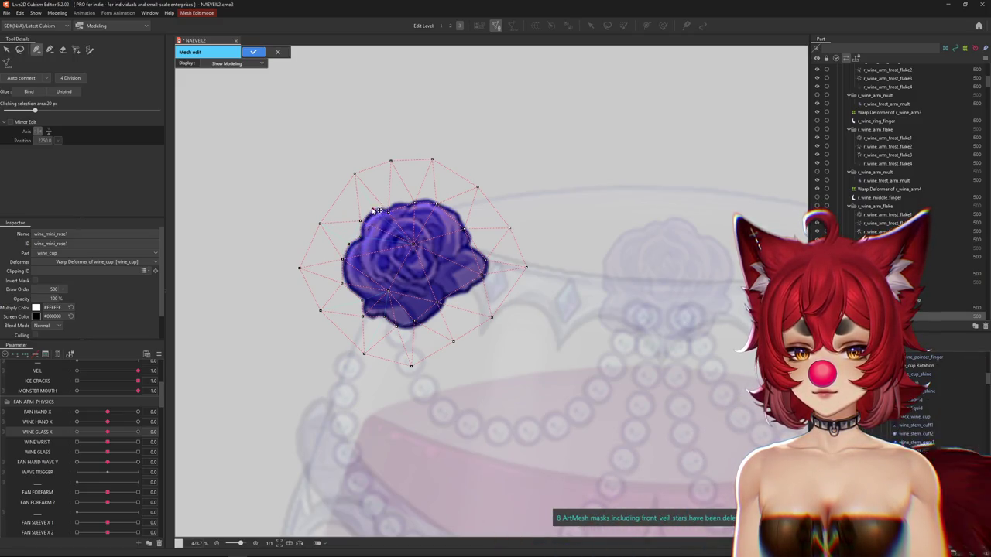
{"action": "left_click", "coordinate": [386, 207]}
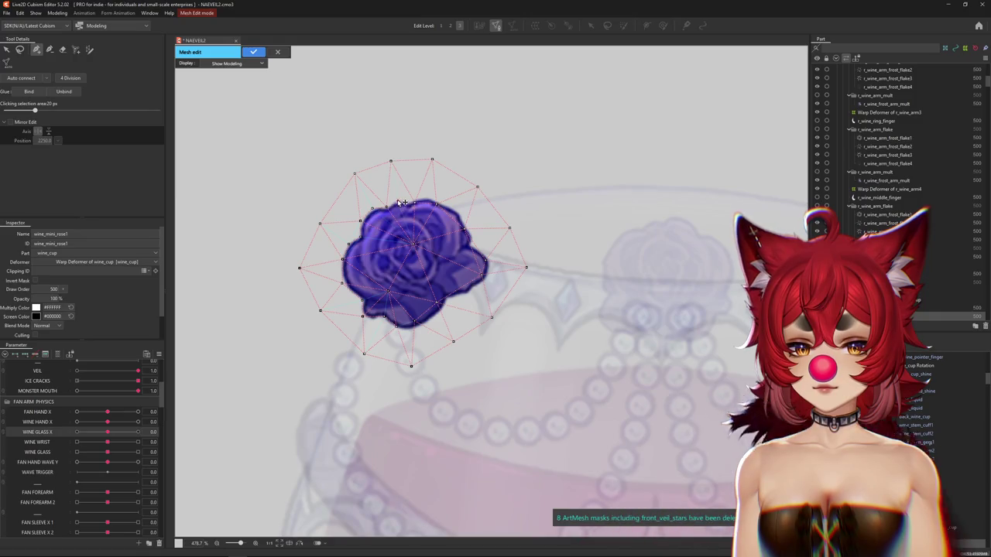
{"action": "left_click", "coordinate": [398, 202]}
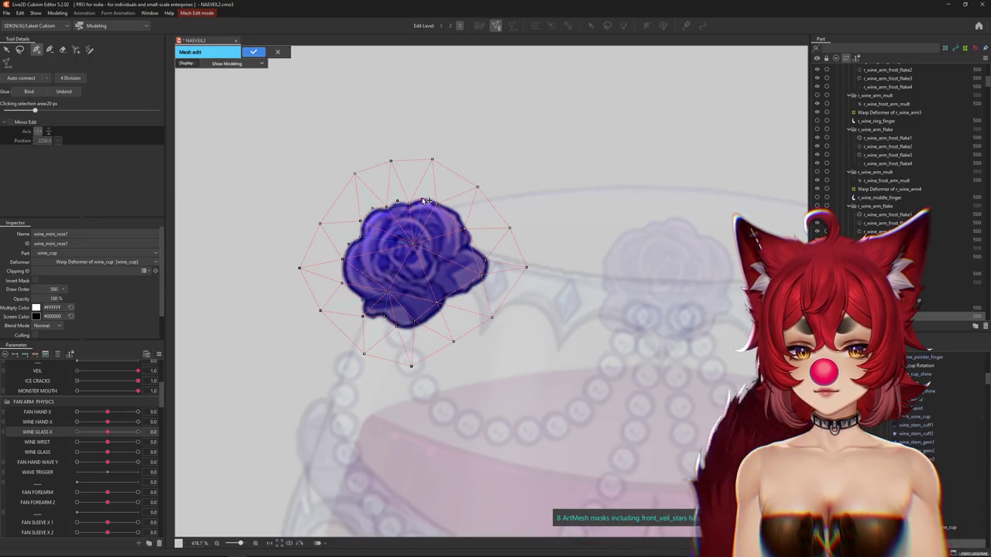
{"action": "left_click", "coordinate": [423, 199]}
{"action": "left_click", "coordinate": [438, 200]}
Step: Add vertices around the rose's right and bottom edges plus one inside the petals
{"action": "left_click", "coordinate": [480, 258]}
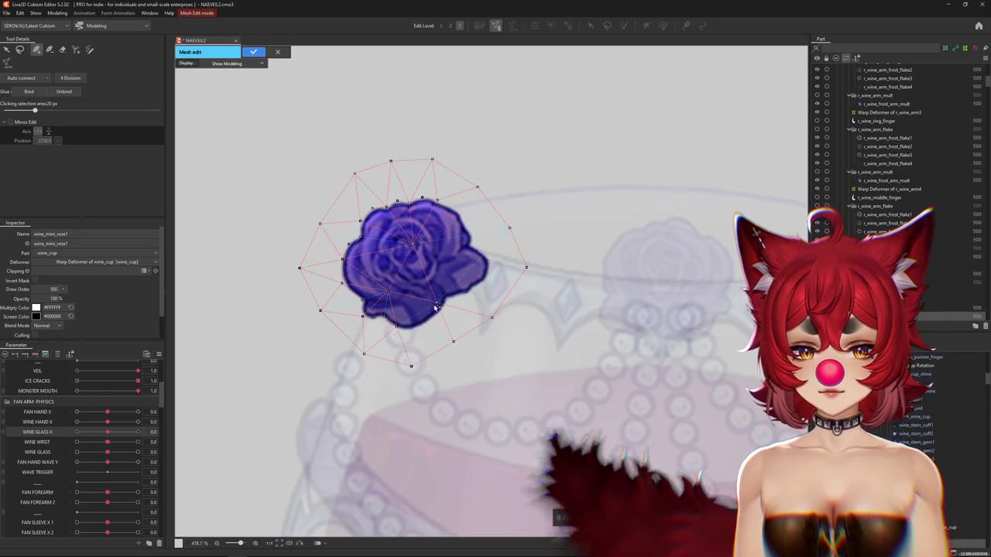
{"action": "left_click", "coordinate": [412, 330]}
{"action": "left_click", "coordinate": [429, 321]}
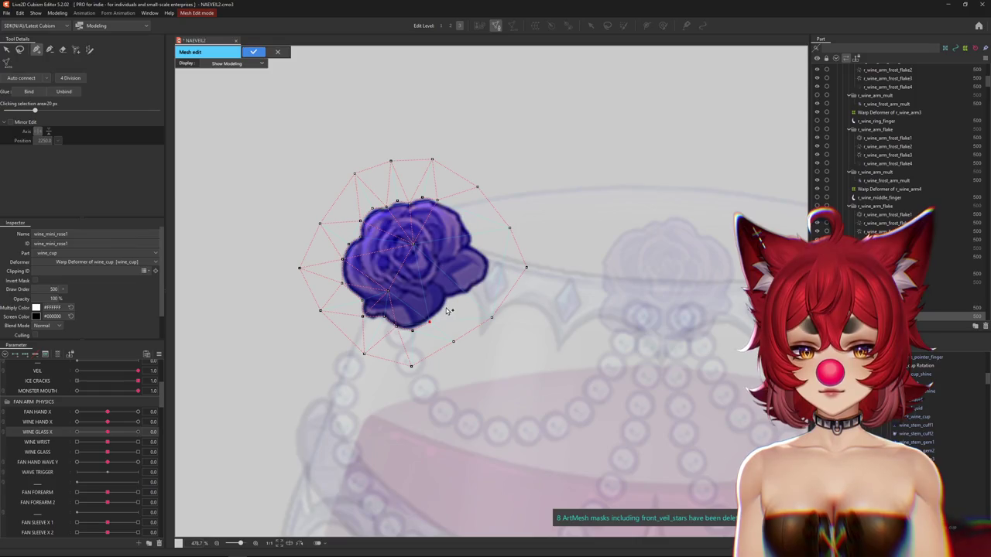
{"action": "left_click", "coordinate": [467, 292]}
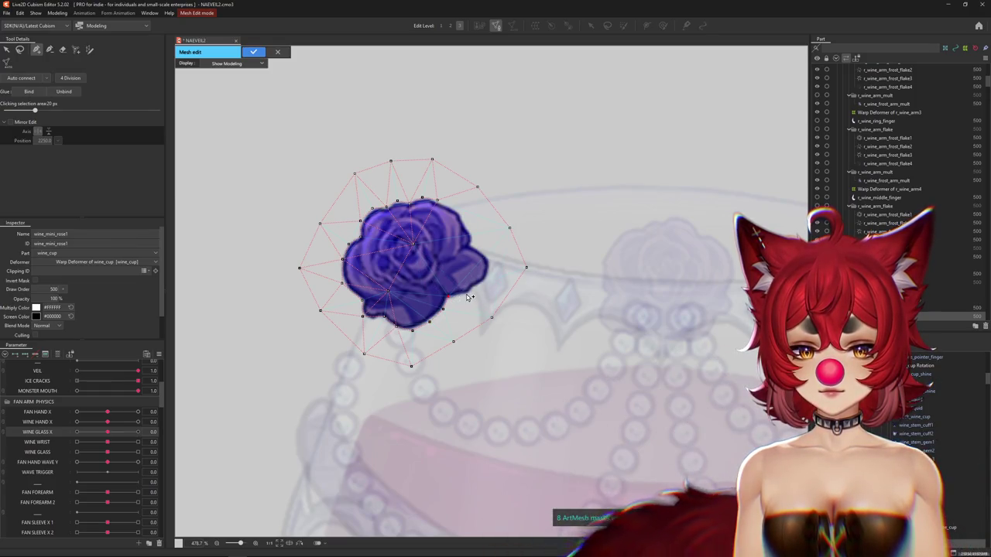
{"action": "left_click", "coordinate": [487, 277]}
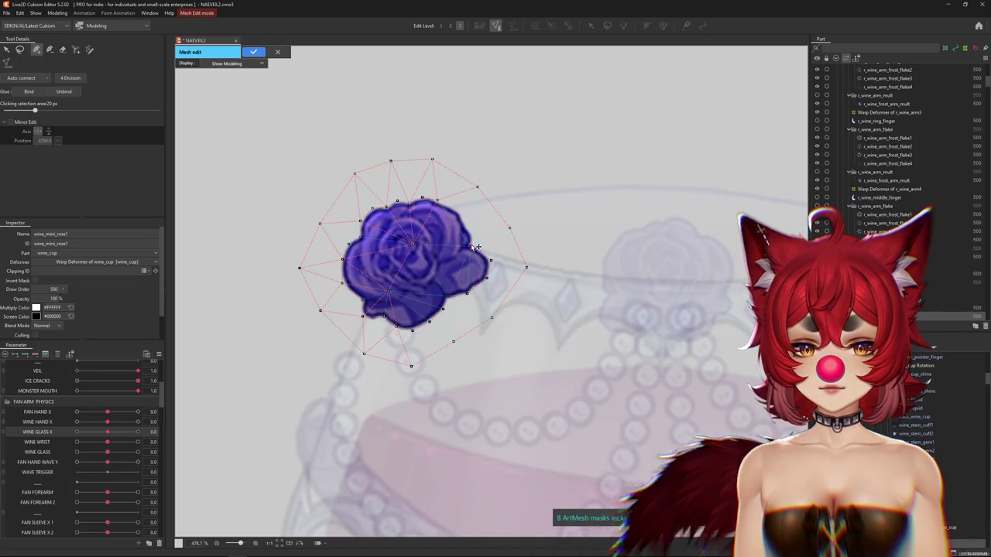
{"action": "left_click", "coordinate": [483, 251]}
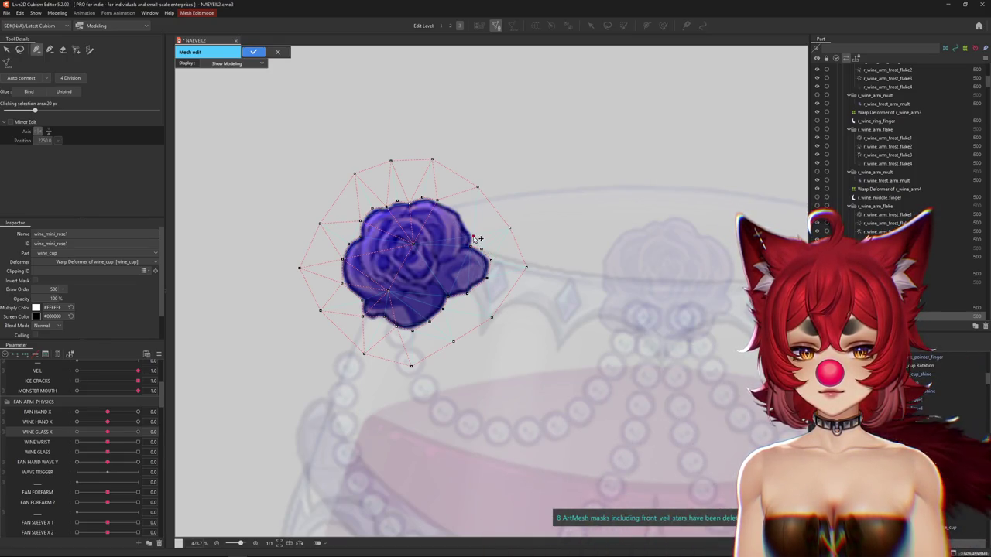
{"action": "left_click", "coordinate": [461, 213]}
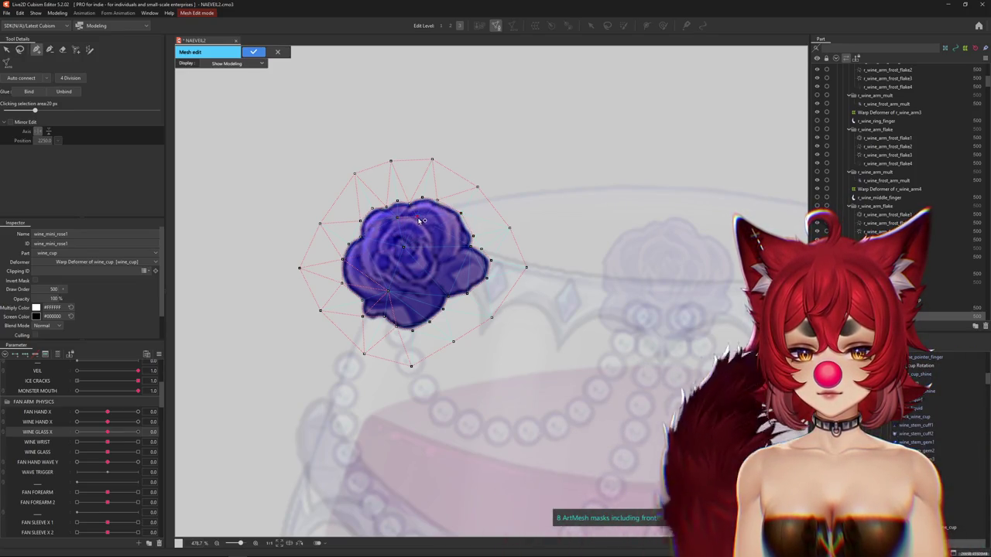
{"action": "left_click", "coordinate": [438, 278]}
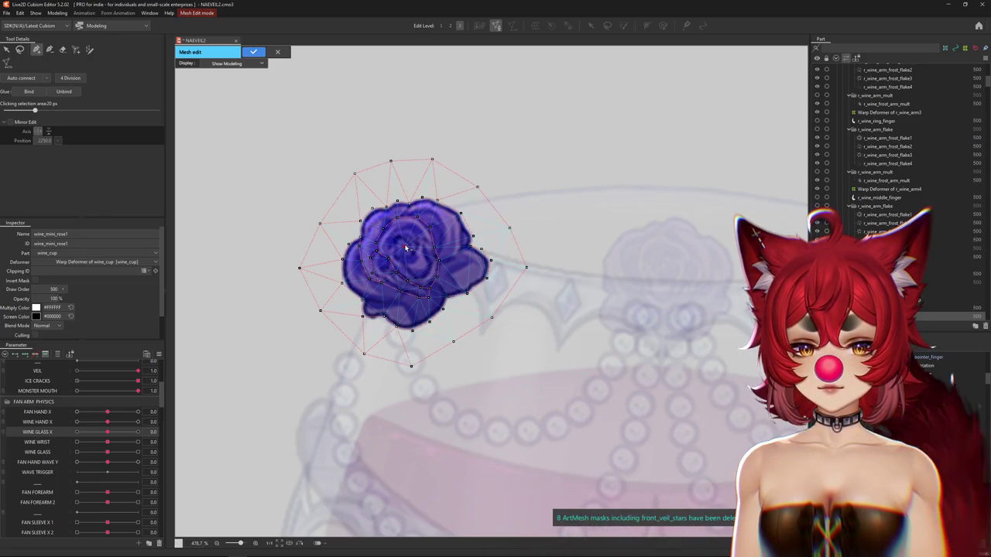
Step: Apply the wine_mini_rose1 mesh, shift the view toward the rose, and reopen mesh editing
{"action": "scroll", "coordinate": [405, 248], "scroll_direction": "down", "scroll_amount": 3}
{"action": "scroll", "coordinate": [424, 257], "scroll_direction": "up", "scroll_amount": 2}
{"action": "scroll", "coordinate": [422, 257], "scroll_direction": "up", "scroll_amount": 2}
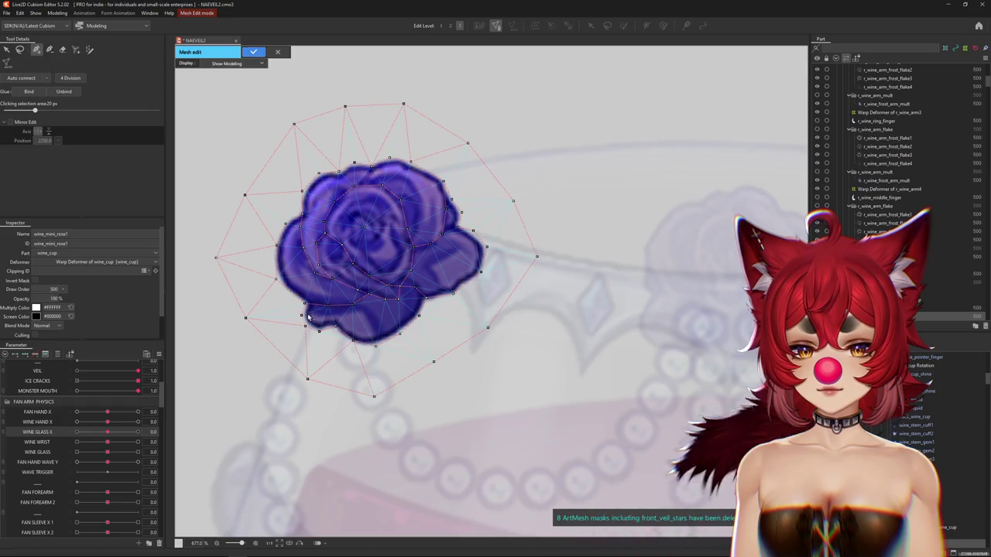
{"action": "scroll", "coordinate": [307, 318], "scroll_direction": "down", "scroll_amount": 3}
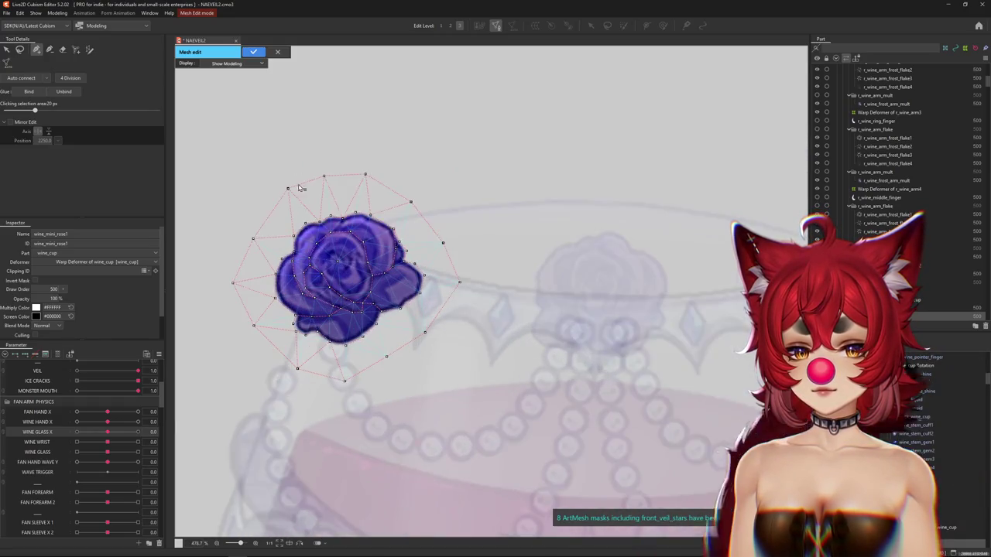
{"action": "left_click", "coordinate": [253, 52]}
{"action": "mouse_move", "coordinate": [491, 255]}
{"action": "left_mouse_down"}
{"action": "mouse_move", "coordinate": [411, 280]}
{"action": "mouse_move", "coordinate": [435, 283]}
{"action": "left_mouse_up"}
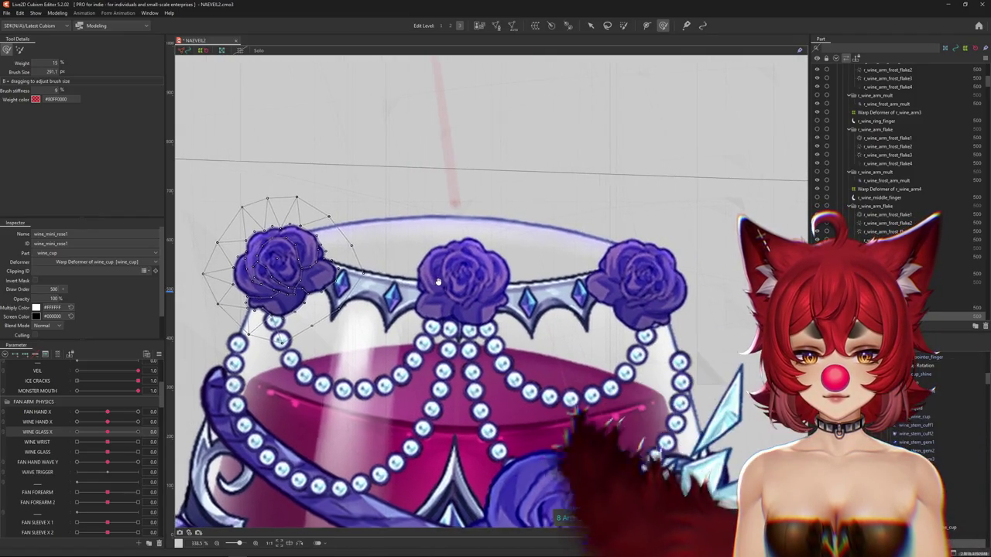
{"action": "key", "text": "ctrl+e"}
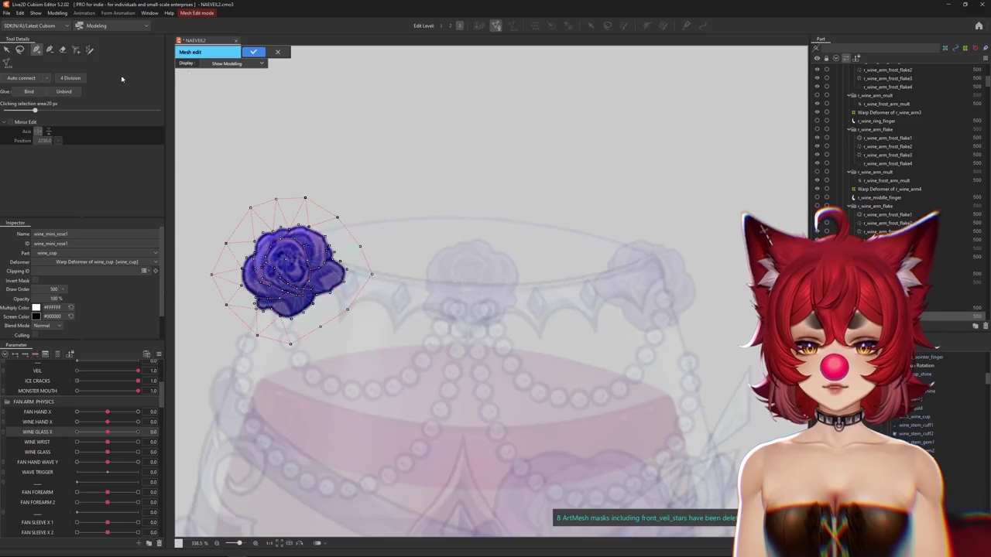
Step: Select wine_mini_rose3 and open its mesh in whole-mesh transform mode
{"action": "left_click", "coordinate": [253, 52]}
{"action": "right_click", "coordinate": [673, 289]}
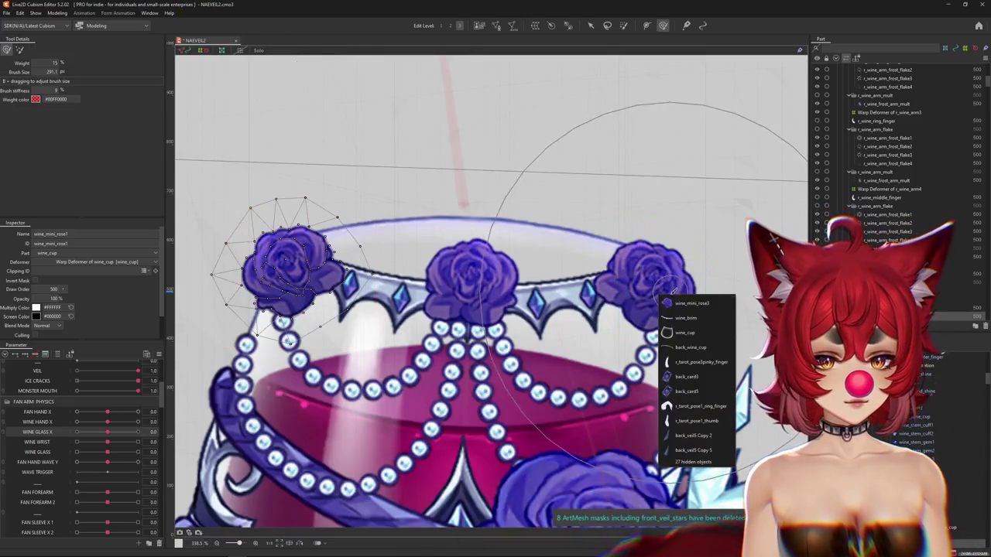
{"action": "left_click", "coordinate": [689, 303]}
{"action": "left_click", "coordinate": [494, 26]}
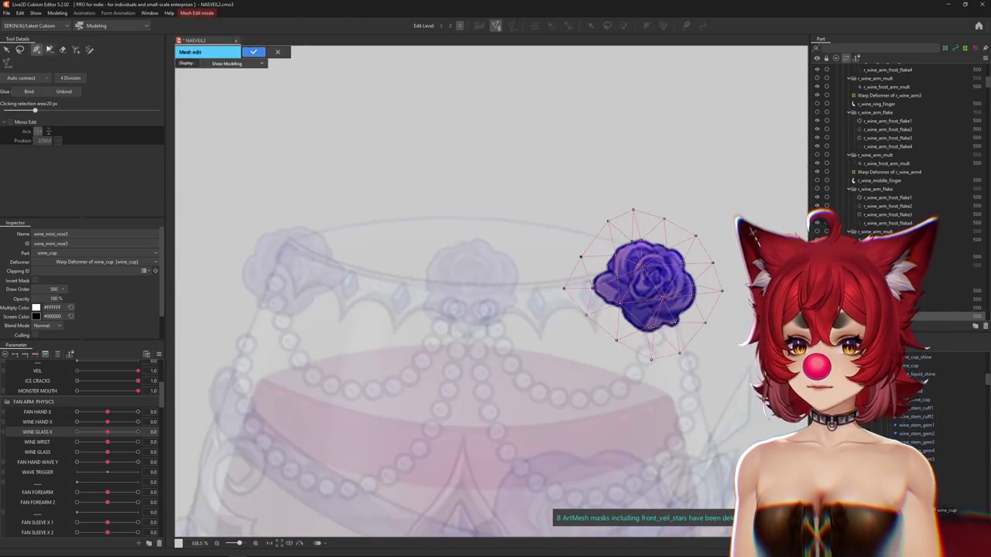
{"action": "left_click", "coordinate": [64, 49]}
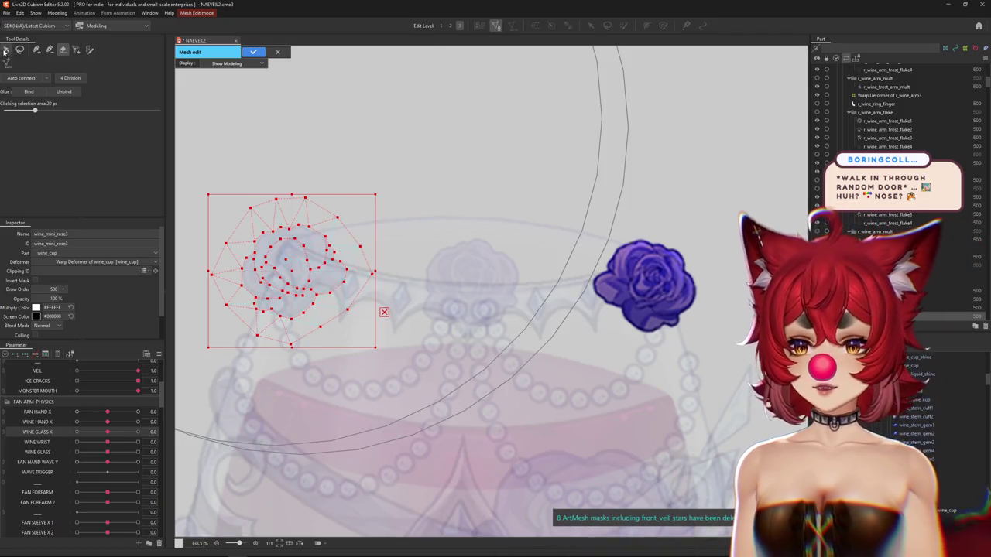
{"action": "left_click", "coordinate": [465, 294]}
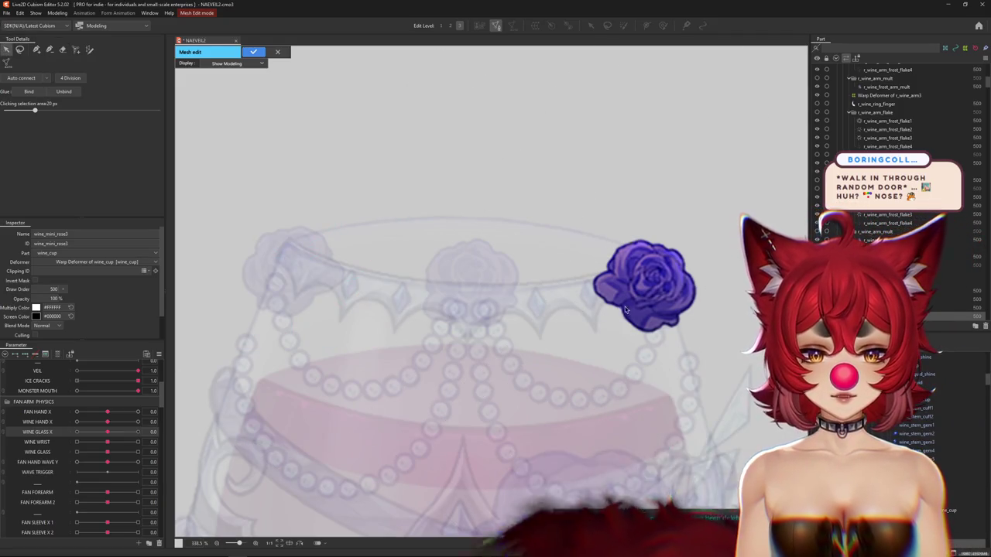
Step: Nudge the wine_mini_rose3 mesh down and rotate it slightly clockwise
{"action": "scroll", "coordinate": [615, 308], "scroll_direction": "down", "scroll_amount": 3}
{"action": "scroll", "coordinate": [592, 294], "scroll_direction": "down", "scroll_amount": 3}
{"action": "scroll", "coordinate": [592, 294], "scroll_direction": "down", "scroll_amount": 3}
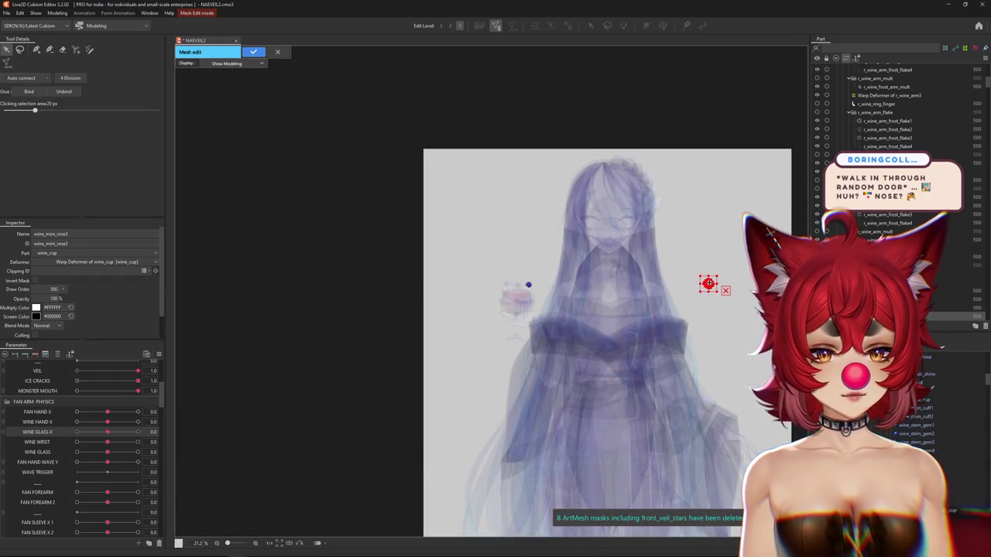
{"action": "scroll", "coordinate": [521, 285], "scroll_direction": "up", "scroll_amount": 5}
{"action": "scroll", "coordinate": [542, 263], "scroll_direction": "up", "scroll_amount": 4}
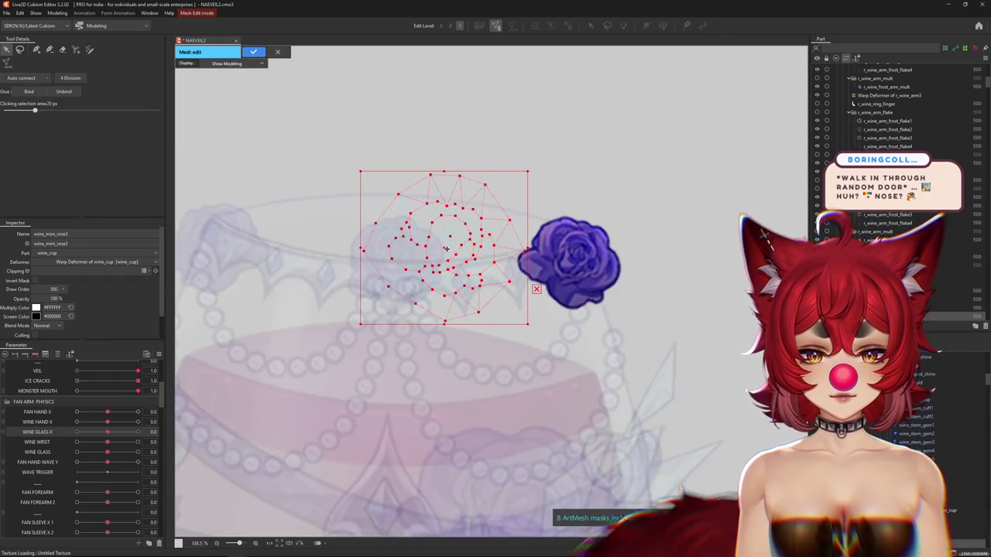
{"action": "scroll", "coordinate": [557, 257], "scroll_direction": "up", "scroll_amount": 1}
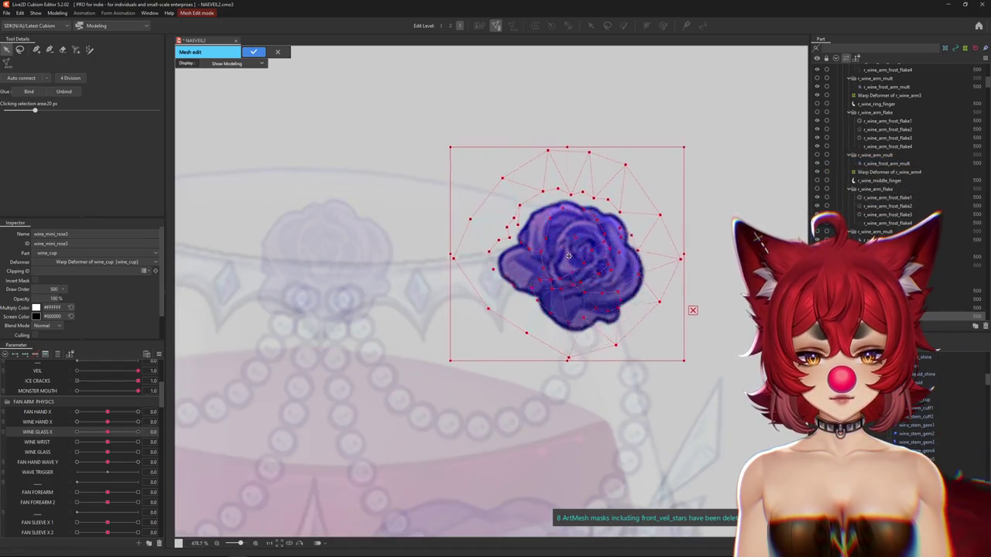
{"action": "left_click_drag", "start_coordinate": [573, 259], "coordinate": [553, 274]}
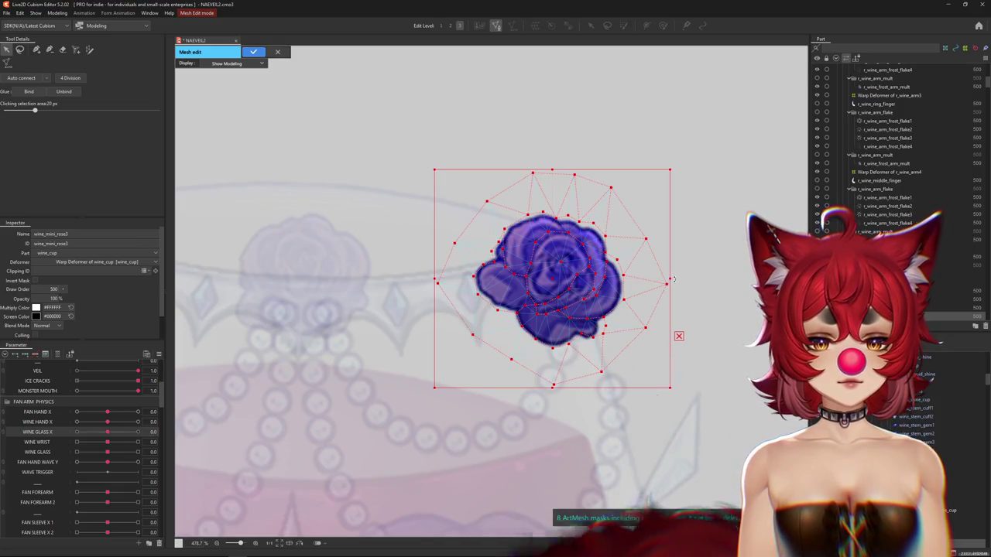
{"action": "left_click_drag", "start_coordinate": [672, 280], "coordinate": [673, 291]}
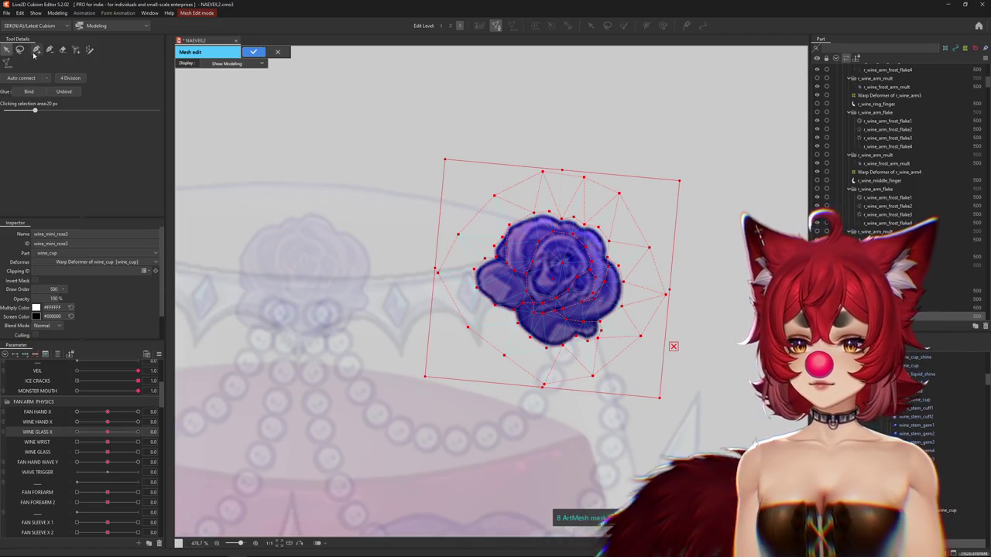
Step: Return to vertex placement and apply the finished wine_mini_rose3 mesh
{"action": "key", "text": "p"}
{"action": "scroll", "coordinate": [598, 232], "scroll_direction": "up", "scroll_amount": 2}
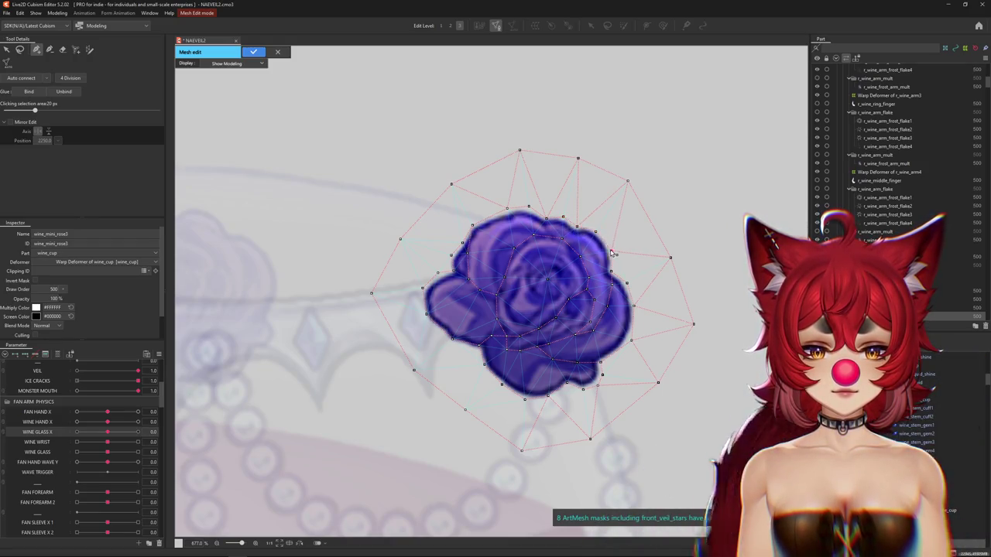
{"action": "scroll", "coordinate": [604, 334], "scroll_direction": "down", "scroll_amount": 2}
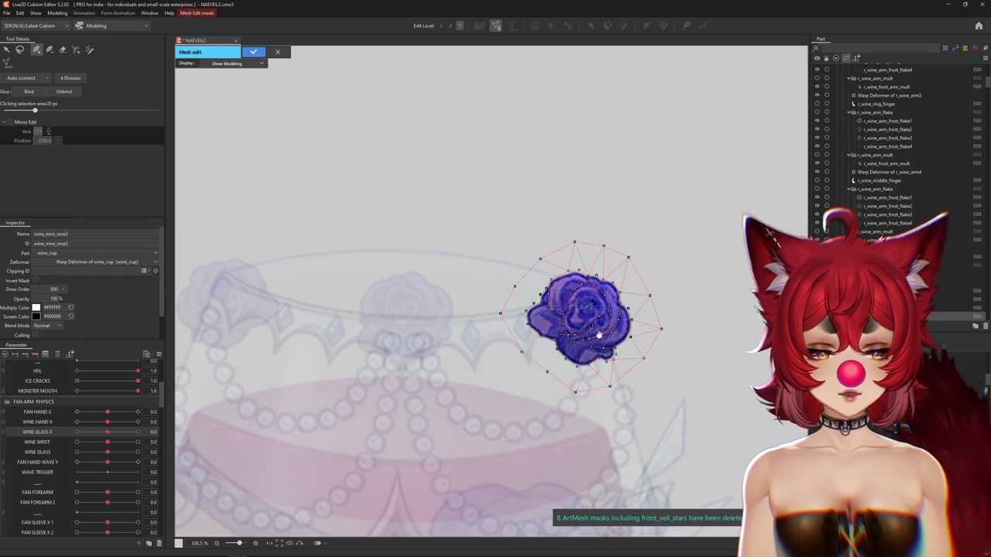
{"action": "scroll", "coordinate": [565, 308], "scroll_direction": "up", "scroll_amount": 1}
{"action": "scroll", "coordinate": [552, 327], "scroll_direction": "up", "scroll_amount": 1}
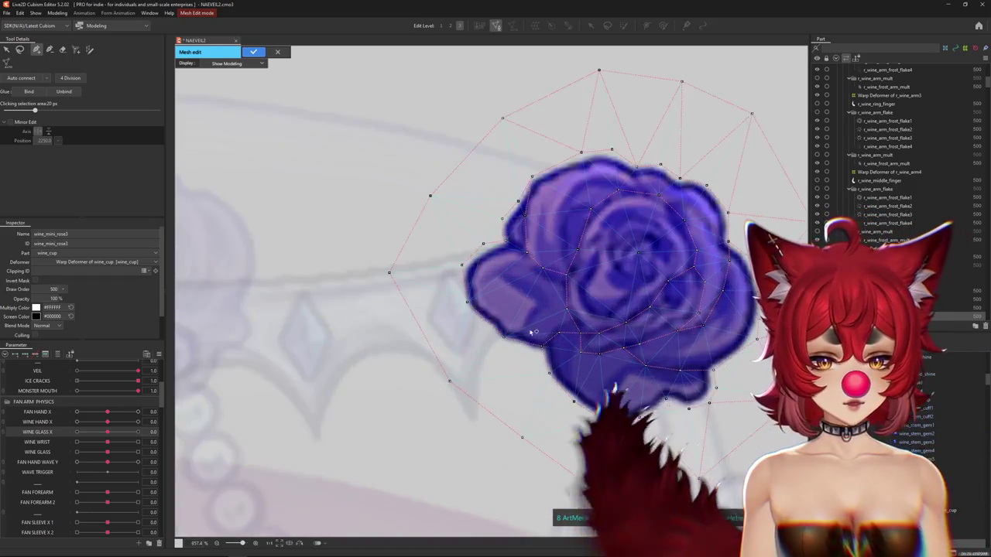
{"action": "scroll", "coordinate": [434, 232], "scroll_direction": "down", "scroll_amount": 2}
{"action": "left_click", "coordinate": [254, 52]}
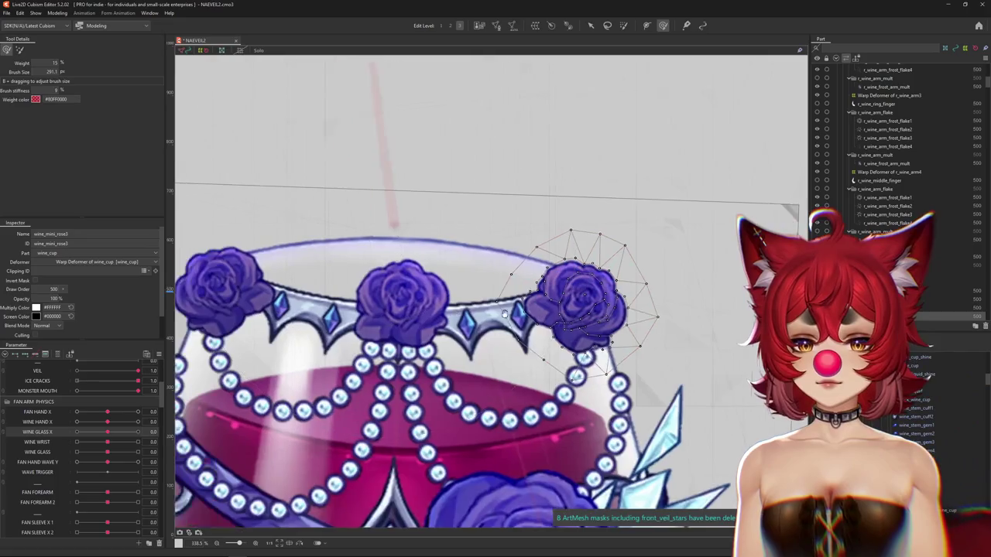
Step: Open wine_mini_rose2's mesh and brush away its old interior points
{"action": "right_click", "coordinate": [474, 325]}
{"action": "left_click", "coordinate": [499, 326]}
{"action": "left_click", "coordinate": [496, 25]}
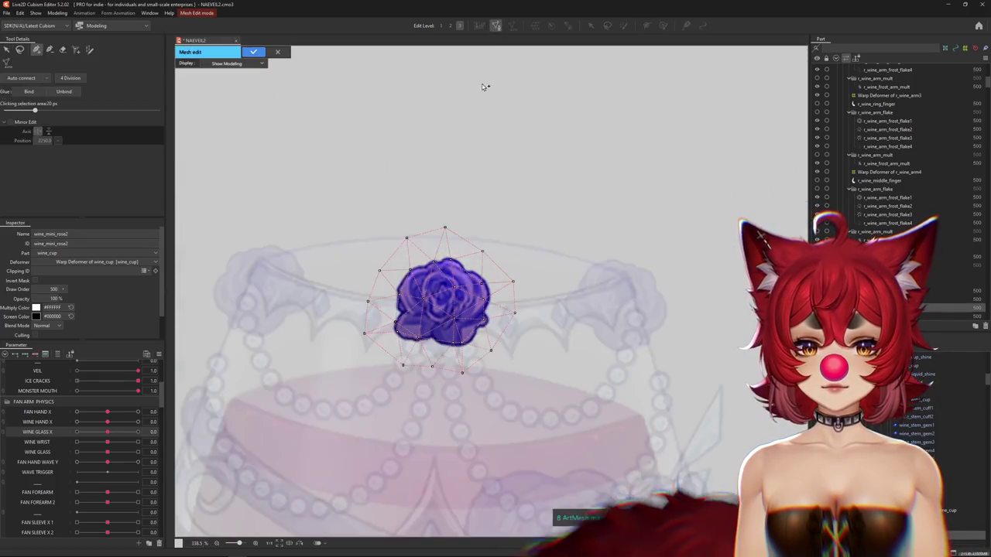
{"action": "left_click", "coordinate": [64, 50]}
{"action": "scroll", "coordinate": [479, 354], "scroll_direction": "down", "scroll_amount": 3}
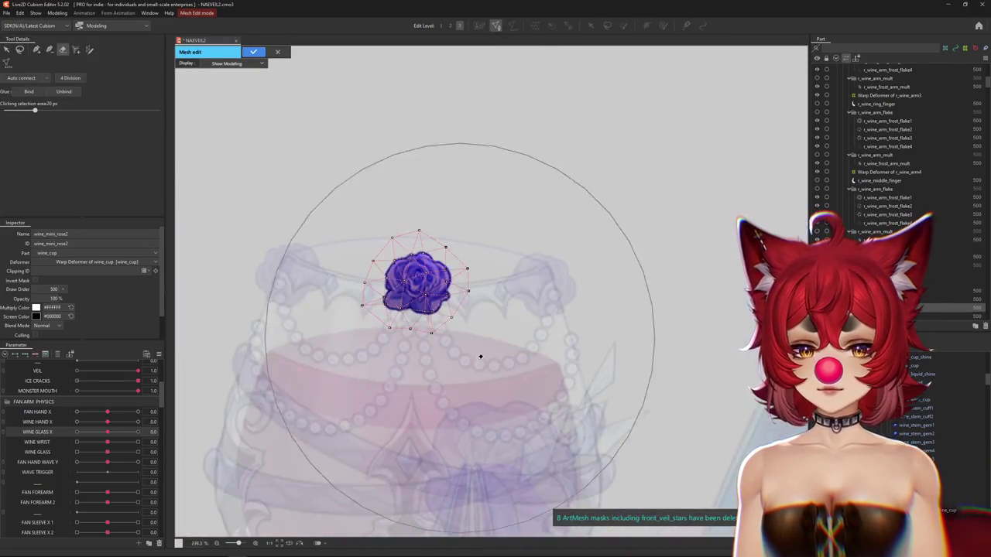
{"action": "left_click", "coordinate": [419, 287]}
{"action": "scroll", "coordinate": [398, 297], "scroll_direction": "up", "scroll_amount": 2}
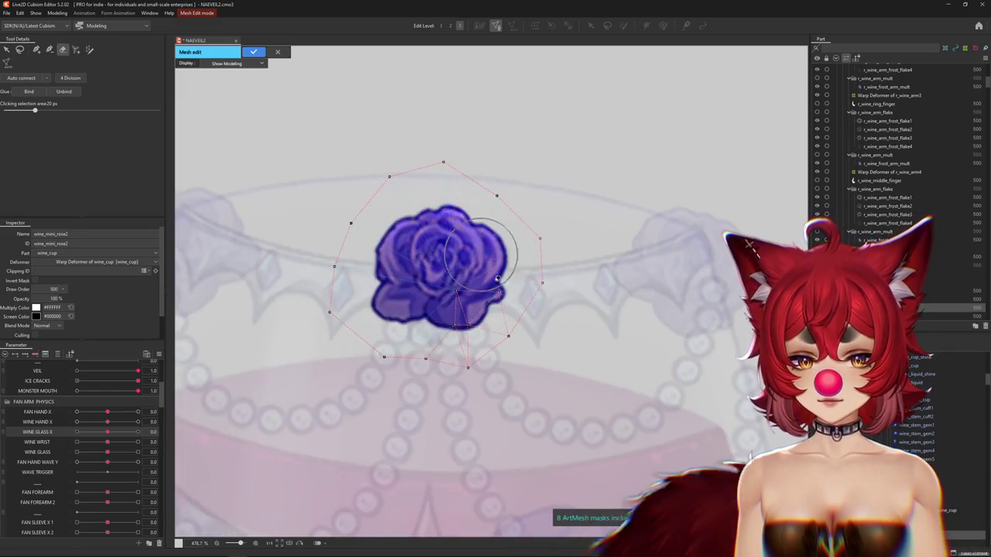
{"action": "left_click", "coordinate": [36, 49]}
{"action": "scroll", "coordinate": [433, 322], "scroll_direction": "up", "scroll_amount": 1}
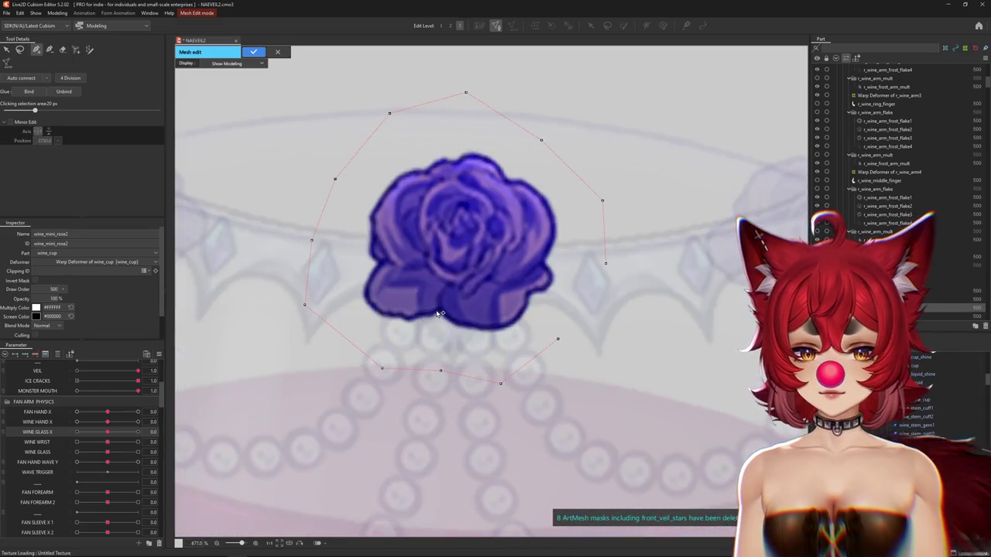
Step: Place new points along the middle rose's lower and right edges
{"action": "left_click", "coordinate": [446, 326]}
{"action": "left_click", "coordinate": [465, 331]}
{"action": "left_click", "coordinate": [493, 333]}
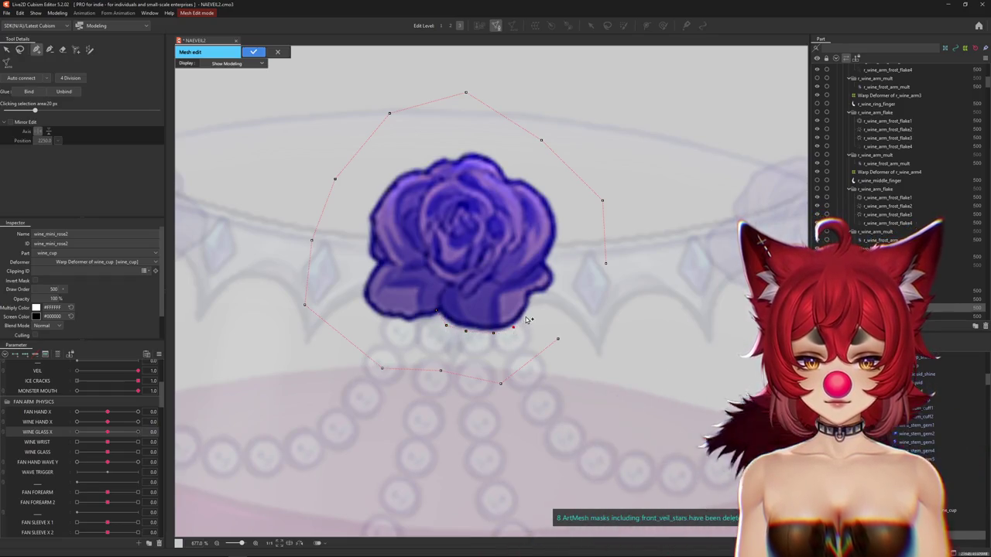
{"action": "left_click", "coordinate": [526, 314]}
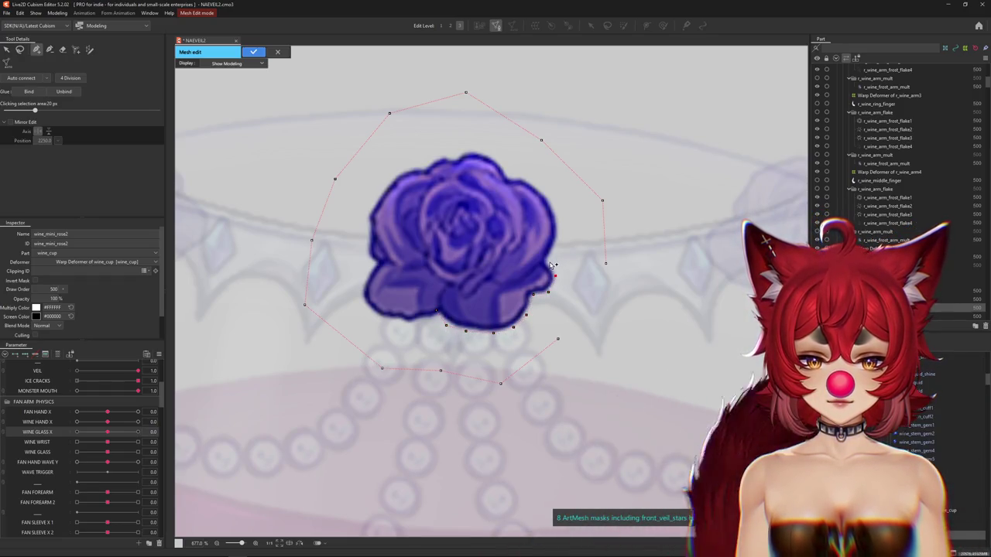
{"action": "left_click", "coordinate": [558, 240]}
{"action": "left_click", "coordinate": [559, 216]}
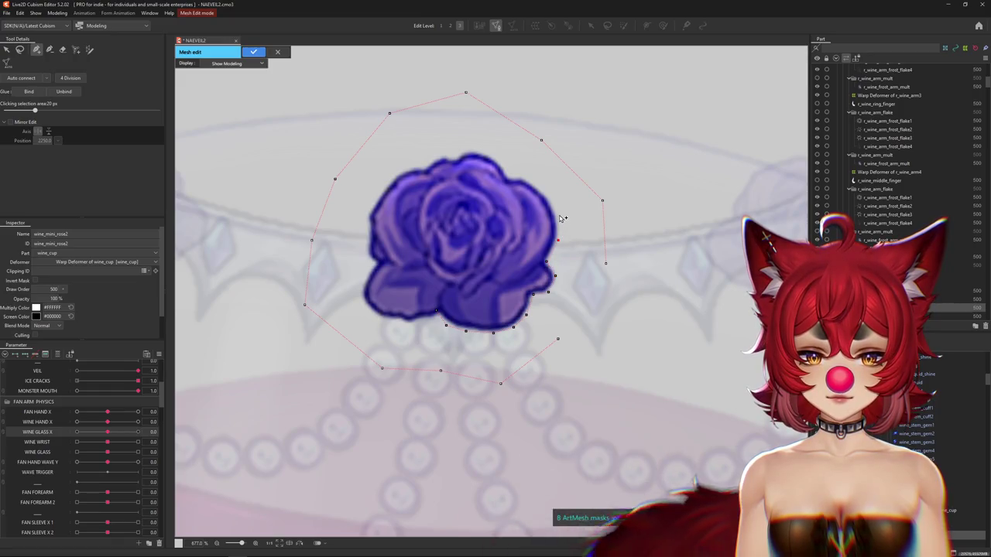
{"action": "left_click", "coordinate": [509, 178]}
Step: Place points along the rose's upper, left, and bottom edges
{"action": "left_click", "coordinate": [497, 161]}
{"action": "left_click", "coordinate": [476, 151]}
{"action": "left_click", "coordinate": [463, 151]}
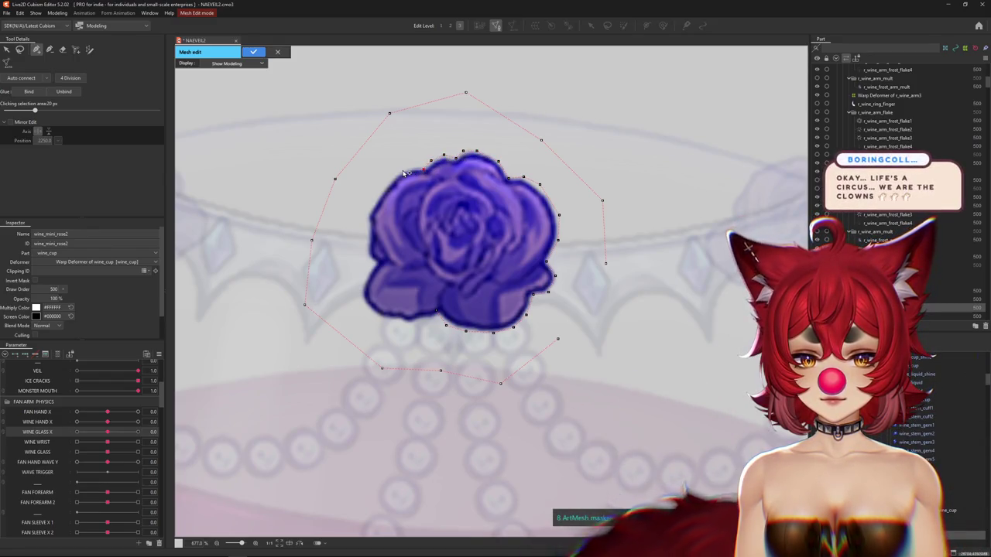
{"action": "left_click", "coordinate": [384, 189]}
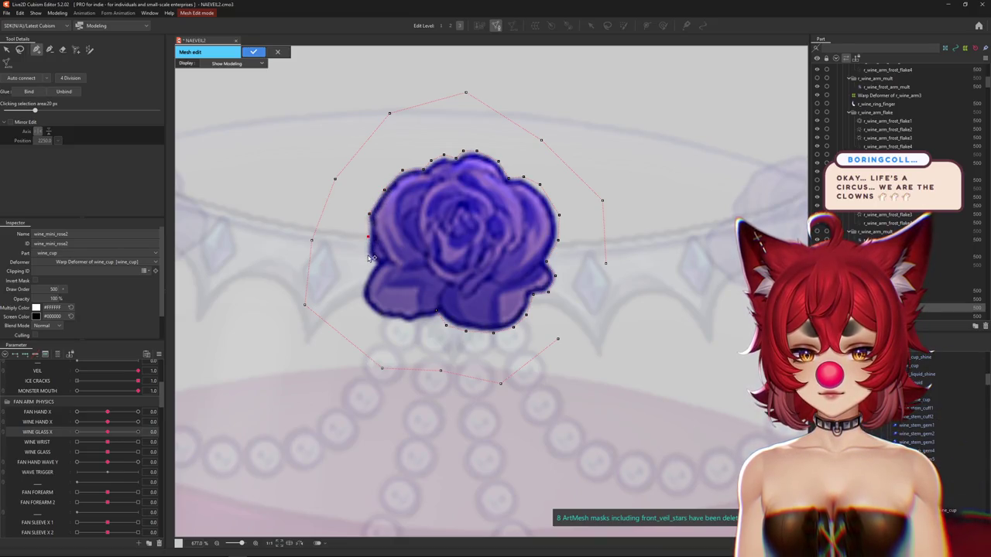
{"action": "left_click", "coordinate": [364, 281]}
{"action": "left_click", "coordinate": [361, 298]}
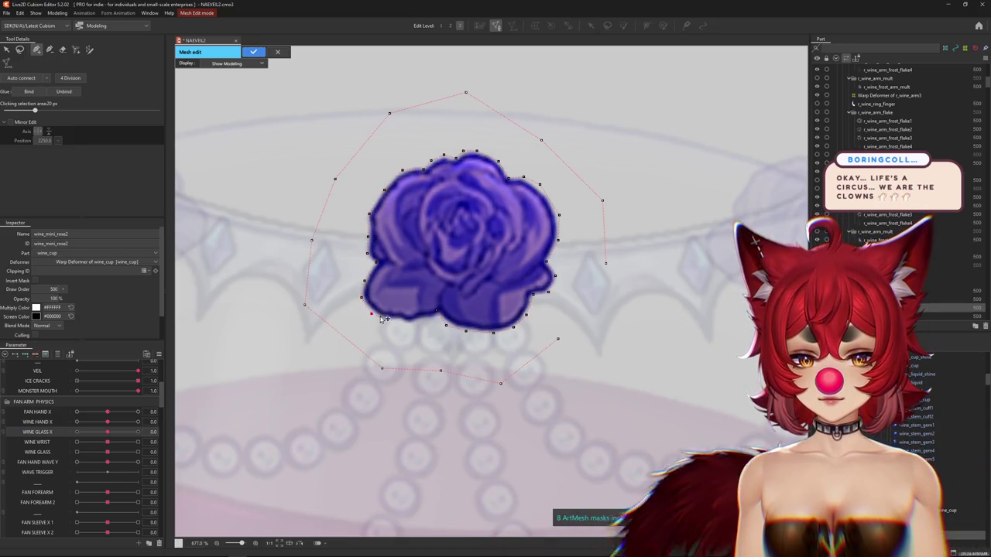
{"action": "left_click", "coordinate": [395, 319]}
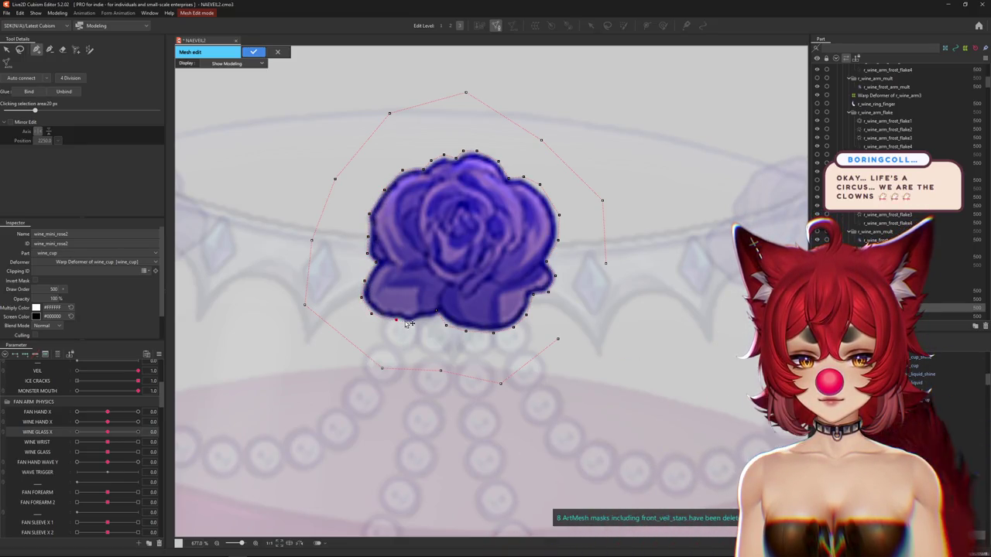
Step: Add interior points running up through the rose and across its upper-right petals
{"action": "left_click", "coordinate": [442, 282]}
{"action": "left_click", "coordinate": [427, 268]}
{"action": "left_click", "coordinate": [424, 248]}
{"action": "left_click", "coordinate": [414, 225]}
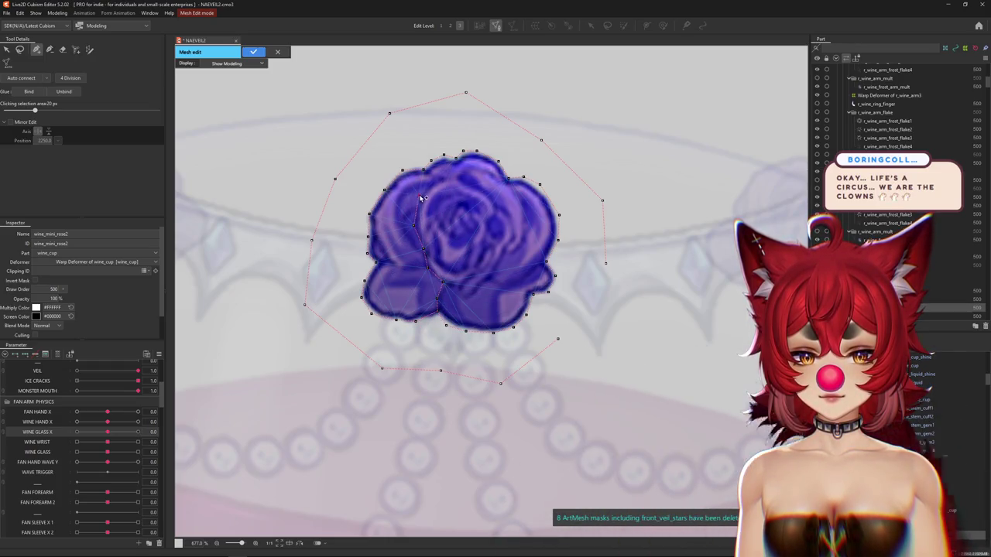
{"action": "left_click", "coordinate": [443, 182]}
{"action": "left_click", "coordinate": [488, 193]}
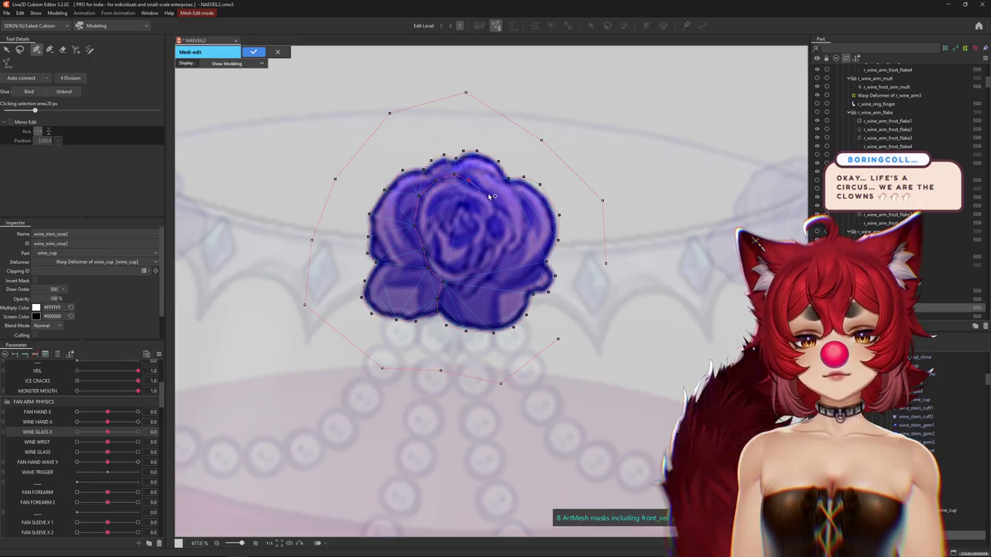
{"action": "left_click", "coordinate": [511, 210]}
{"action": "left_click", "coordinate": [518, 230]}
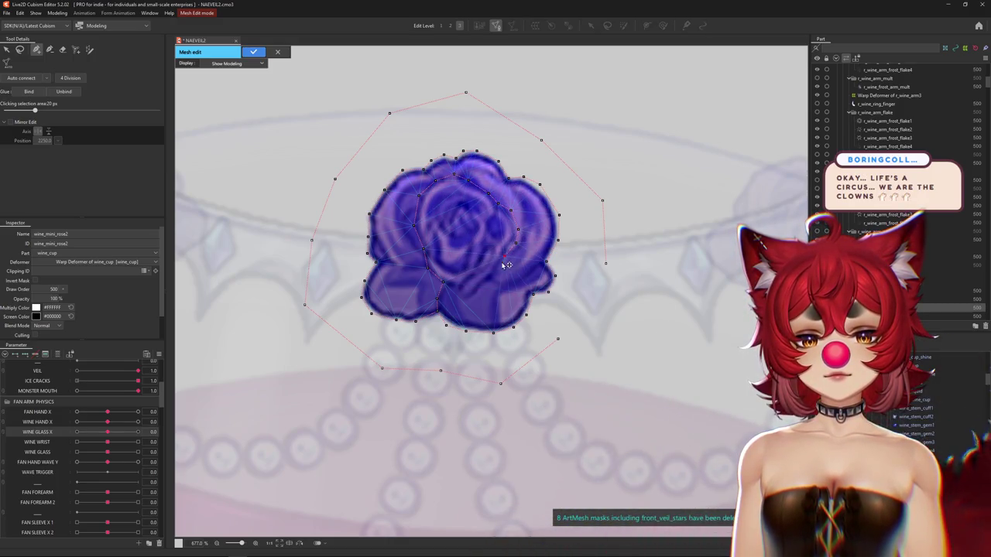
Step: Add interior points in the lower and right petals and close the outer outline
{"action": "left_click", "coordinate": [471, 298]}
{"action": "left_click", "coordinate": [457, 294]}
{"action": "left_click", "coordinate": [443, 283]}
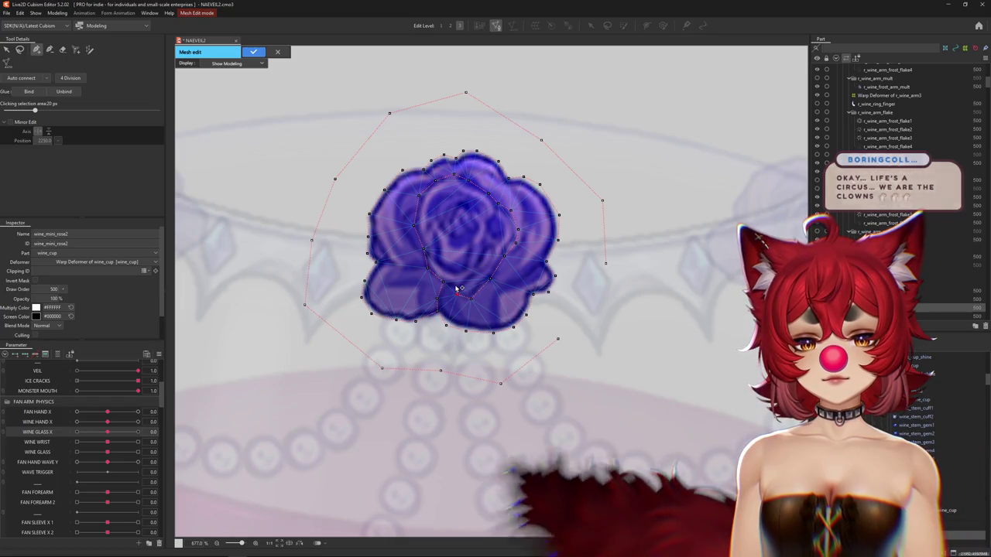
{"action": "left_click", "coordinate": [490, 281]}
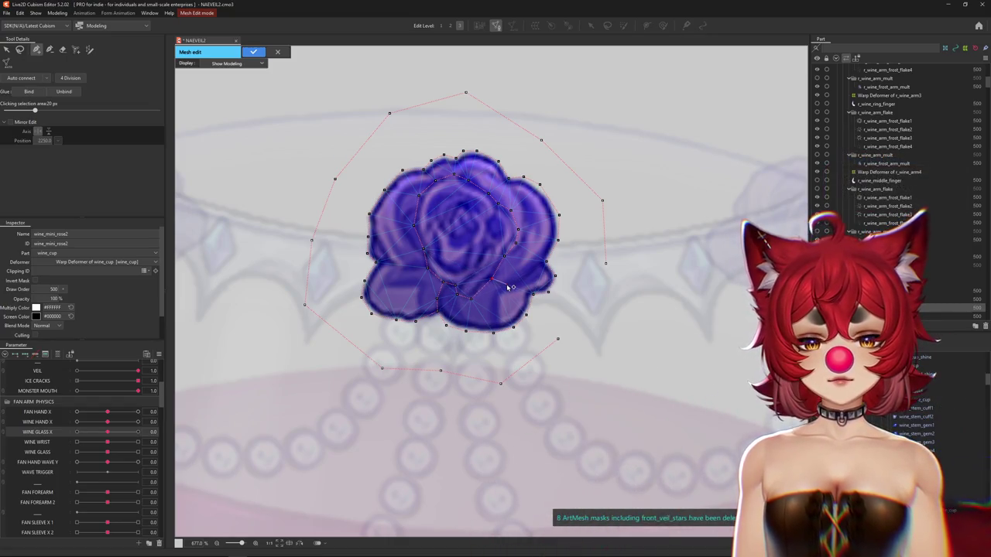
{"action": "left_click", "coordinate": [559, 338]}
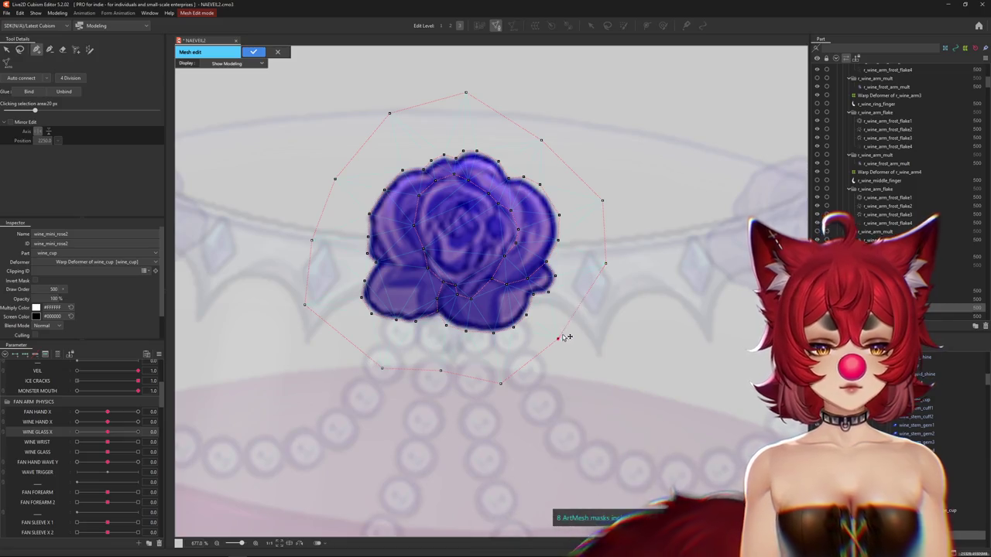
Step: Recentre the view and continue drawing from an existing left-side vertex
{"action": "scroll", "coordinate": [593, 307], "scroll_direction": "up", "scroll_amount": 2}
{"action": "scroll", "coordinate": [593, 312], "scroll_direction": "up", "scroll_amount": 2}
{"action": "left_click_drag", "start_coordinate": [597, 325], "coordinate": [558, 283]}
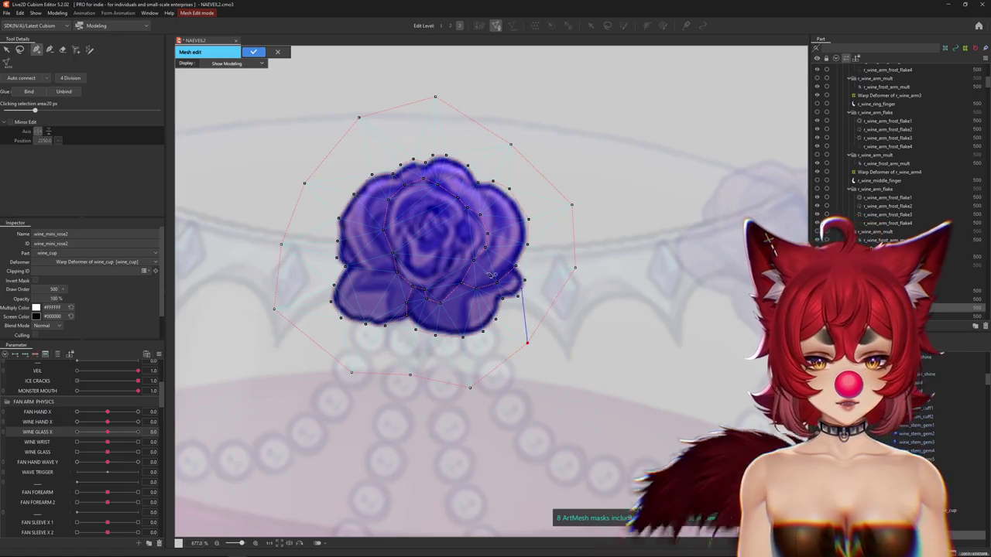
{"action": "left_click_drag", "start_coordinate": [467, 294], "coordinate": [529, 296]}
{"action": "scroll", "coordinate": [423, 302], "scroll_direction": "up", "scroll_amount": 2}
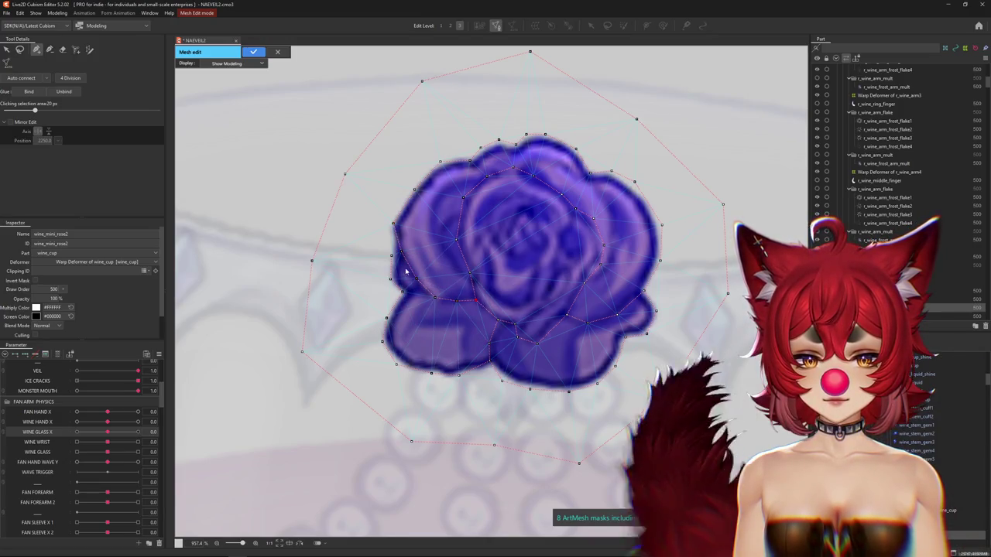
{"action": "left_click", "coordinate": [392, 256]}
{"action": "scroll", "coordinate": [524, 280], "scroll_direction": "down", "scroll_amount": 1}
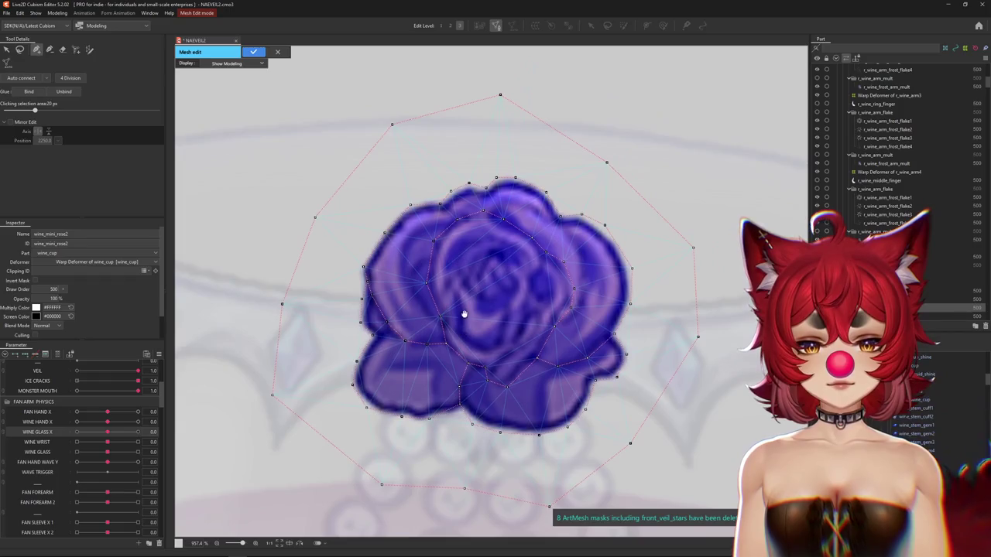
{"action": "scroll", "coordinate": [465, 314], "scroll_direction": "up", "scroll_amount": 2}
{"action": "scroll", "coordinate": [469, 333], "scroll_direction": "up", "scroll_amount": 1}
Step: Add a vertex on the lower-right petal and confirm wine_mini_rose2's new mesh
{"action": "left_click_drag", "start_coordinate": [473, 344], "coordinate": [455, 317]}
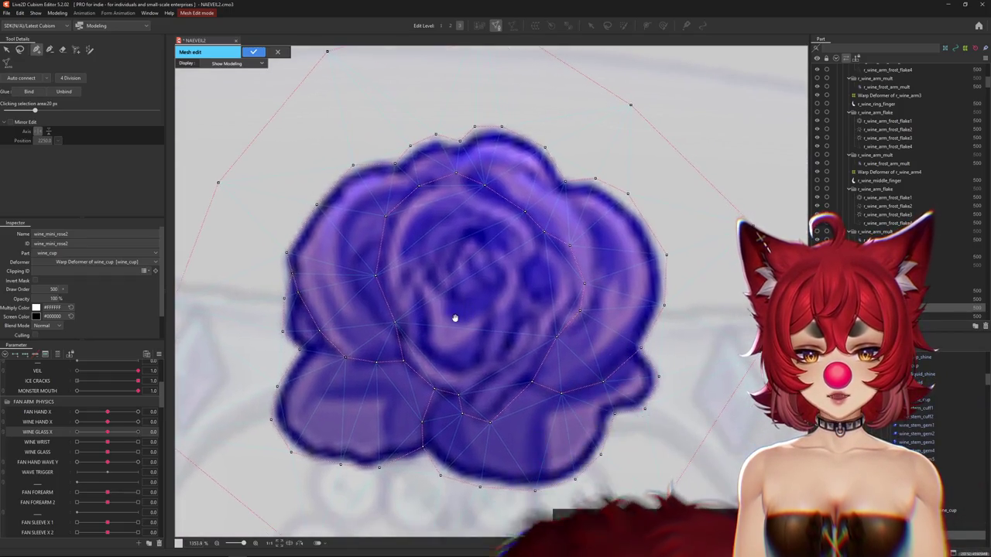
{"action": "scroll", "coordinate": [476, 332], "scroll_direction": "down", "scroll_amount": 3}
{"action": "scroll", "coordinate": [472, 323], "scroll_direction": "up", "scroll_amount": 3}
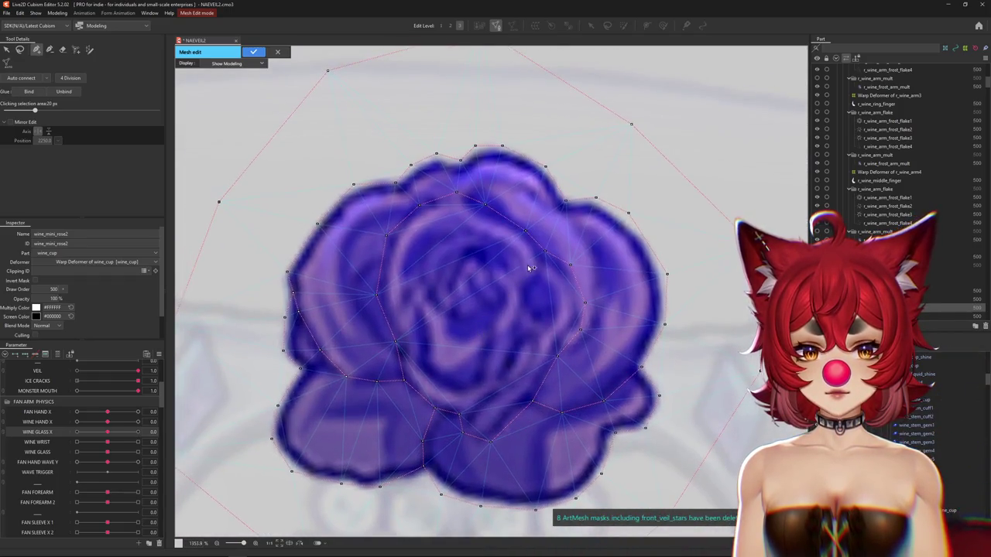
{"action": "left_click", "coordinate": [523, 313]}
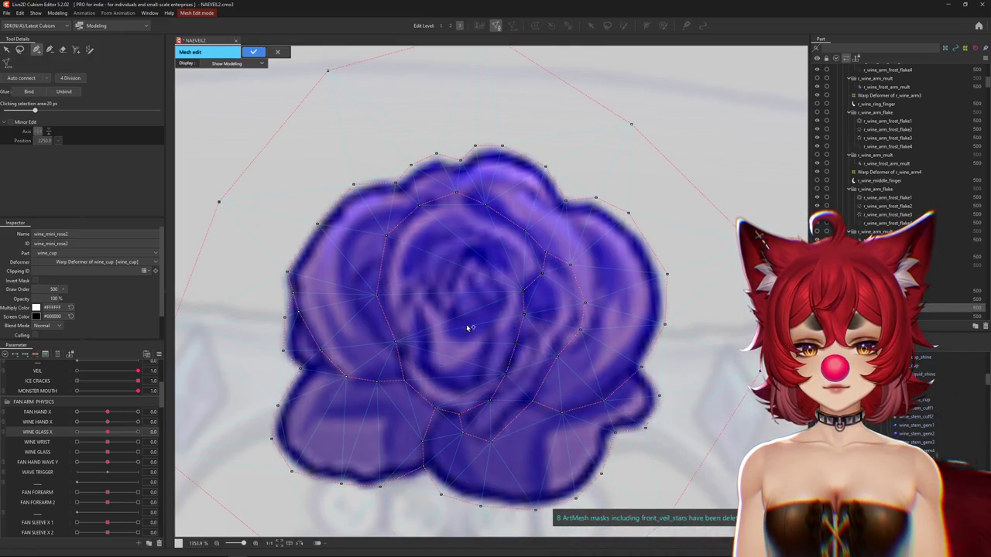
{"action": "scroll", "coordinate": [467, 331], "scroll_direction": "down", "scroll_amount": 2}
{"action": "scroll", "coordinate": [467, 331], "scroll_direction": "down", "scroll_amount": 3}
{"action": "scroll", "coordinate": [467, 331], "scroll_direction": "down", "scroll_amount": 2}
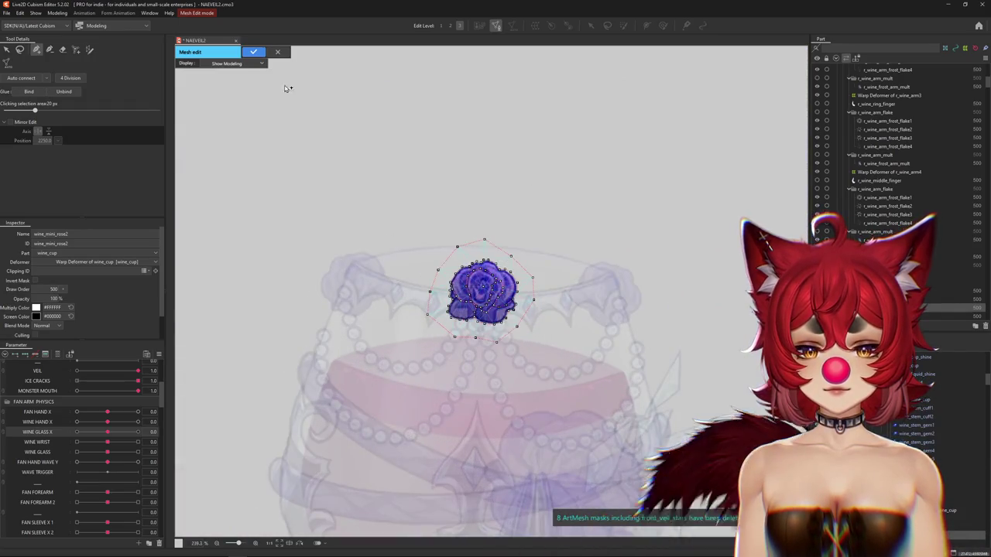
{"action": "left_click", "coordinate": [253, 52]}
{"action": "scroll", "coordinate": [480, 232], "scroll_direction": "up", "scroll_amount": 2}
Step: Set MONSTER MOUTH to 0, restoring the model's normal face
{"action": "scroll", "coordinate": [480, 232], "scroll_direction": "up", "scroll_amount": 2}
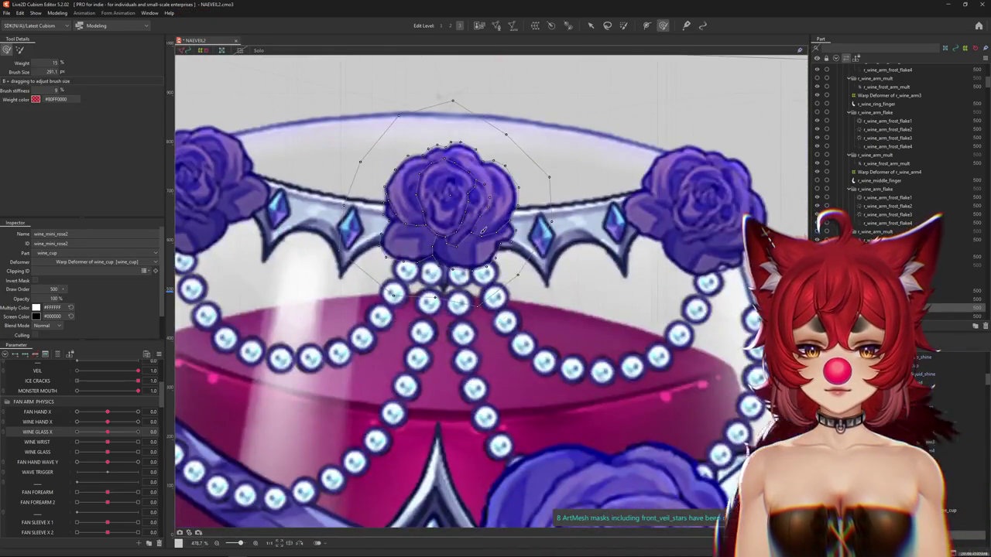
{"action": "scroll", "coordinate": [480, 232], "scroll_direction": "down", "scroll_amount": 2}
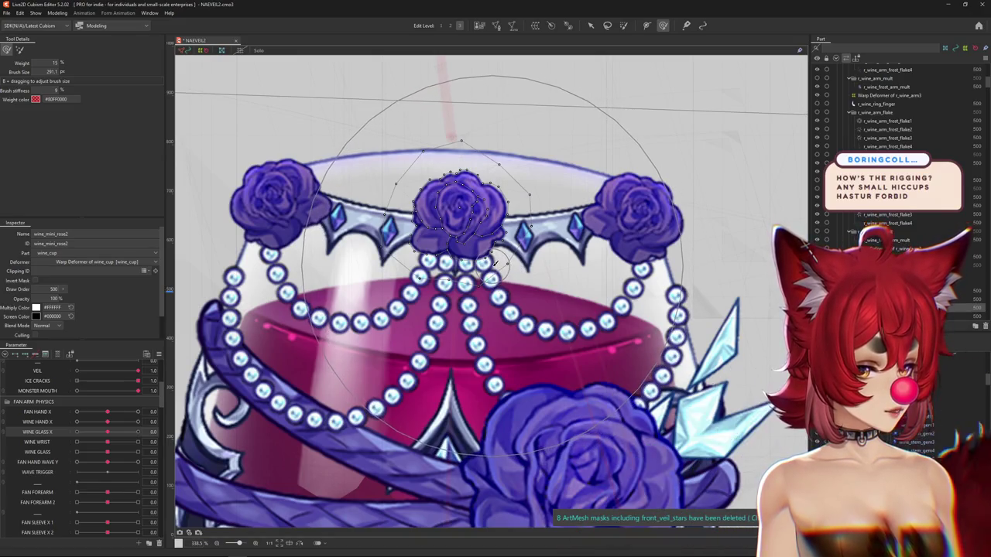
{"action": "scroll", "coordinate": [505, 252], "scroll_direction": "down", "scroll_amount": 5}
{"action": "scroll", "coordinate": [505, 252], "scroll_direction": "down", "scroll_amount": 3}
{"action": "scroll", "coordinate": [495, 263], "scroll_direction": "down", "scroll_amount": 3}
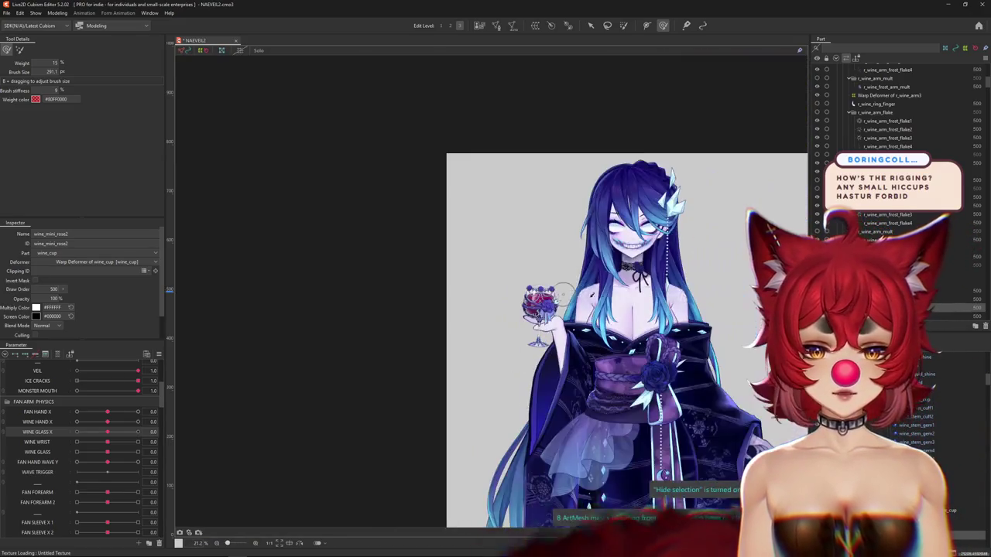
{"action": "scroll", "coordinate": [479, 235], "scroll_direction": "up", "scroll_amount": 3}
{"action": "scroll", "coordinate": [478, 236], "scroll_direction": "up", "scroll_amount": 2}
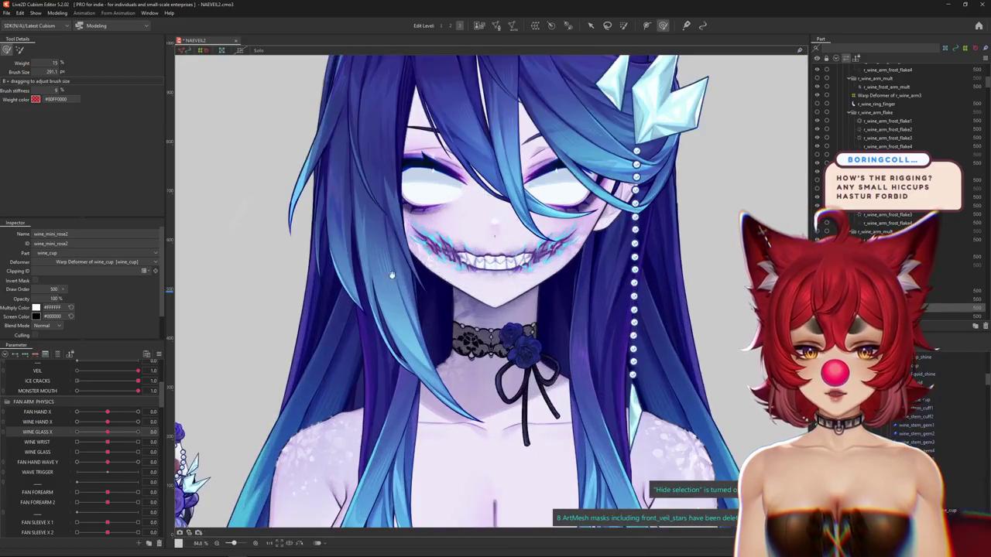
{"action": "scroll", "coordinate": [478, 235], "scroll_direction": "up", "scroll_amount": 1}
{"action": "left_click_drag", "start_coordinate": [97, 390], "coordinate": [76, 390]}
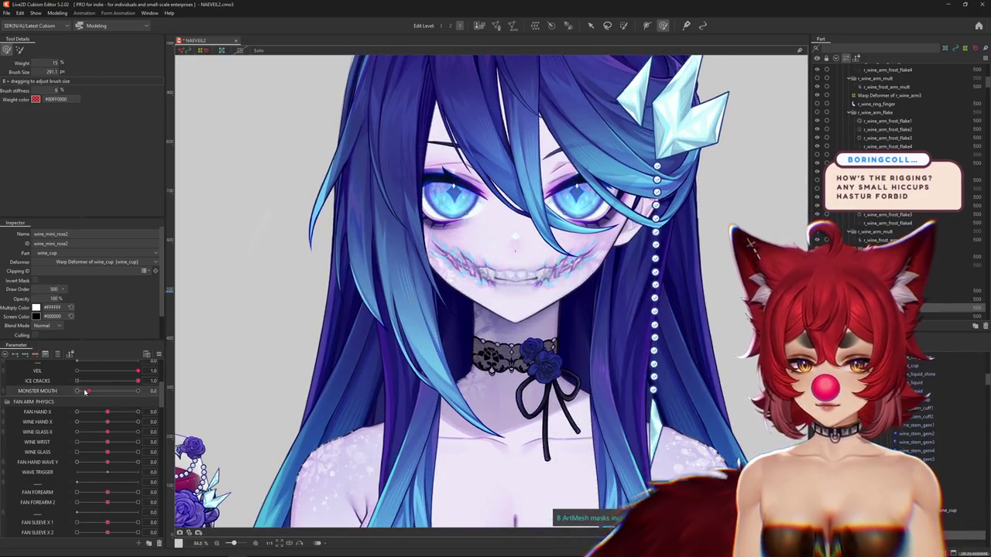
Step: Zoom out to view the whole character and bring up the Modeling menu
{"action": "scroll", "coordinate": [557, 242], "scroll_direction": "down", "scroll_amount": 6}
{"action": "scroll", "coordinate": [468, 308], "scroll_direction": "up", "scroll_amount": 1}
{"action": "scroll", "coordinate": [469, 308], "scroll_direction": "up", "scroll_amount": 2}
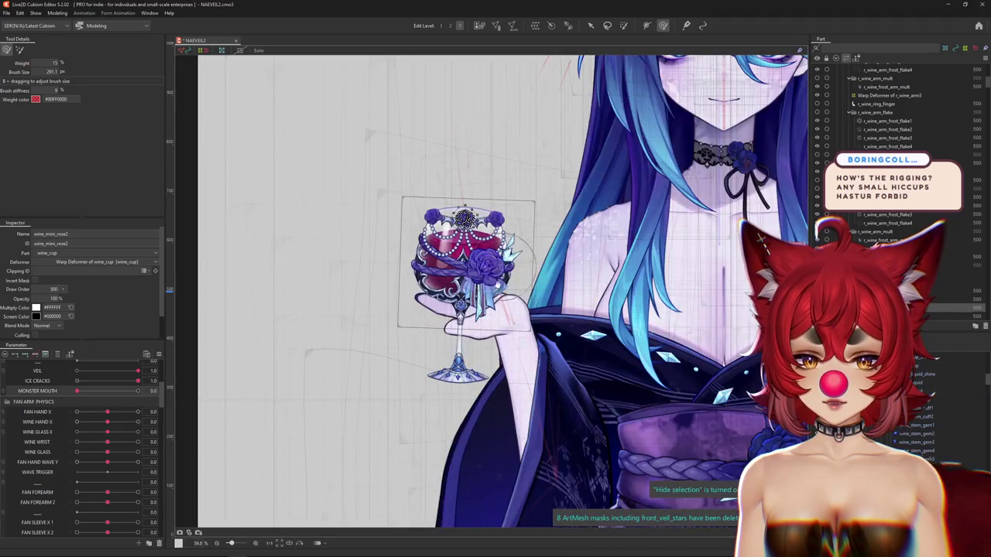
{"action": "scroll", "coordinate": [330, 177], "scroll_direction": "down", "scroll_amount": 1}
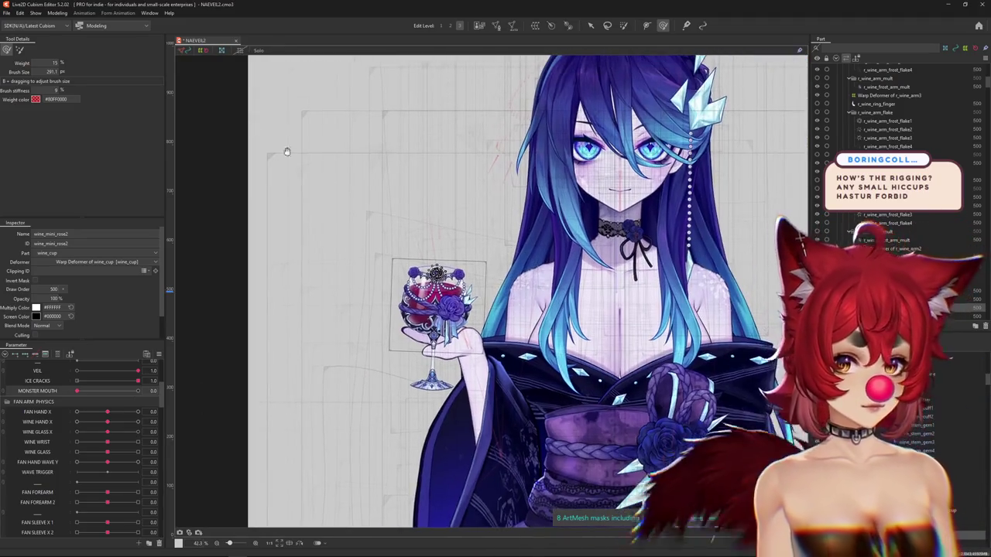
{"action": "left_click", "coordinate": [60, 13]}
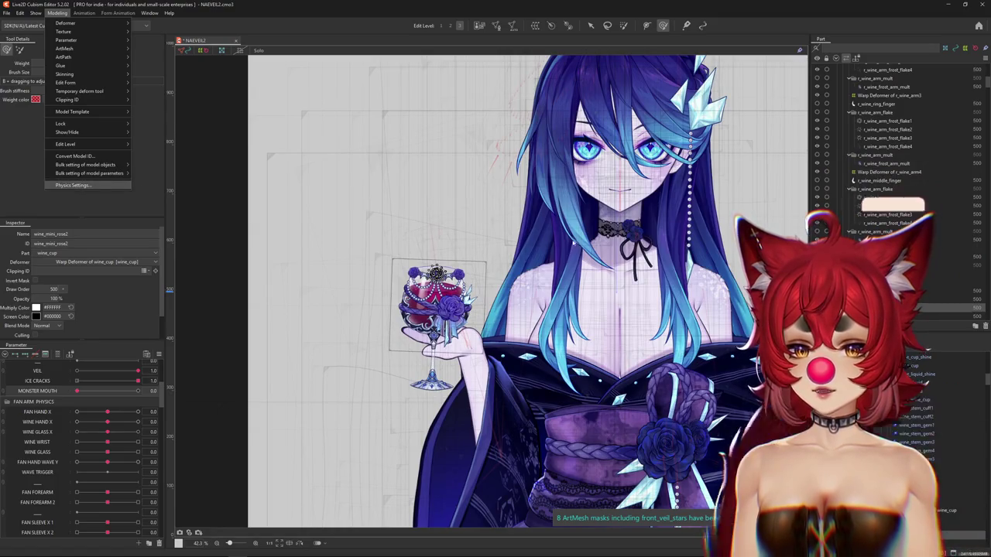
Step: Reopen Physics Settings and swing the preview model back and forth to test the wine glass sway
{"action": "left_click", "coordinate": [72, 185]}
{"action": "scroll", "coordinate": [674, 332], "scroll_direction": "up", "scroll_amount": 3}
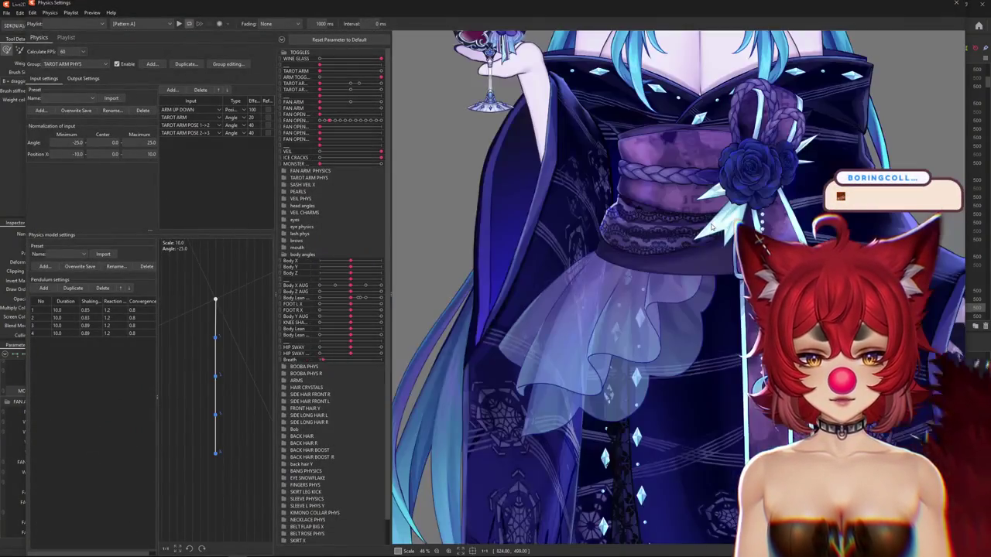
{"action": "left_click_drag", "start_coordinate": [674, 193], "coordinate": [675, 332]}
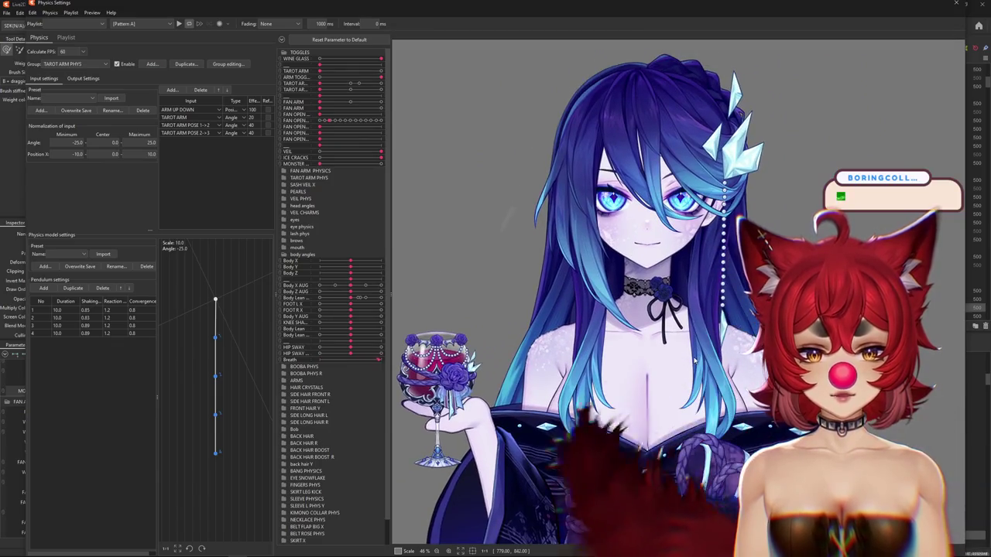
{"action": "mouse_move", "coordinate": [692, 355]}
{"action": "left_mouse_down"}
{"action": "mouse_move", "coordinate": [841, 277]}
{"action": "mouse_move", "coordinate": [558, 109]}
{"action": "left_mouse_up"}
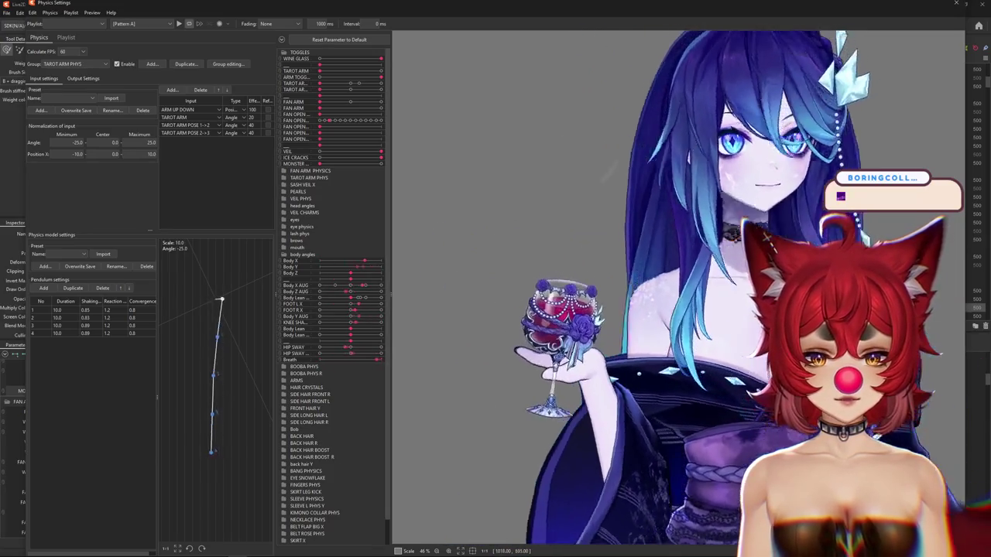
{"action": "left_click_drag", "start_coordinate": [557, 109], "coordinate": [726, 353]}
{"action": "scroll", "coordinate": [726, 354], "scroll_direction": "down", "scroll_amount": 3}
{"action": "scroll", "coordinate": [726, 353], "scroll_direction": "down", "scroll_amount": 2}
{"action": "scroll", "coordinate": [726, 354], "scroll_direction": "down", "scroll_amount": 1}
{"action": "mouse_move", "coordinate": [727, 354]}
{"action": "left_mouse_down"}
{"action": "mouse_move", "coordinate": [454, 262]}
{"action": "mouse_move", "coordinate": [570, 280]}
{"action": "left_mouse_up"}
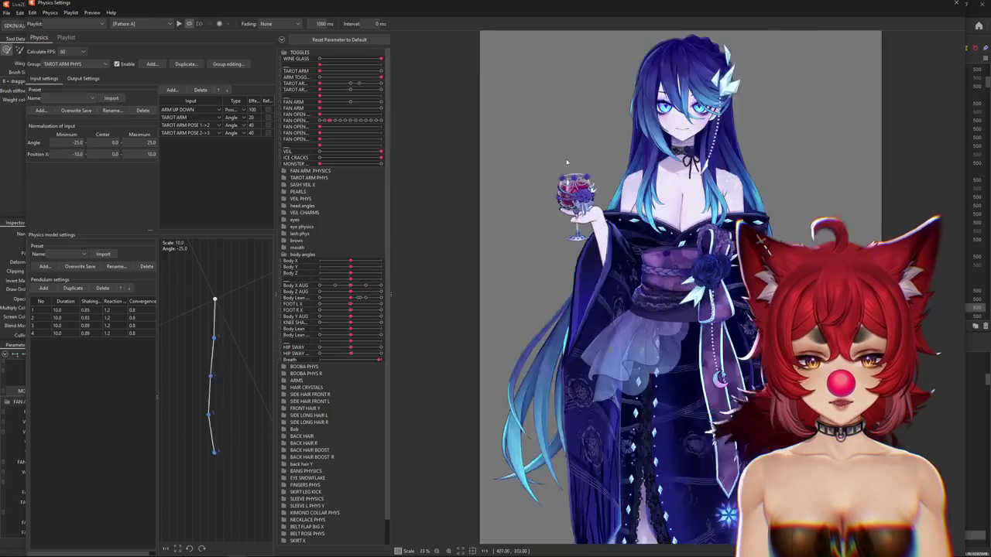
{"action": "scroll", "coordinate": [569, 163], "scroll_direction": "up", "scroll_amount": 6}
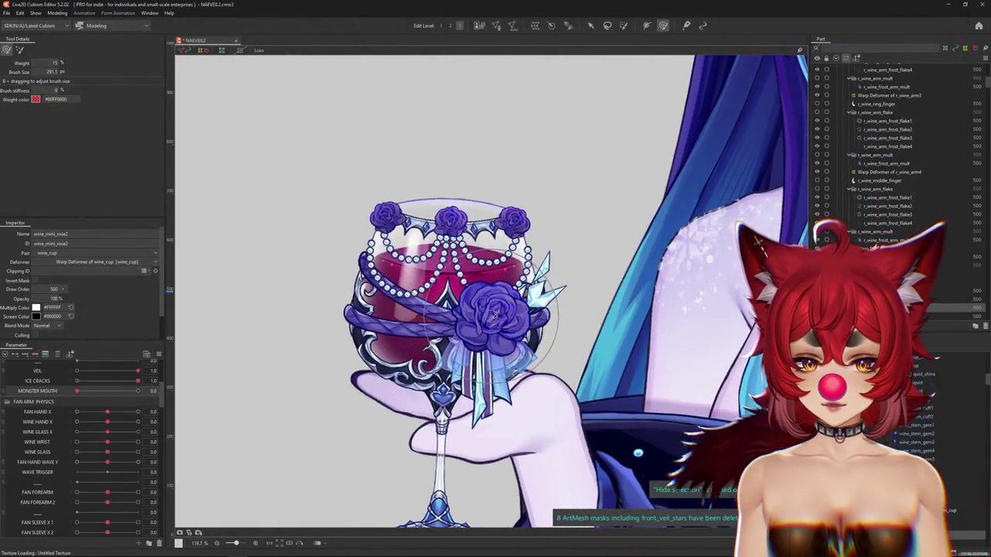
Step: Create a warp deformer around the large front rose mesh
{"action": "right_click", "coordinate": [494, 315]}
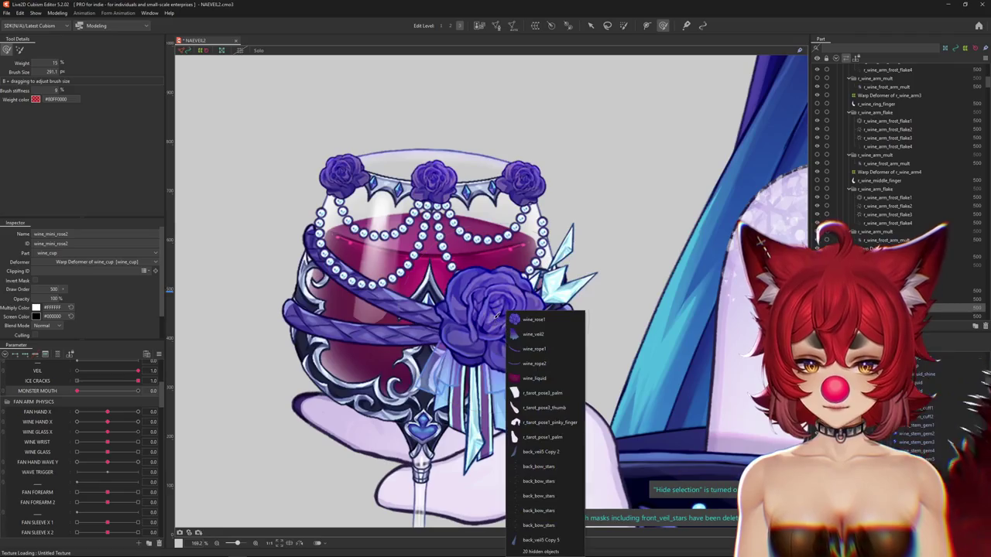
{"action": "scroll", "coordinate": [426, 326], "scroll_direction": "down", "scroll_amount": 3}
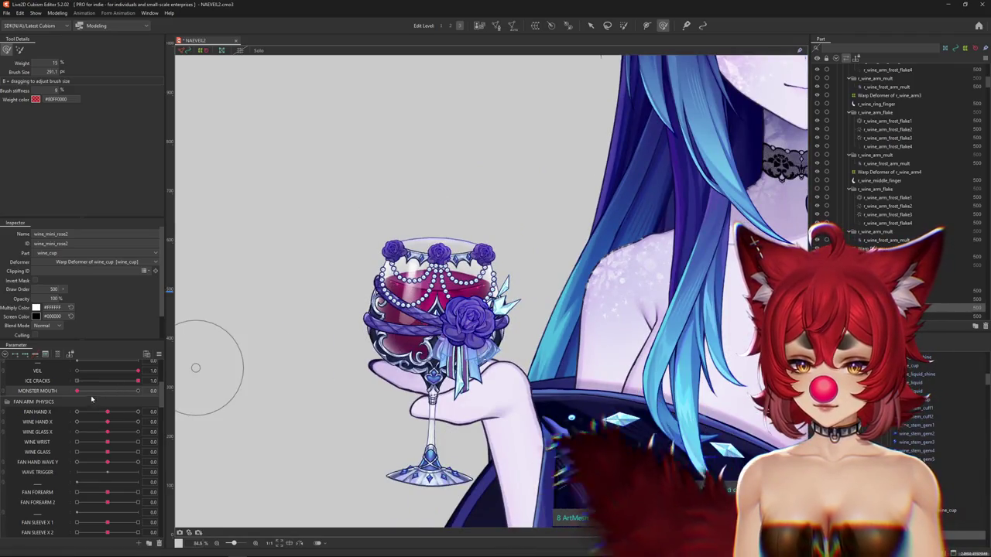
{"action": "scroll", "coordinate": [433, 256], "scroll_direction": "up", "scroll_amount": 4}
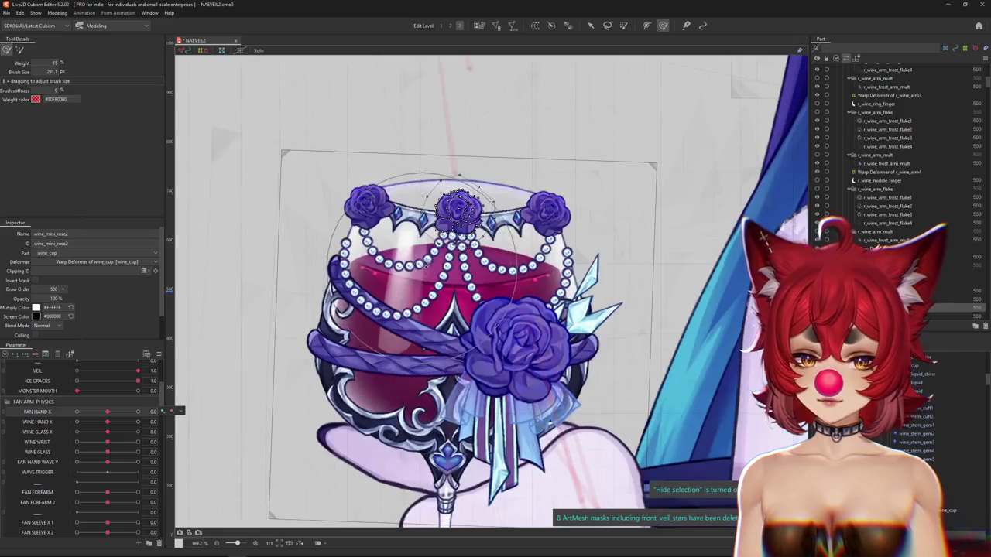
{"action": "left_click", "coordinate": [535, 387]}
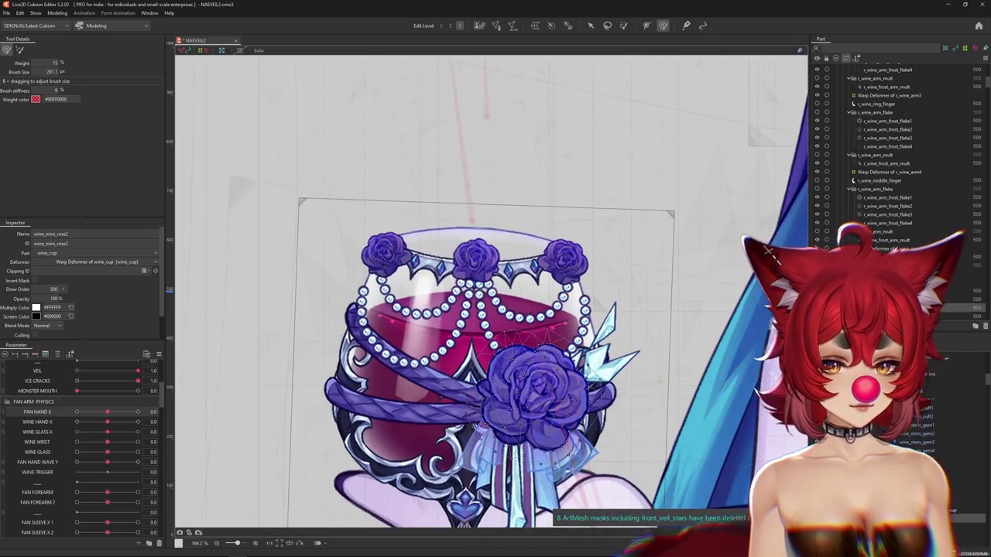
{"action": "left_click", "coordinate": [535, 26]}
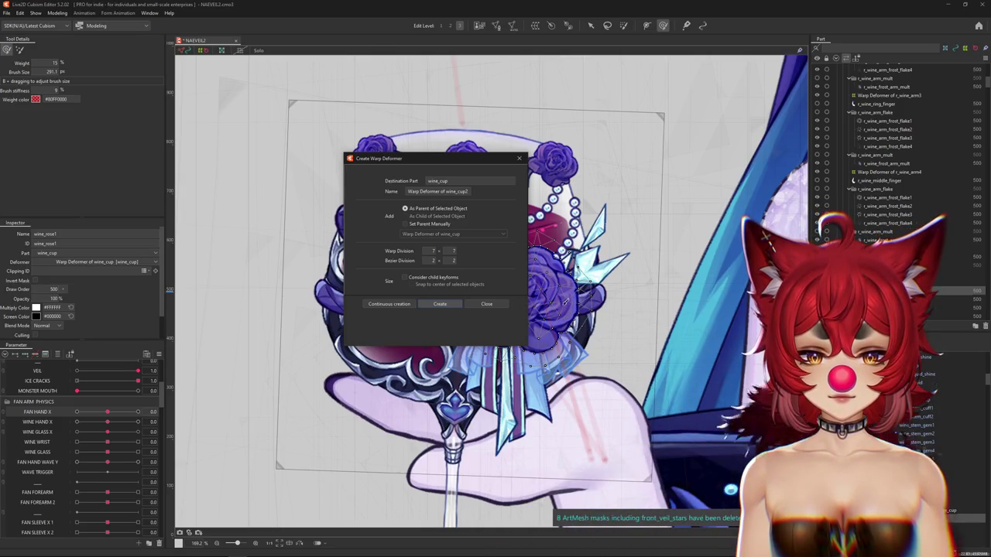
{"action": "left_click", "coordinate": [440, 304]}
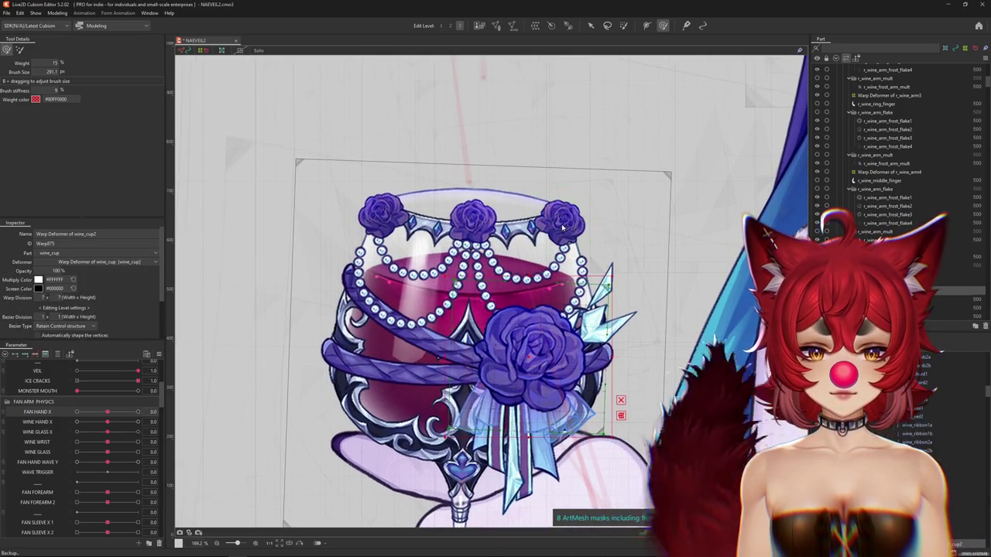
Step: Add a warp deformer for the right rim rose, wine_mini_rose3
{"action": "right_click", "coordinate": [563, 226]}
{"action": "left_click", "coordinate": [611, 256]}
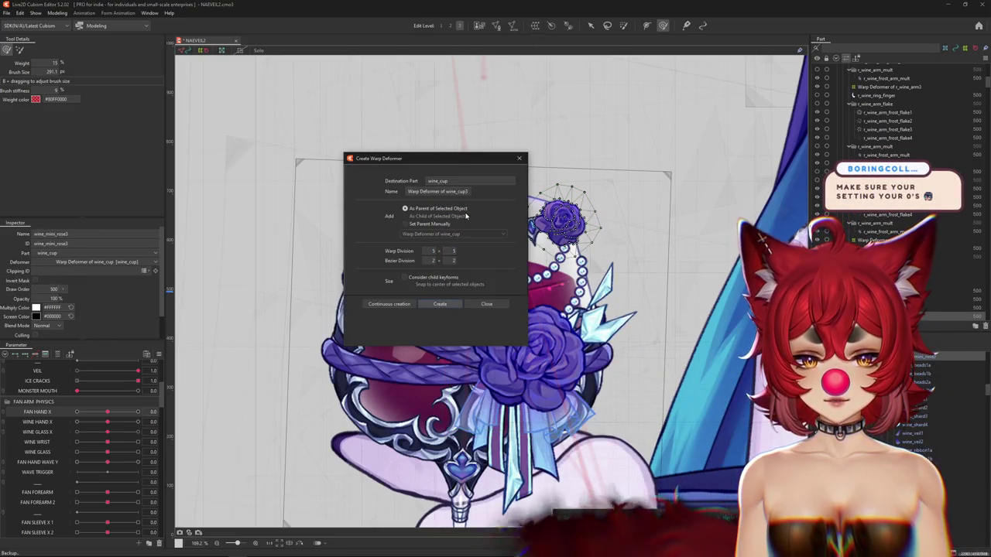
{"action": "key", "text": "Escape"}
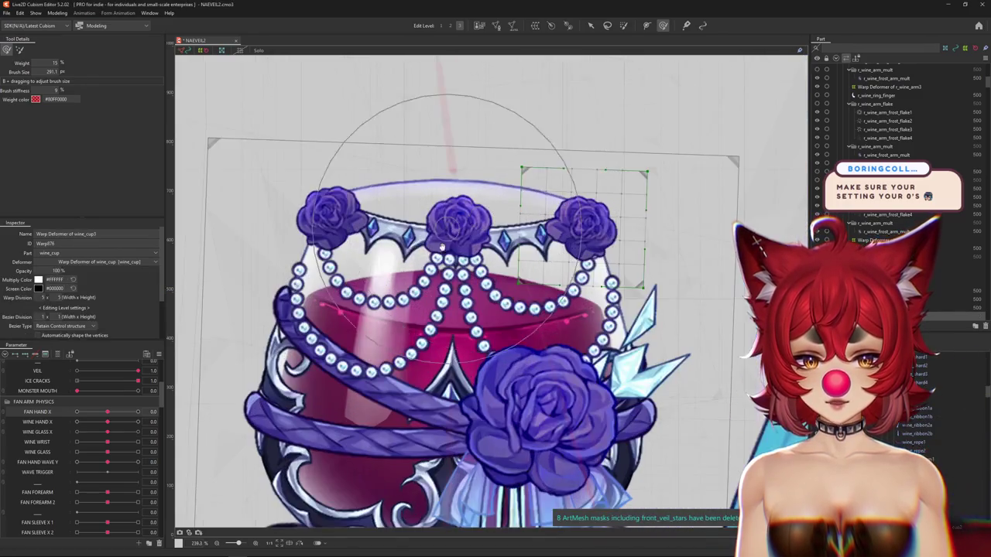
{"action": "scroll", "coordinate": [541, 188], "scroll_direction": "up", "scroll_amount": 2}
Step: Create a 5 × 5 warp deformer for the middle rim rose, wine_mini_rose2
{"action": "right_click", "coordinate": [488, 277]}
{"action": "left_click", "coordinate": [515, 280]}
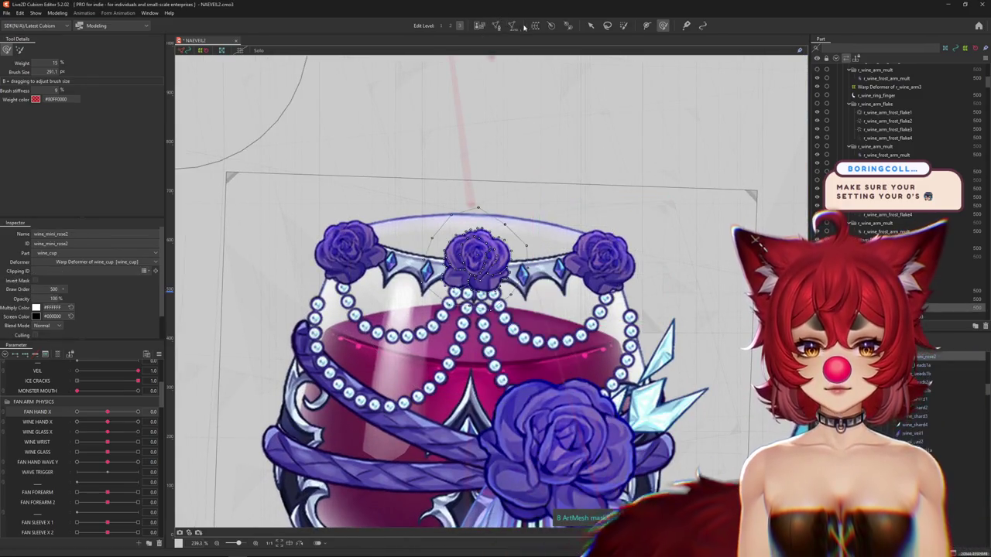
{"action": "left_click", "coordinate": [535, 24]}
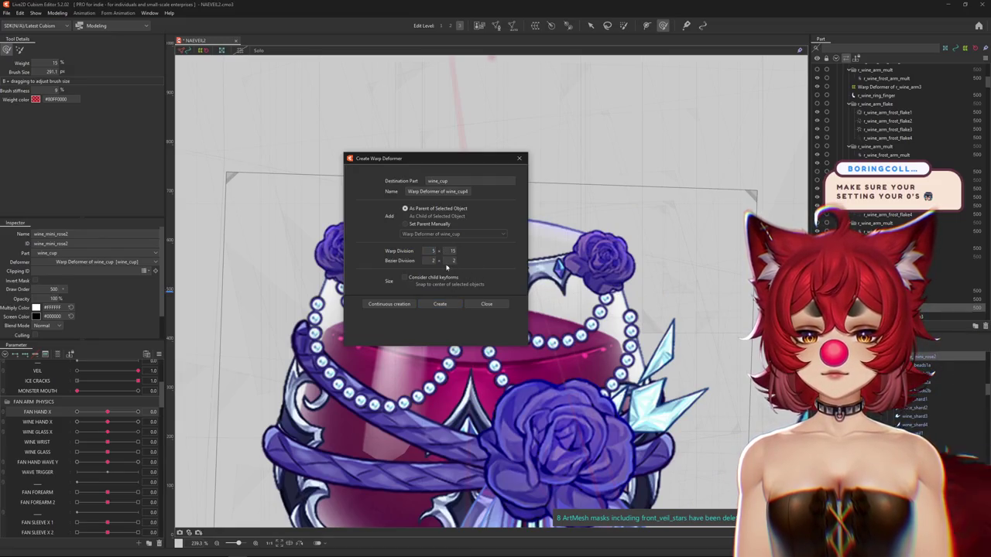
{"action": "type", "text": "5"}
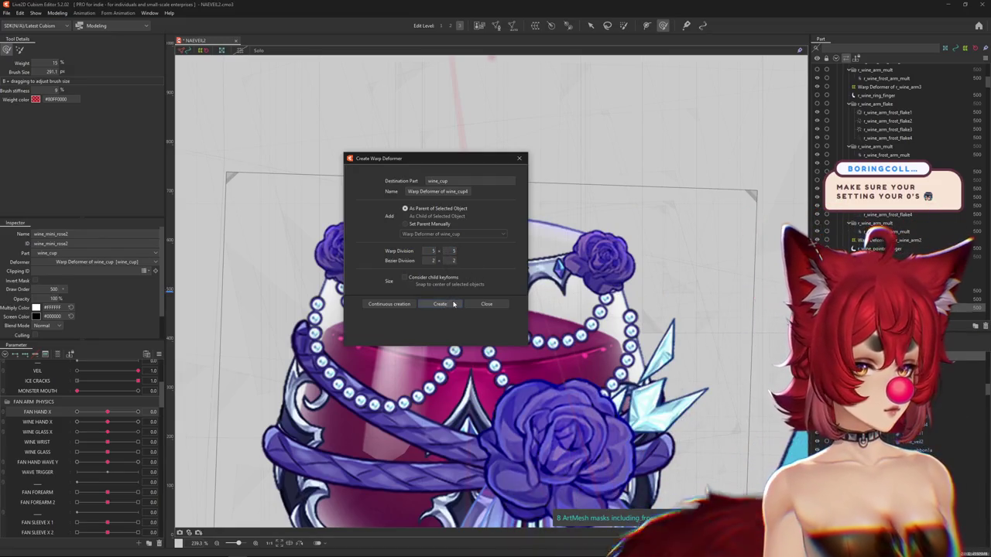
{"action": "left_click", "coordinate": [455, 304]}
{"action": "scroll", "coordinate": [470, 277], "scroll_direction": "down", "scroll_amount": 2}
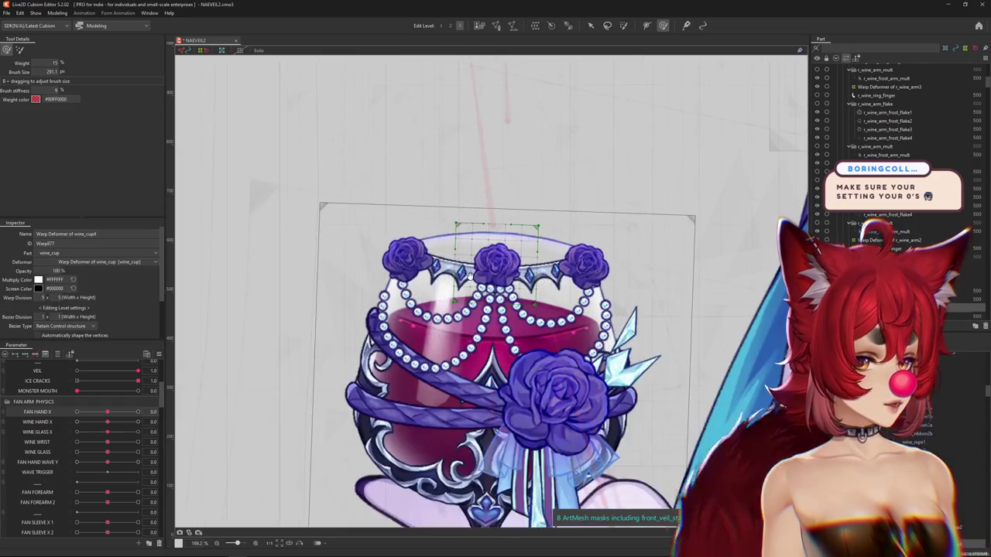
{"action": "scroll", "coordinate": [473, 278], "scroll_direction": "up", "scroll_amount": 2}
Step: Create a warp deformer for the left rim rose, wine_mini_rose1, then select the middle rose's deformer
{"action": "right_click", "coordinate": [490, 285]}
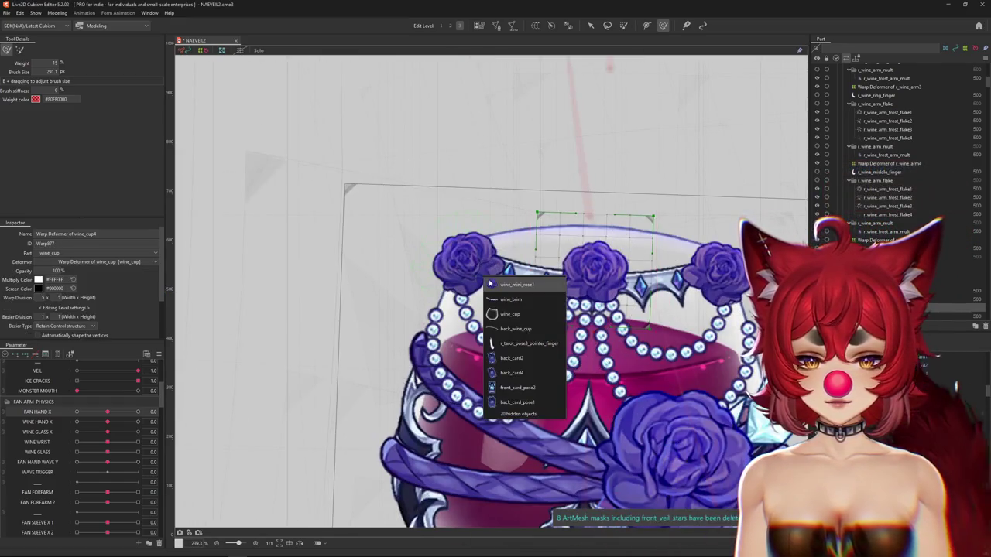
{"action": "left_click", "coordinate": [491, 284]}
{"action": "left_click", "coordinate": [535, 26]}
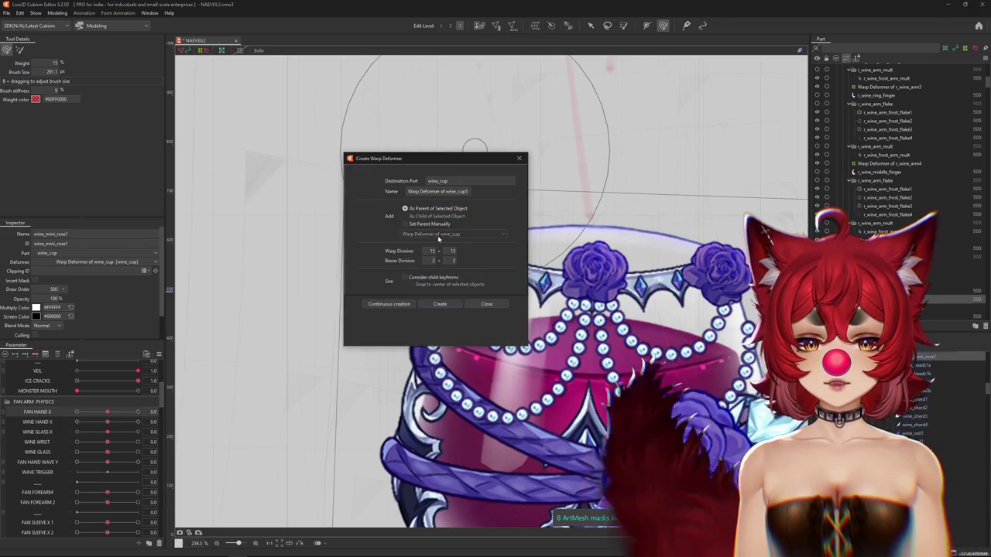
{"action": "left_click", "coordinate": [440, 304]}
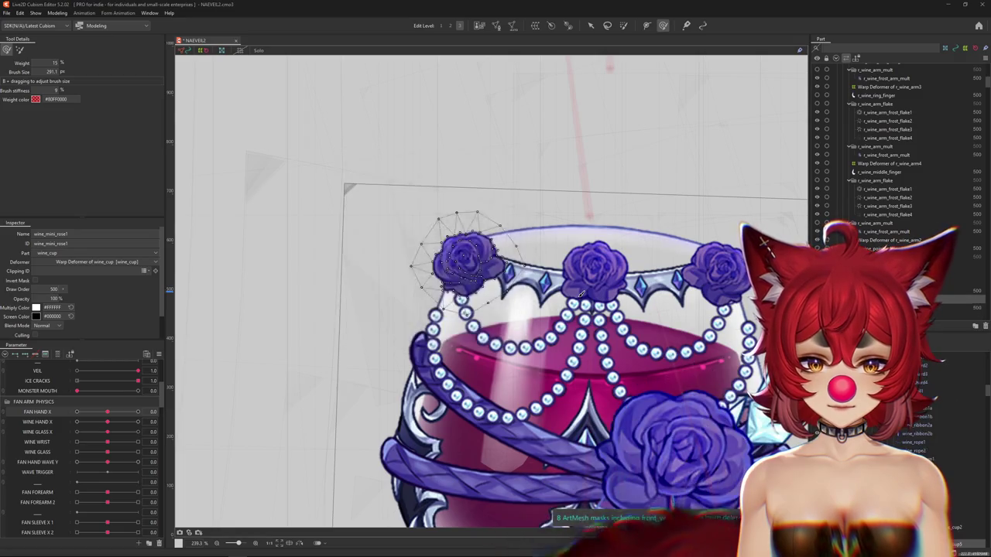
{"action": "scroll", "coordinate": [511, 310], "scroll_direction": "down", "scroll_amount": 3}
{"action": "scroll", "coordinate": [511, 310], "scroll_direction": "down", "scroll_amount": 3}
{"action": "scroll", "coordinate": [546, 277], "scroll_direction": "up", "scroll_amount": 3}
{"action": "right_click", "coordinate": [508, 286]}
{"action": "left_click", "coordinate": [730, 137]}
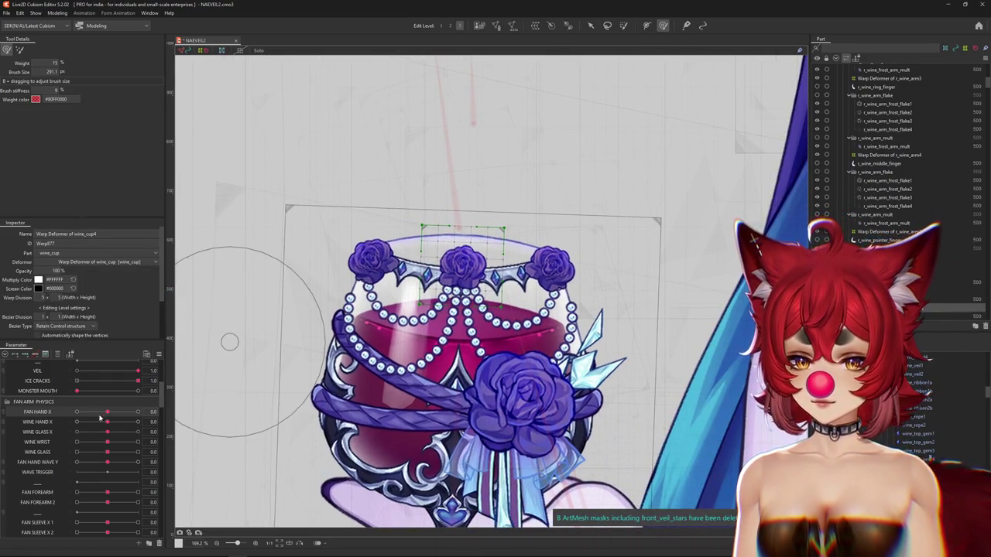
Step: Add keyforms to WINE GLASS X and set it to 1.0 for brush deforming
{"action": "left_click_drag", "start_coordinate": [107, 432], "coordinate": [138, 432]}
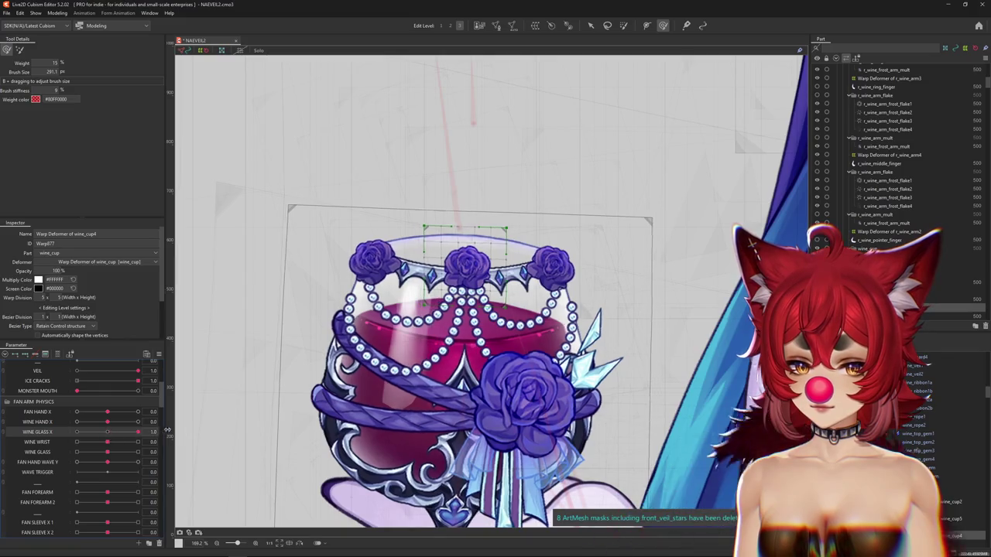
{"action": "left_click", "coordinate": [41, 357]}
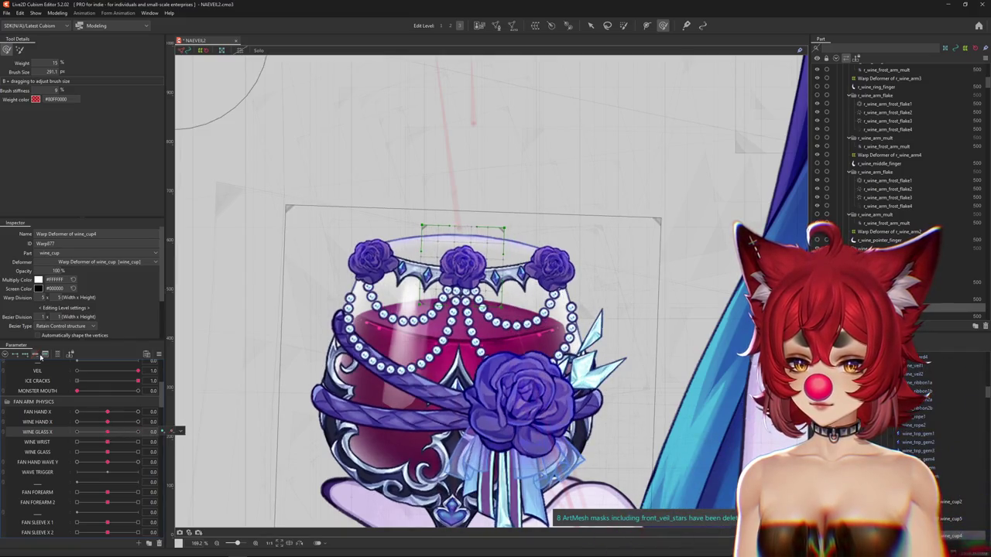
{"action": "left_click", "coordinate": [108, 433]}
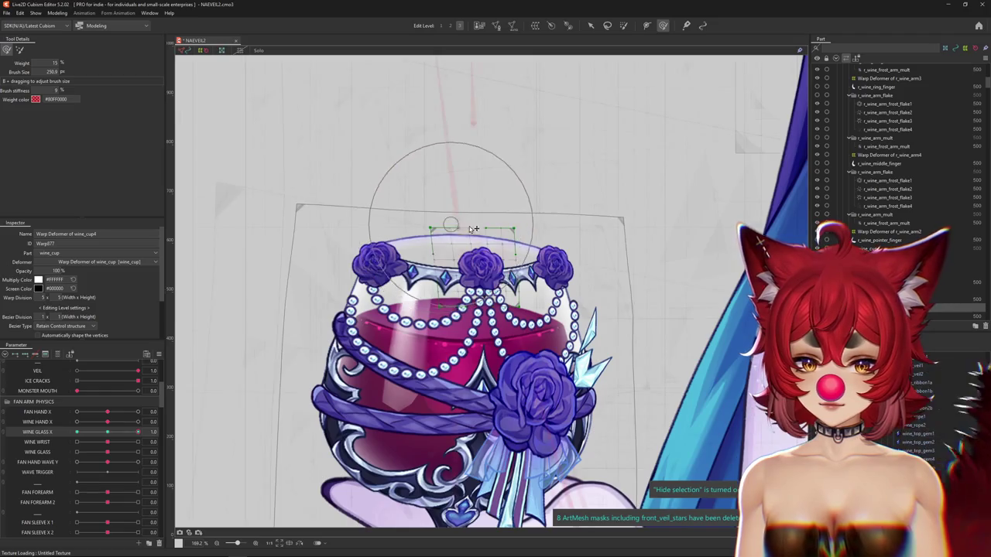
Step: Brush-deform the wine_cup4 warp deformer grid, resizing the brush as needed
{"action": "mouse_move", "coordinate": [511, 317]}
{"action": "left_mouse_down"}
{"action": "mouse_move", "coordinate": [487, 195]}
{"action": "mouse_move", "coordinate": [510, 285]}
{"action": "left_mouse_up"}
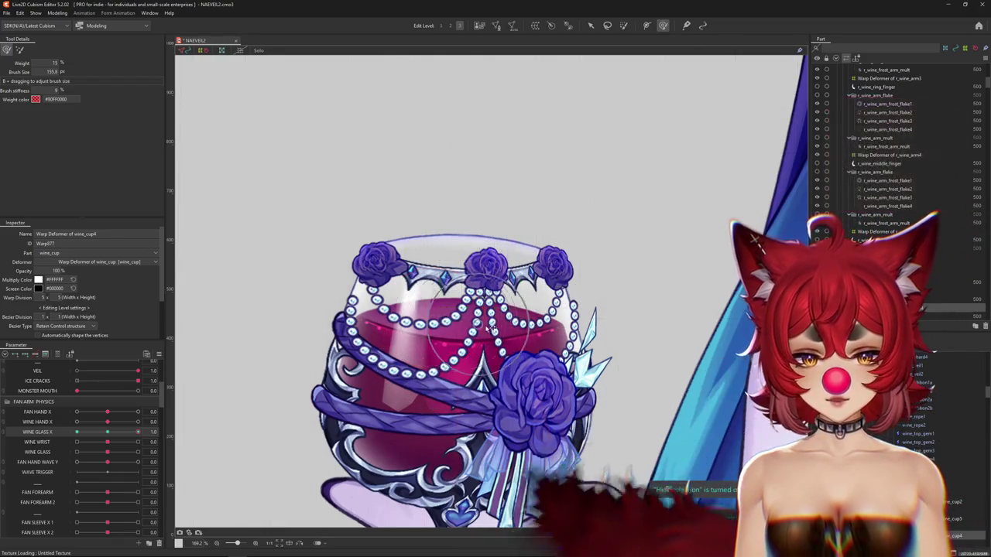
{"action": "mouse_move", "coordinate": [441, 314]}
{"action": "left_mouse_down"}
{"action": "mouse_move", "coordinate": [496, 343]}
{"action": "mouse_move", "coordinate": [482, 358]}
{"action": "left_mouse_up"}
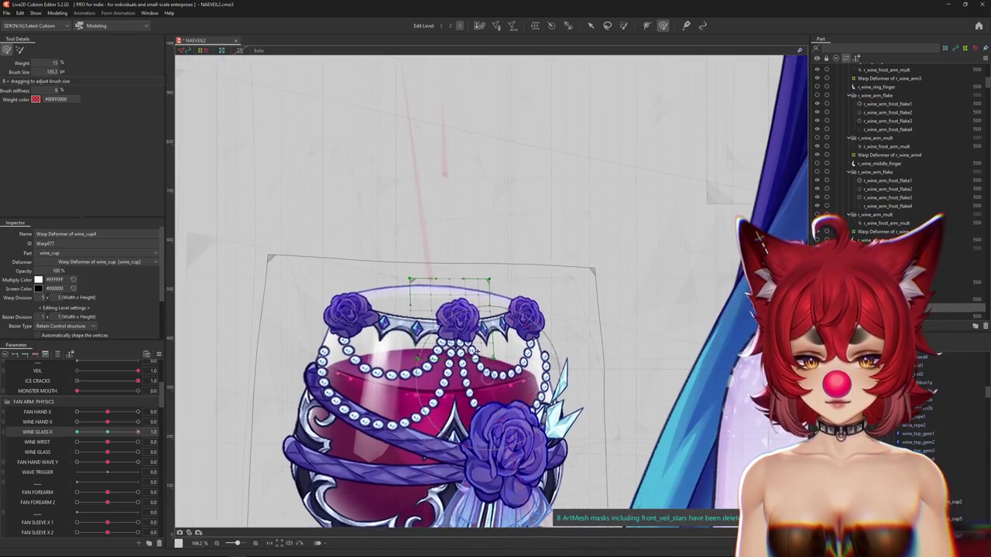
{"action": "scroll", "coordinate": [471, 337], "scroll_direction": "up", "scroll_amount": 3}
{"action": "scroll", "coordinate": [474, 343], "scroll_direction": "up", "scroll_amount": 1}
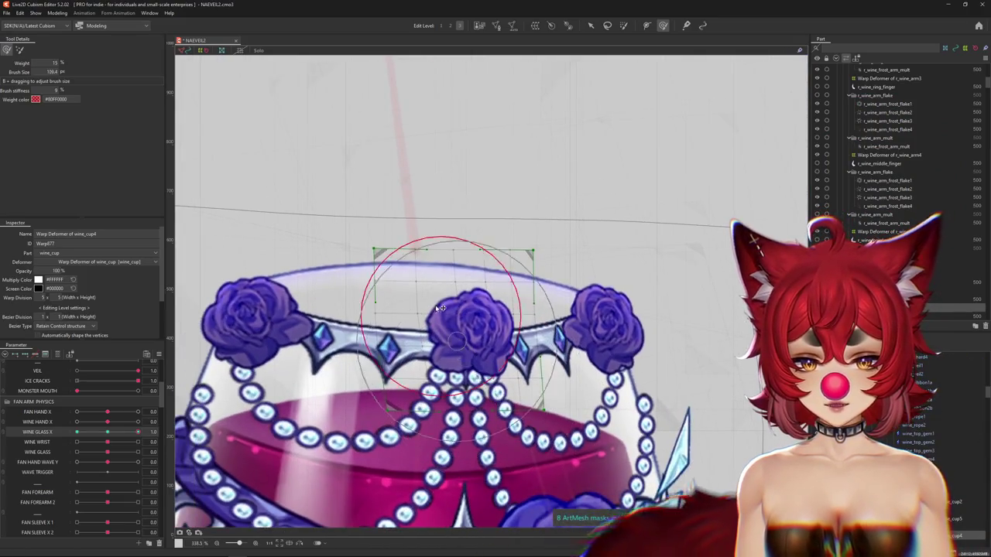
{"action": "left_click_drag", "start_coordinate": [475, 344], "coordinate": [441, 398]}
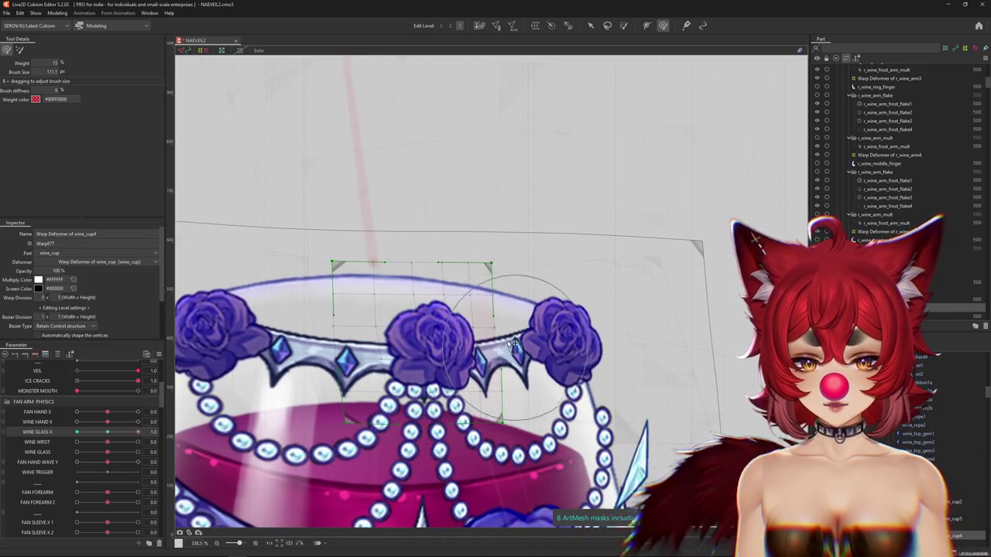
{"action": "left_click_drag", "start_coordinate": [516, 347], "coordinate": [430, 328]}
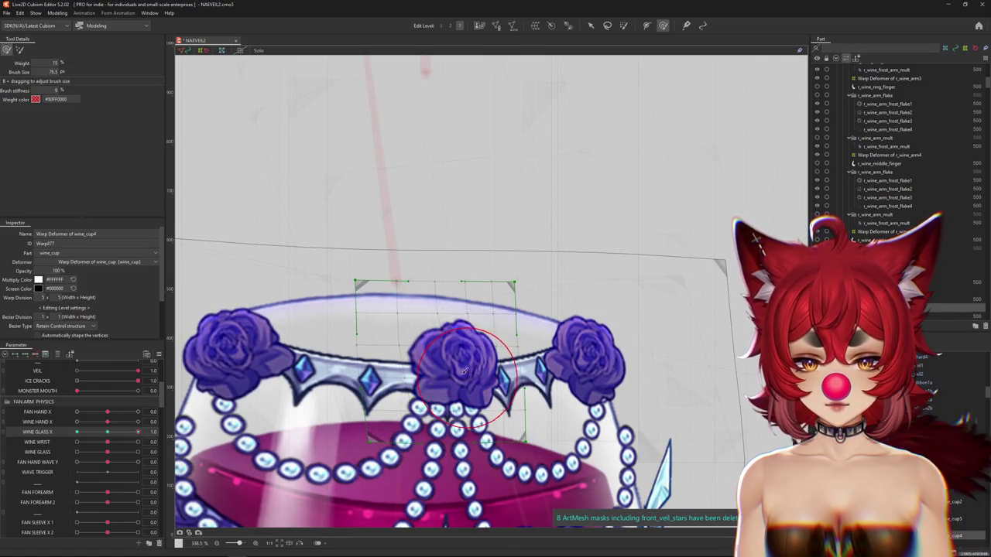
Step: Keep skewing the wine_cup4 deformer grid with alternately larger and smaller brush strokes
{"action": "left_click_drag", "start_coordinate": [409, 239], "coordinate": [546, 369]}
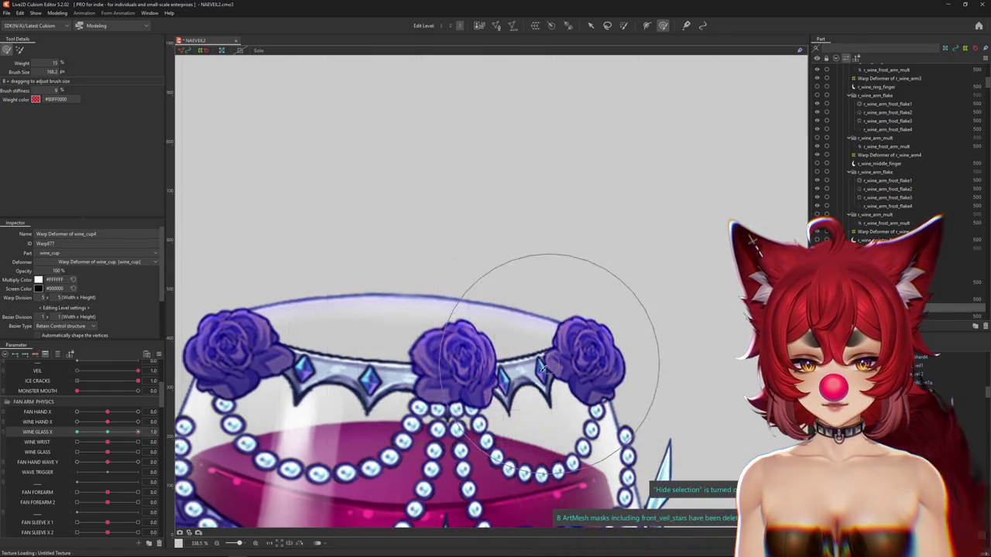
{"action": "left_click_drag", "start_coordinate": [545, 369], "coordinate": [448, 335]}
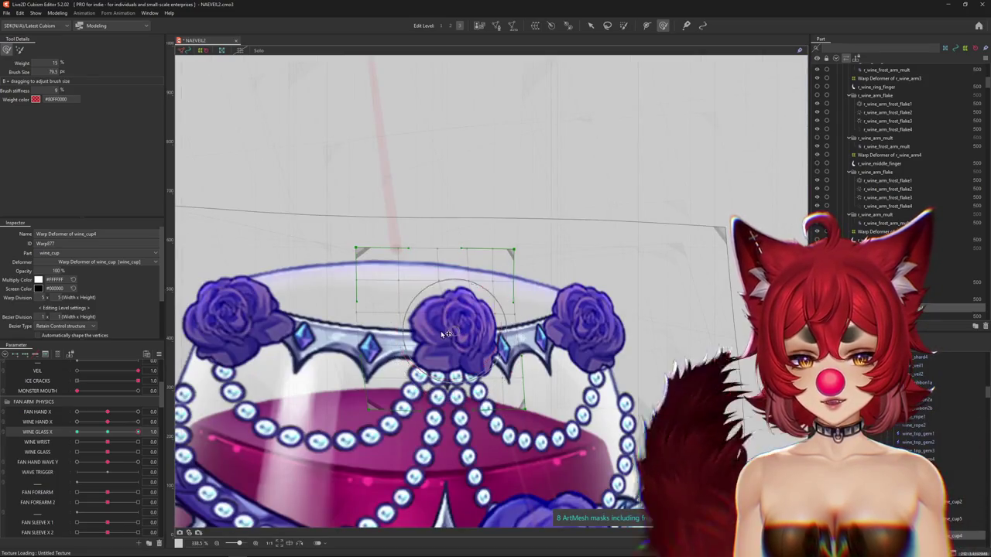
{"action": "left_click_drag", "start_coordinate": [546, 348], "coordinate": [574, 203]}
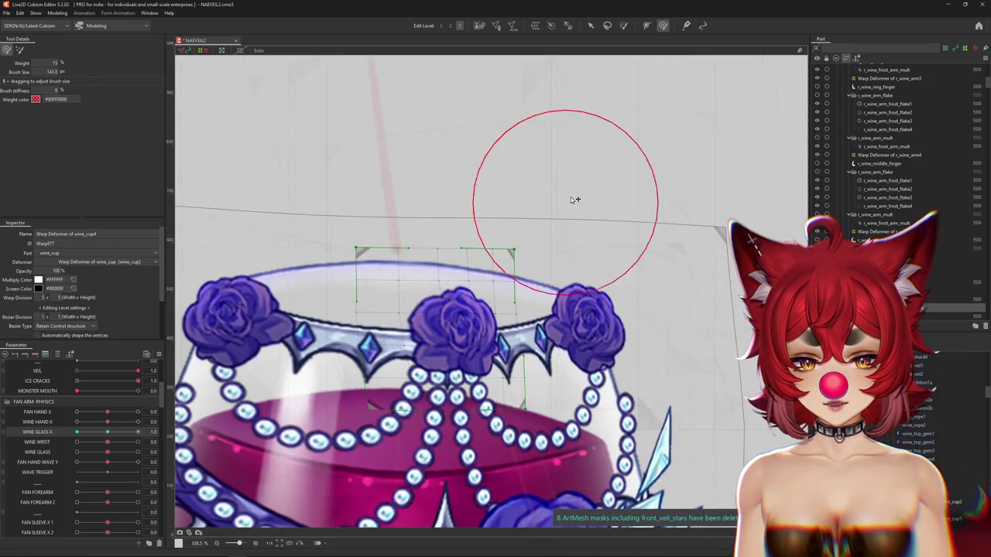
{"action": "mouse_move", "coordinate": [457, 201]}
{"action": "left_mouse_down"}
{"action": "mouse_move", "coordinate": [393, 302]}
{"action": "mouse_move", "coordinate": [388, 264]}
{"action": "left_mouse_up"}
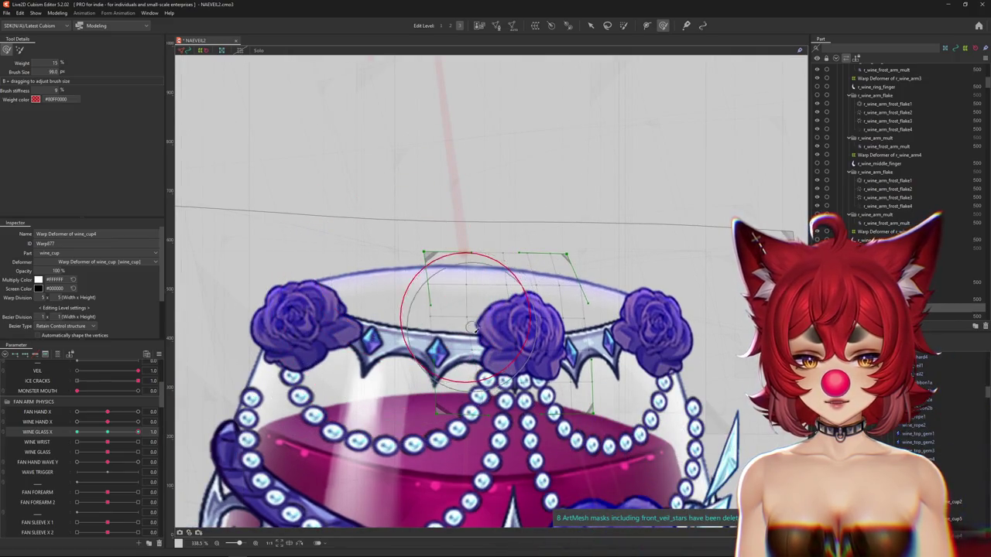
{"action": "scroll", "coordinate": [449, 271], "scroll_direction": "down", "scroll_amount": 2}
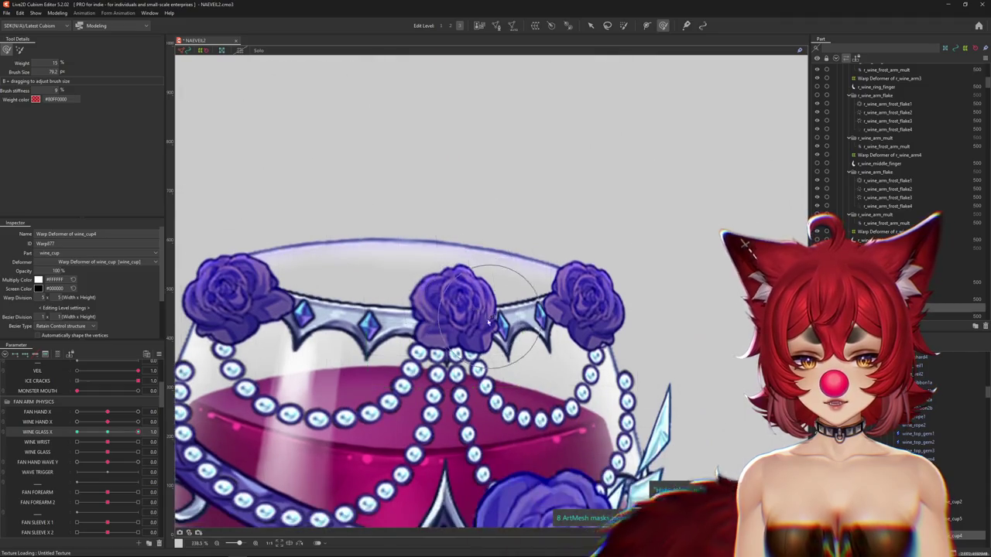
{"action": "scroll", "coordinate": [402, 209], "scroll_direction": "down", "scroll_amount": 2}
{"action": "left_click_drag", "start_coordinate": [402, 210], "coordinate": [426, 212]}
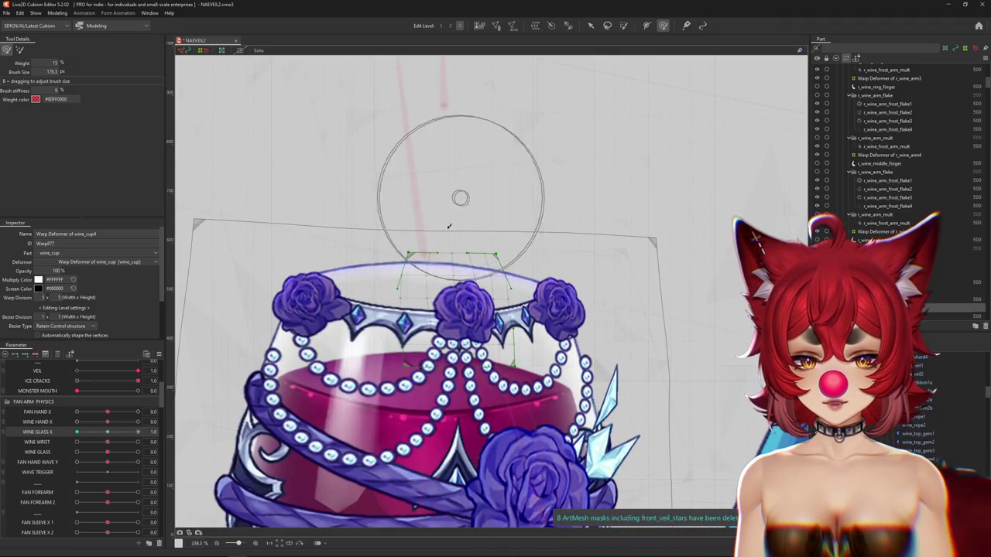
{"action": "left_click", "coordinate": [446, 26]}
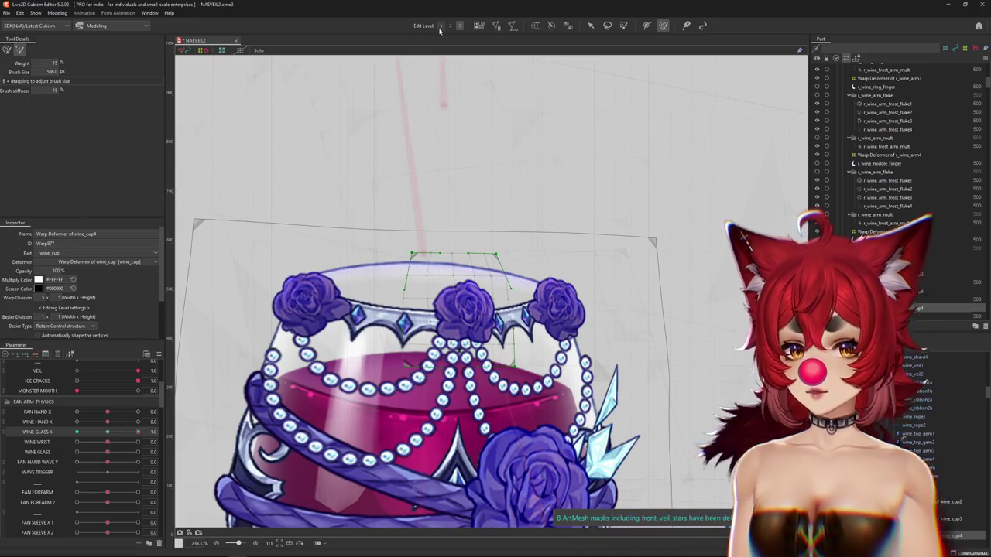
Step: Switch to edit level 2 and keep brush-deforming the middle rose's wine_cup4 warp grid
{"action": "left_click", "coordinate": [450, 26]}
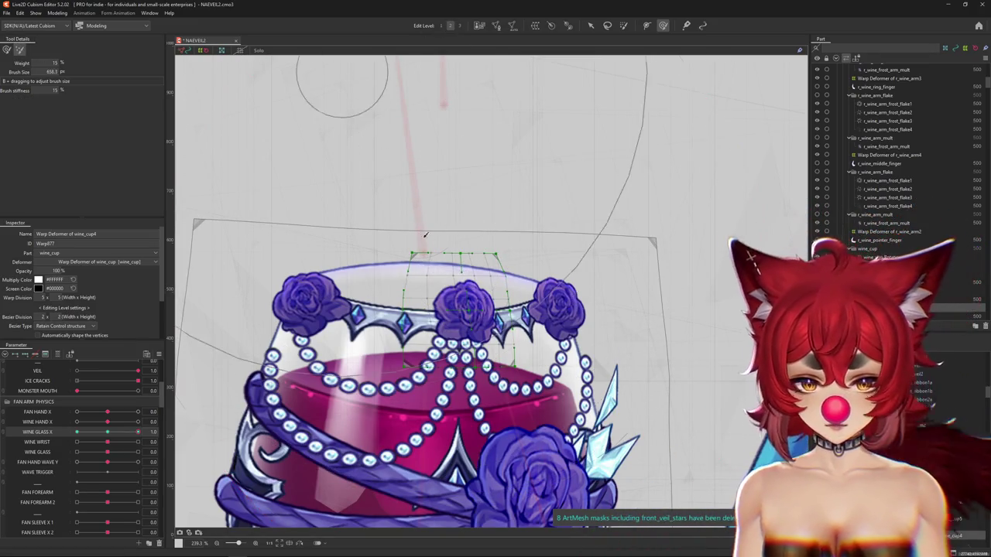
{"action": "left_click_drag", "start_coordinate": [537, 194], "coordinate": [525, 224]}
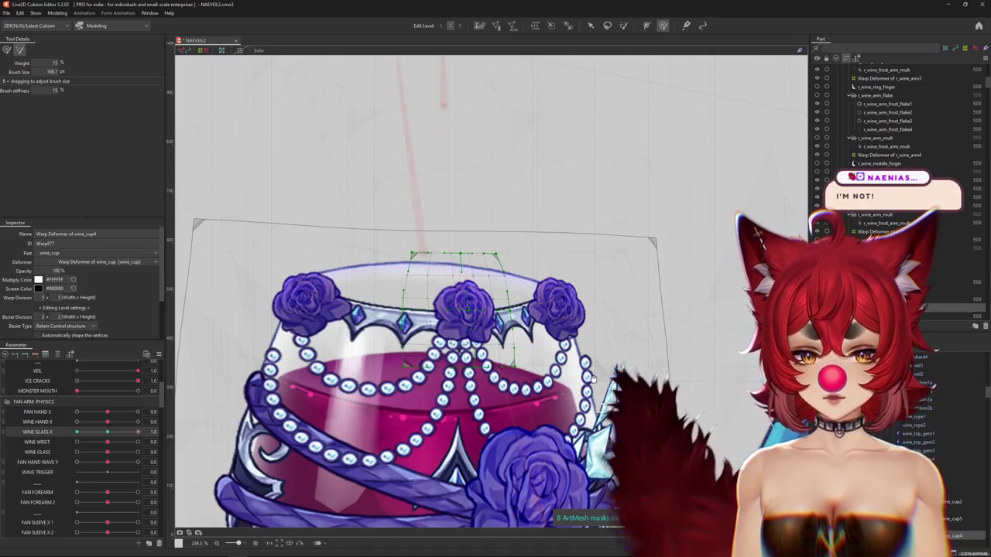
{"action": "scroll", "coordinate": [346, 365], "scroll_direction": "right", "scroll_amount": 1}
{"action": "scroll", "coordinate": [346, 366], "scroll_direction": "up", "scroll_amount": 1}
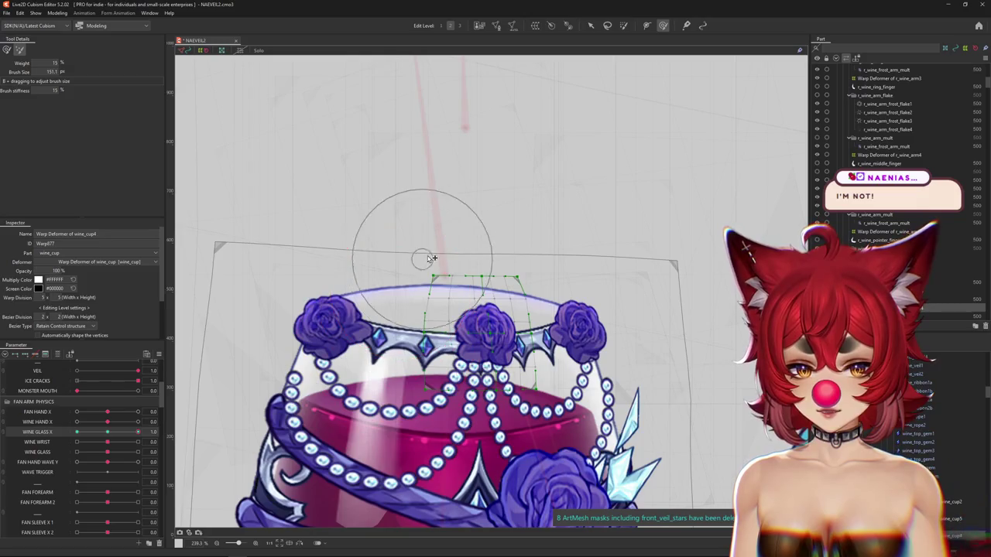
{"action": "scroll", "coordinate": [403, 210], "scroll_direction": "up", "scroll_amount": 2}
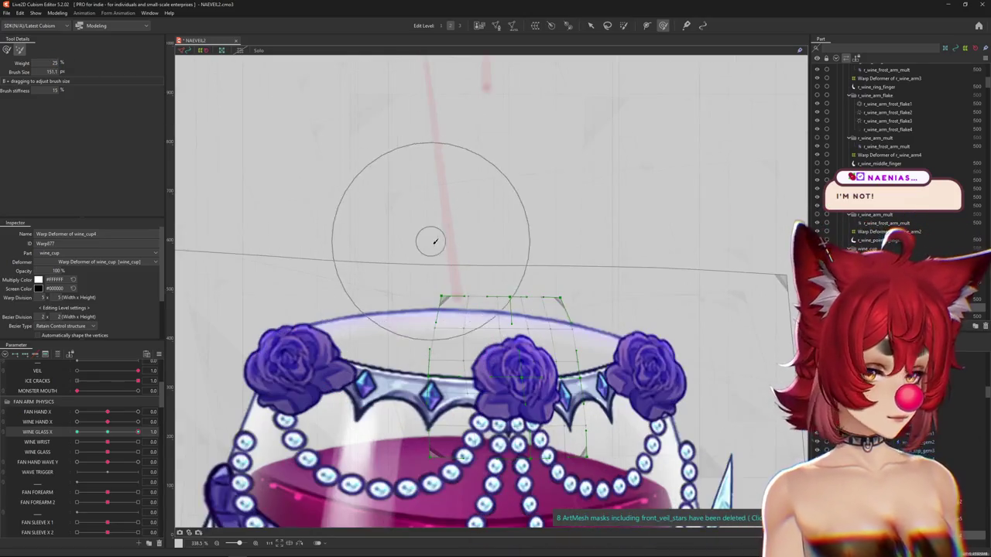
{"action": "scroll", "coordinate": [633, 310], "scroll_direction": "down", "scroll_amount": 2}
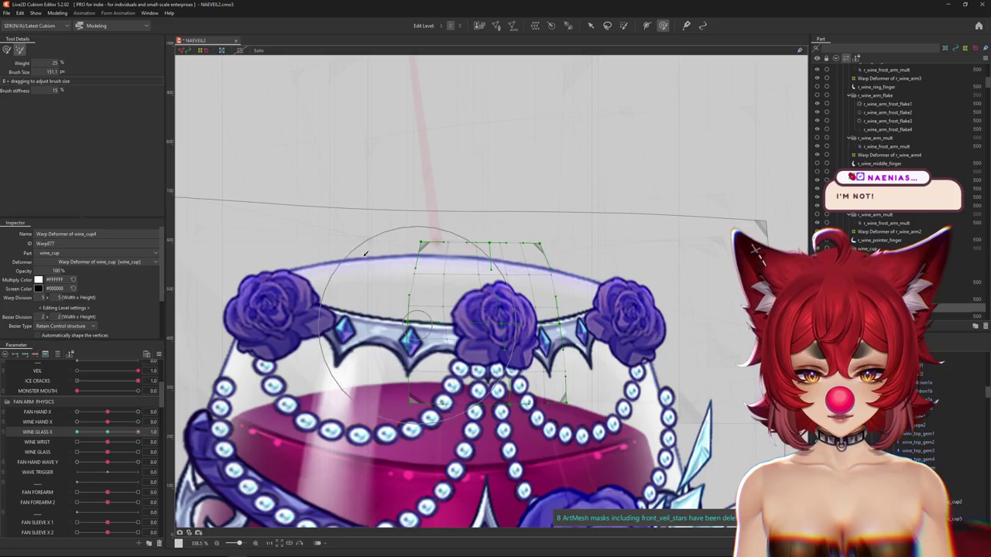
{"action": "mouse_move", "coordinate": [138, 432]}
{"action": "left_mouse_down"}
{"action": "mouse_move", "coordinate": [110, 435]}
{"action": "mouse_move", "coordinate": [432, 268]}
{"action": "left_mouse_up"}
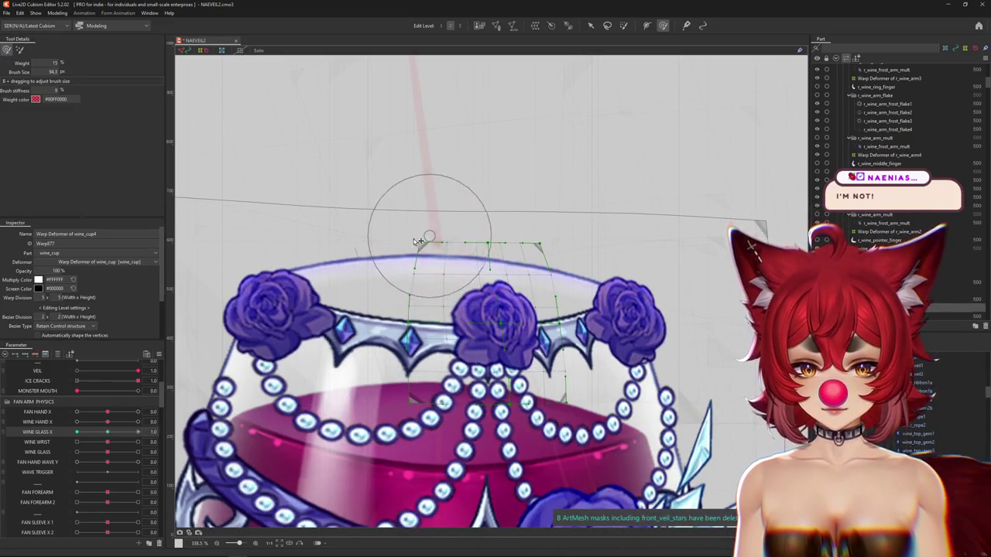
{"action": "scroll", "coordinate": [490, 327], "scroll_direction": "down", "scroll_amount": 2}
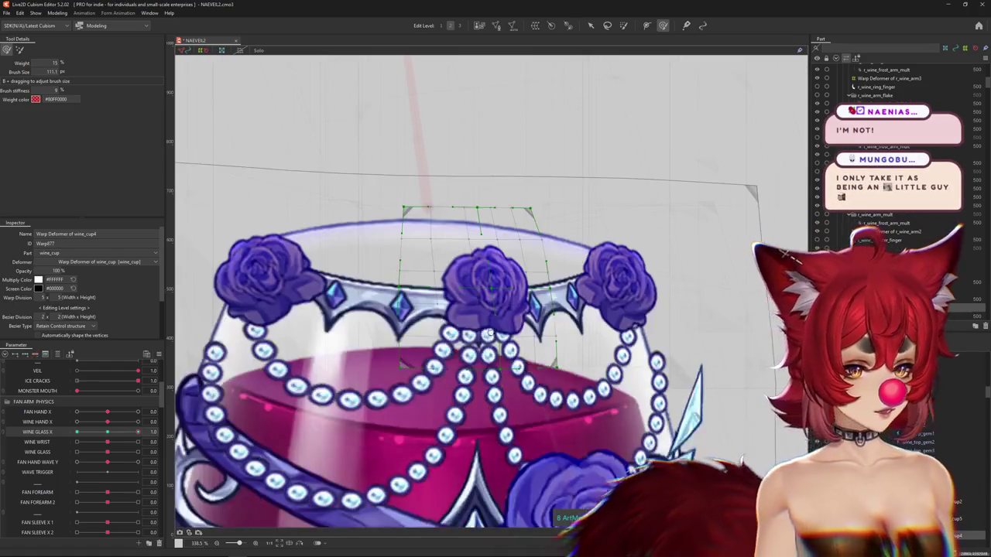
{"action": "left_click_drag", "start_coordinate": [490, 326], "coordinate": [486, 333]}
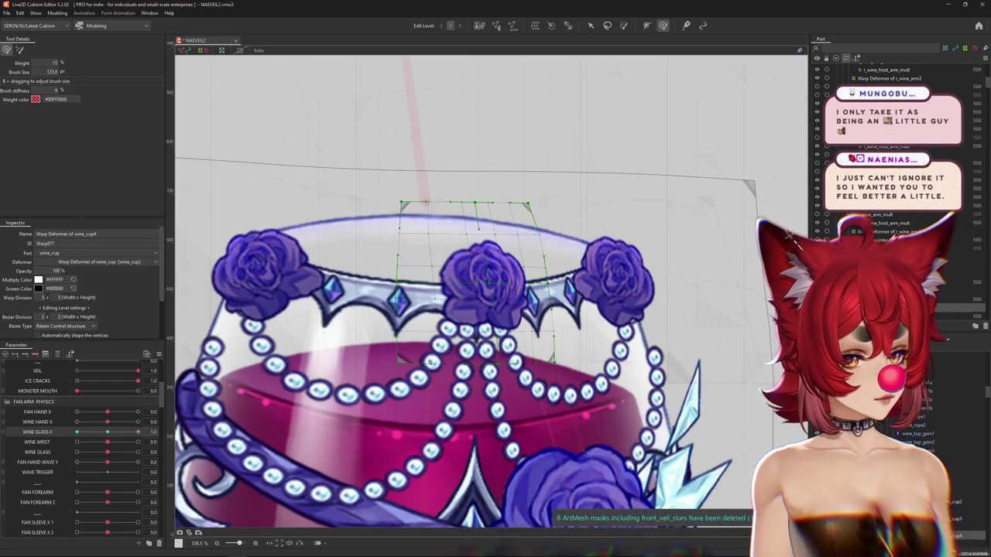
{"action": "scroll", "coordinate": [542, 243], "scroll_direction": "up", "scroll_amount": 1}
{"action": "scroll", "coordinate": [573, 255], "scroll_direction": "up", "scroll_amount": 1}
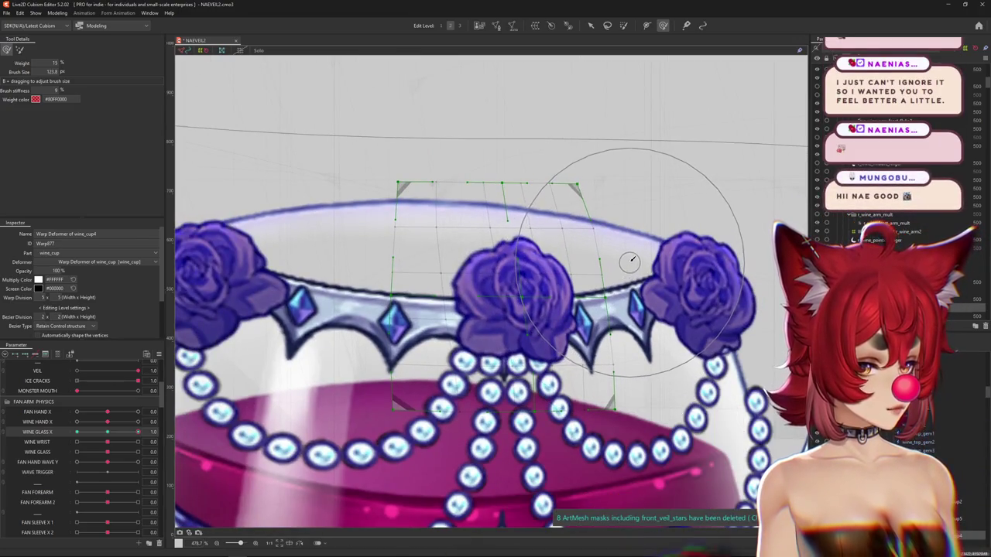
{"action": "scroll", "coordinate": [630, 256], "scroll_direction": "down", "scroll_amount": 2}
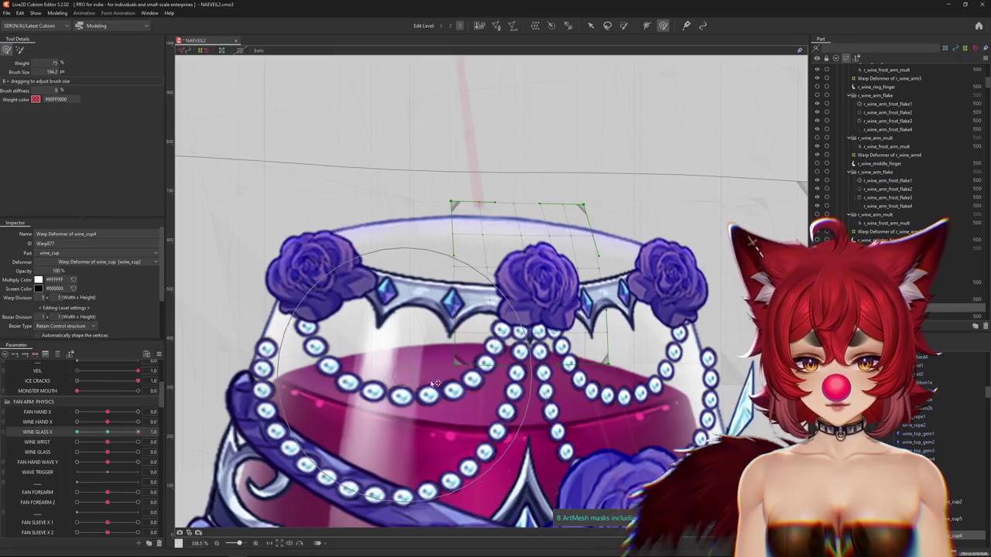
Step: Refine the middle rose's wine_cup4 deformer shape with resized brush strokes over the rim
{"action": "mouse_move", "coordinate": [428, 326]}
{"action": "left_mouse_down"}
{"action": "mouse_move", "coordinate": [444, 273]}
{"action": "mouse_move", "coordinate": [523, 304]}
{"action": "left_mouse_up"}
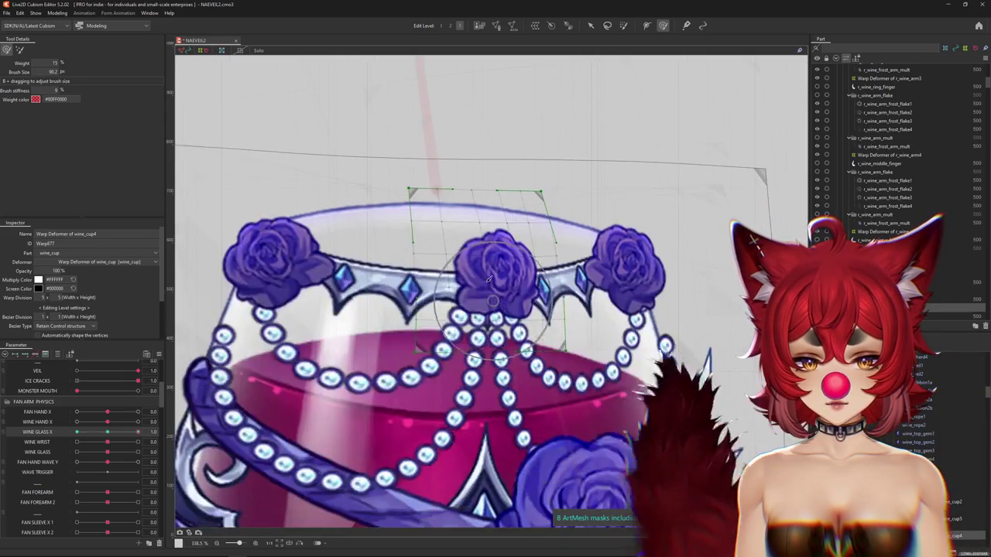
{"action": "mouse_move", "coordinate": [523, 352]}
{"action": "left_mouse_down"}
{"action": "mouse_move", "coordinate": [546, 159]}
{"action": "mouse_move", "coordinate": [590, 188]}
{"action": "left_mouse_up"}
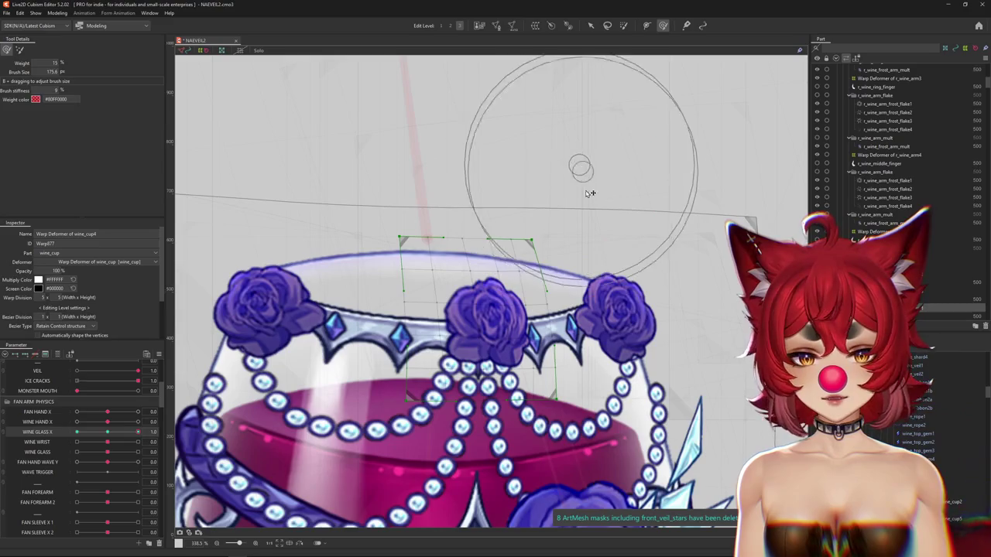
{"action": "left_click_drag", "start_coordinate": [420, 224], "coordinate": [431, 247]}
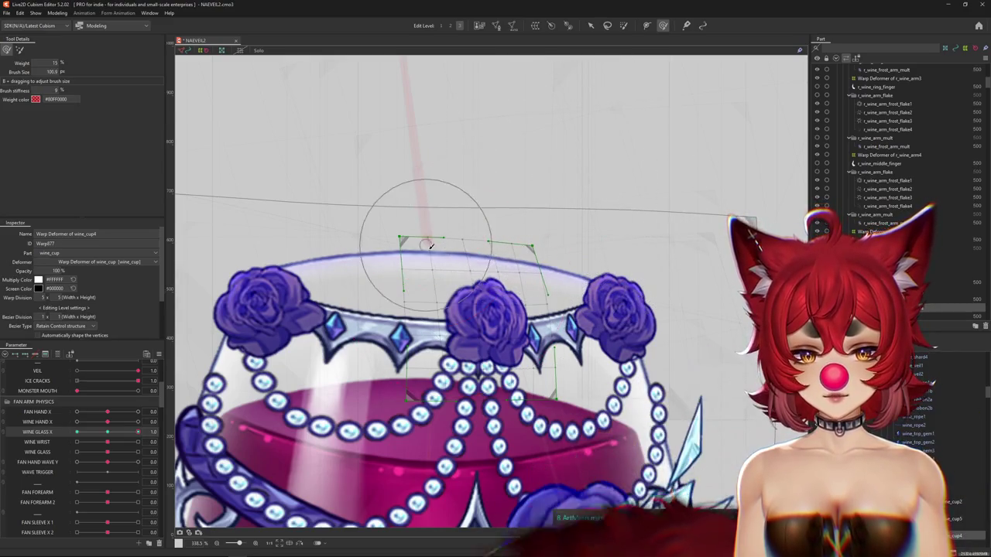
{"action": "left_click_drag", "start_coordinate": [445, 192], "coordinate": [520, 284]}
{"action": "scroll", "coordinate": [507, 280], "scroll_direction": "down", "scroll_amount": 3}
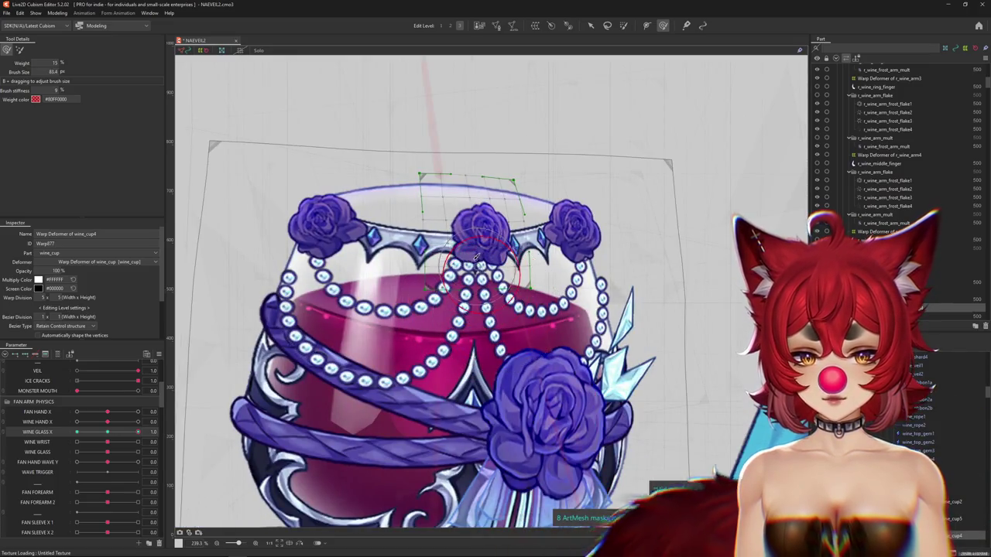
{"action": "scroll", "coordinate": [477, 257], "scroll_direction": "up", "scroll_amount": 3}
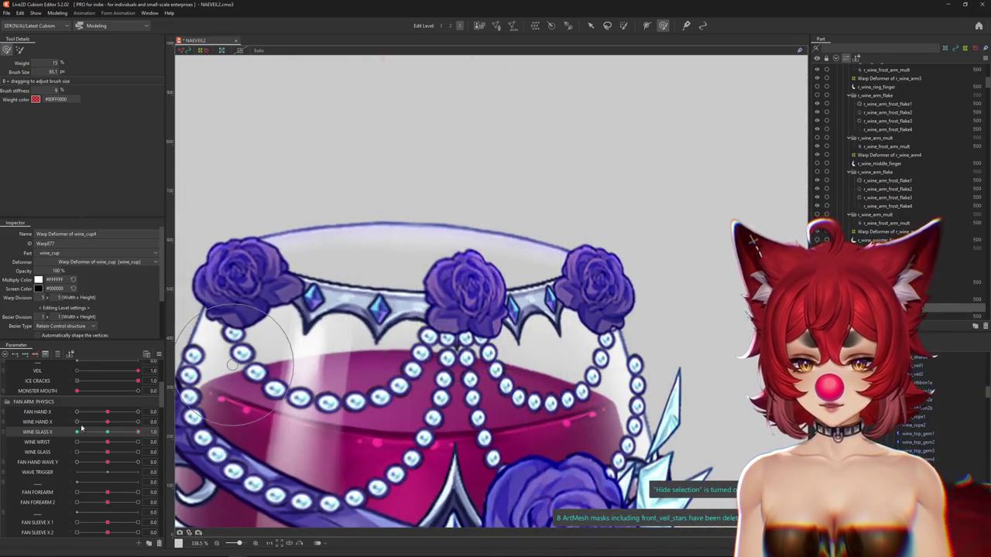
{"action": "mouse_move", "coordinate": [455, 267]}
{"action": "left_mouse_down"}
{"action": "mouse_move", "coordinate": [463, 289]}
{"action": "mouse_move", "coordinate": [362, 219]}
{"action": "left_mouse_up"}
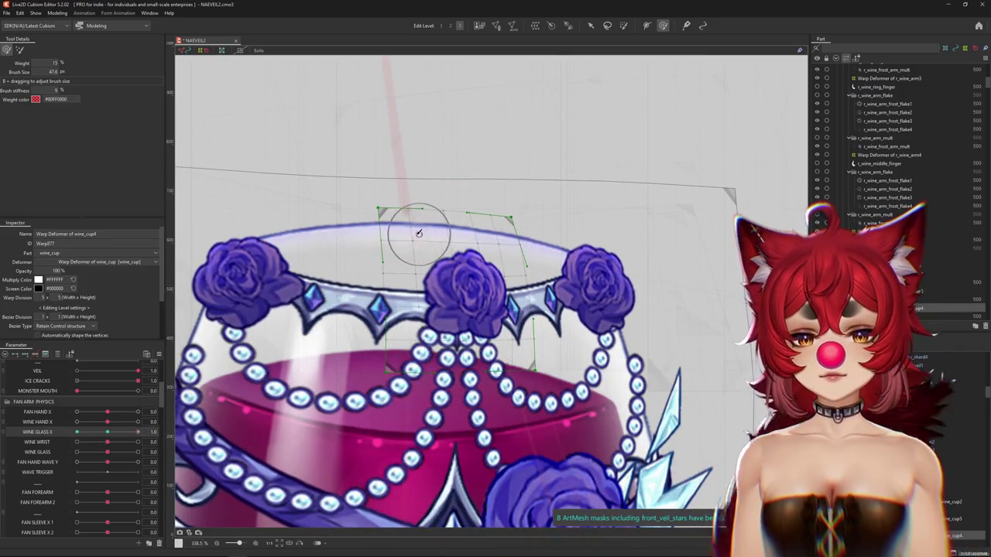
{"action": "left_click_drag", "start_coordinate": [453, 204], "coordinate": [475, 194]}
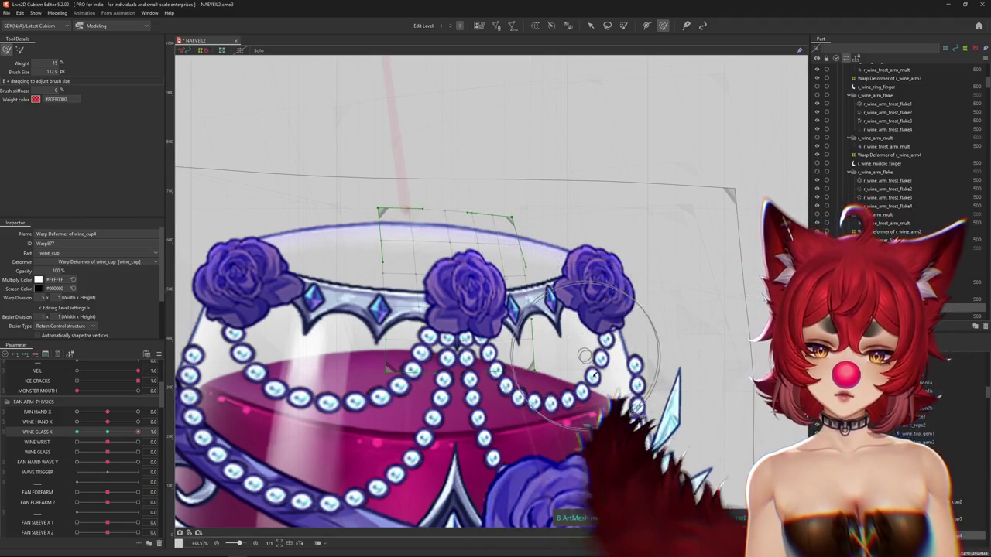
{"action": "scroll", "coordinate": [494, 322], "scroll_direction": "down", "scroll_amount": 2}
{"action": "scroll", "coordinate": [494, 321], "scroll_direction": "down", "scroll_amount": 2}
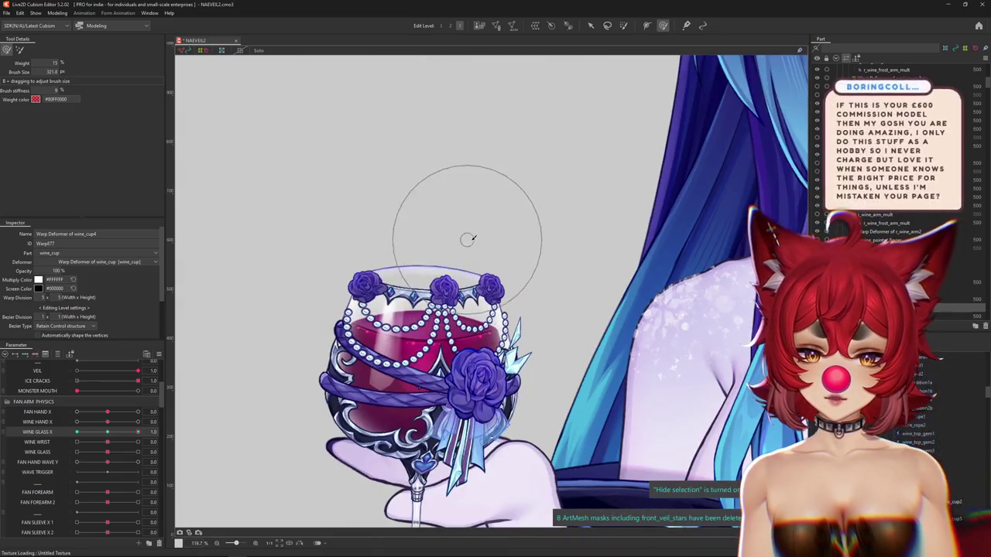
{"action": "scroll", "coordinate": [427, 257], "scroll_direction": "up", "scroll_amount": 2}
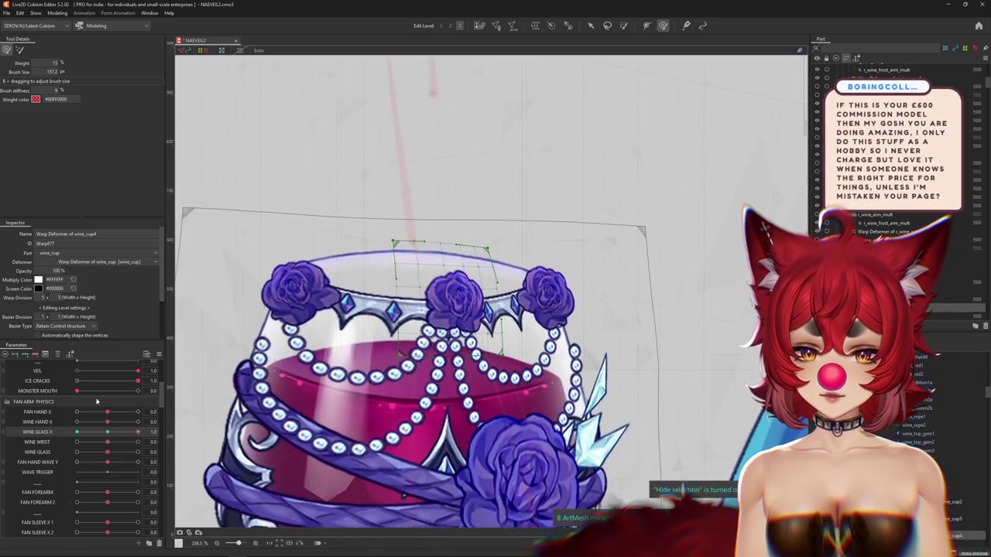
Step: Compare another Wine Glass X value, return to 1.0, touch up the rim, and hide the selection
{"action": "left_click_drag", "start_coordinate": [101, 437], "coordinate": [188, 422]}
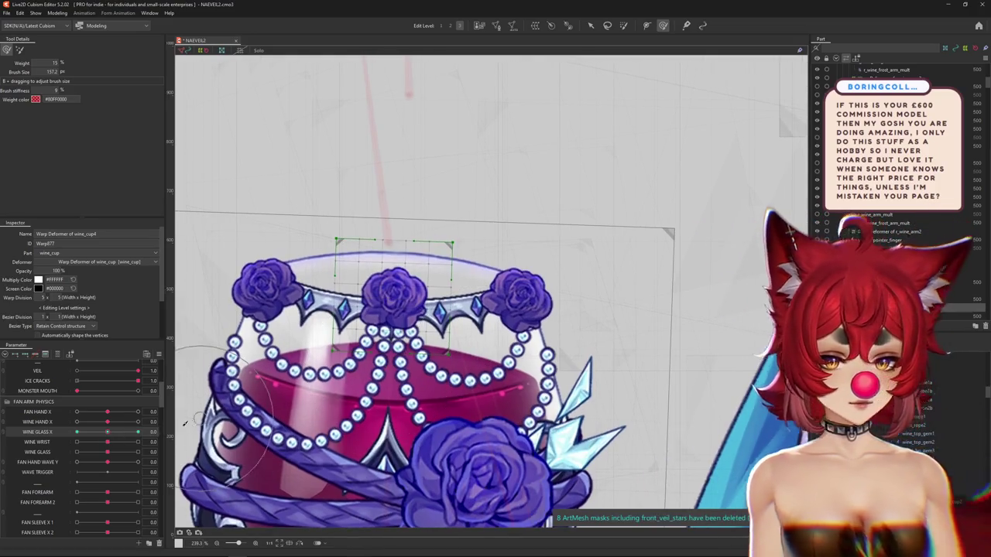
{"action": "left_click_drag", "start_coordinate": [105, 438], "coordinate": [138, 432]}
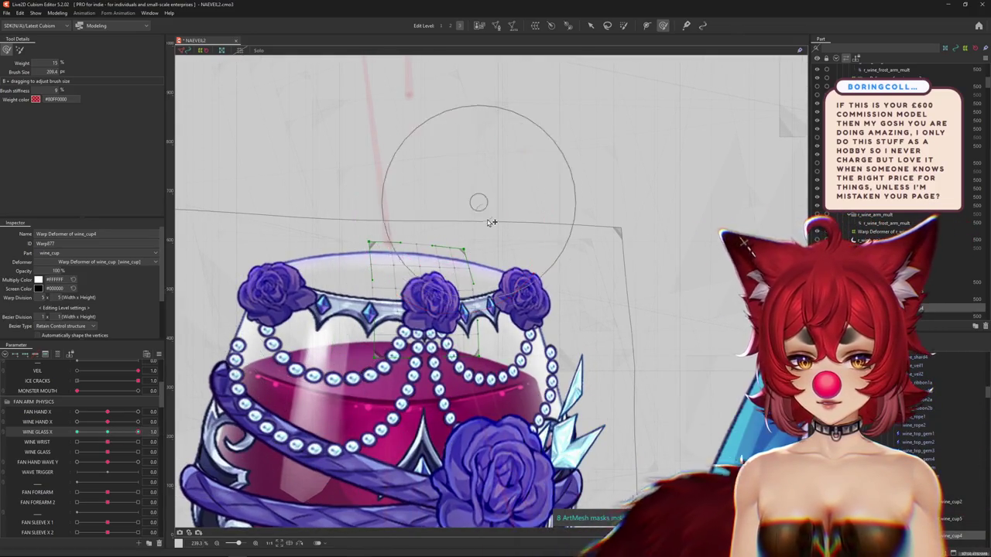
{"action": "left_click_drag", "start_coordinate": [465, 210], "coordinate": [383, 252]}
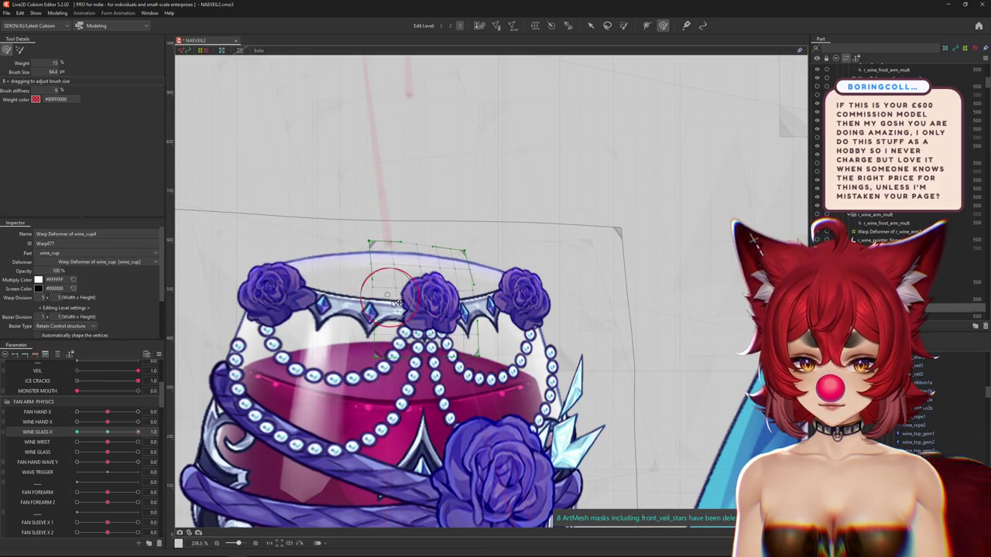
{"action": "left_click_drag", "start_coordinate": [395, 302], "coordinate": [458, 313]}
{"action": "key", "text": "ctrl+h"}
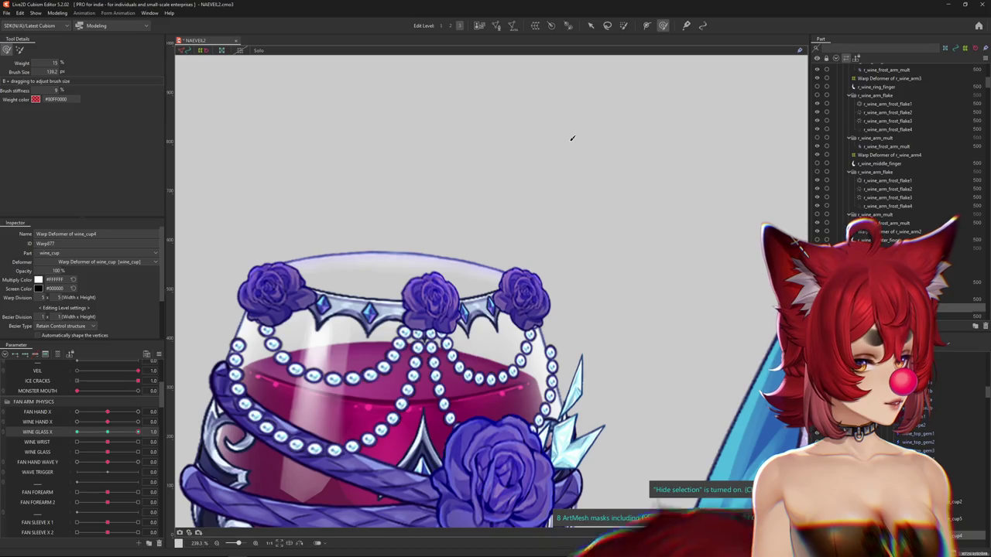
{"action": "scroll", "coordinate": [508, 221], "scroll_direction": "down", "scroll_amount": 3}
Step: Zoom out and raise Wine Glass X to preview the hand-held glass tilting
{"action": "scroll", "coordinate": [360, 307], "scroll_direction": "down", "scroll_amount": 3}
{"action": "mouse_move", "coordinate": [107, 432]}
{"action": "left_mouse_down"}
{"action": "mouse_move", "coordinate": [113, 439]}
{"action": "mouse_move", "coordinate": [154, 431]}
{"action": "left_mouse_up"}
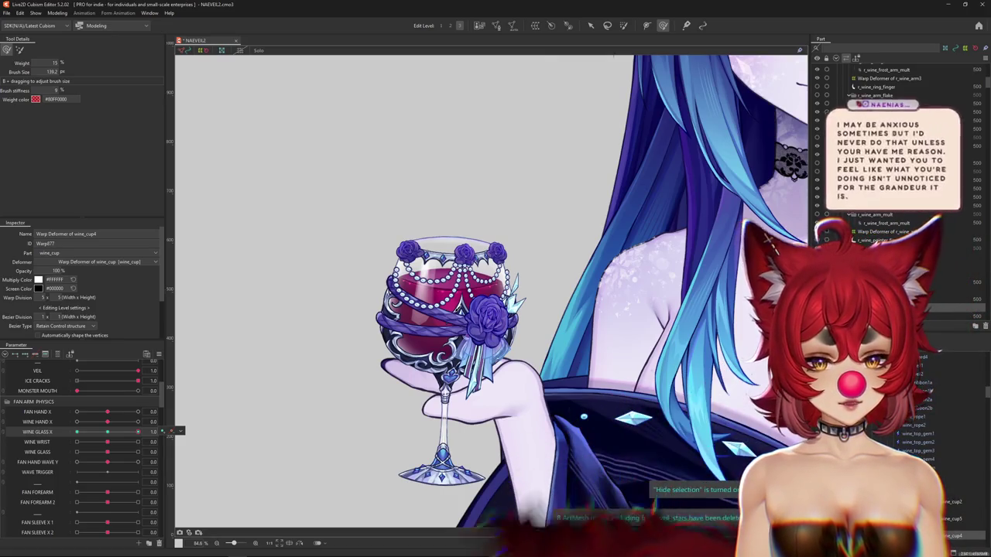
{"action": "key", "text": "ctrl+h"}
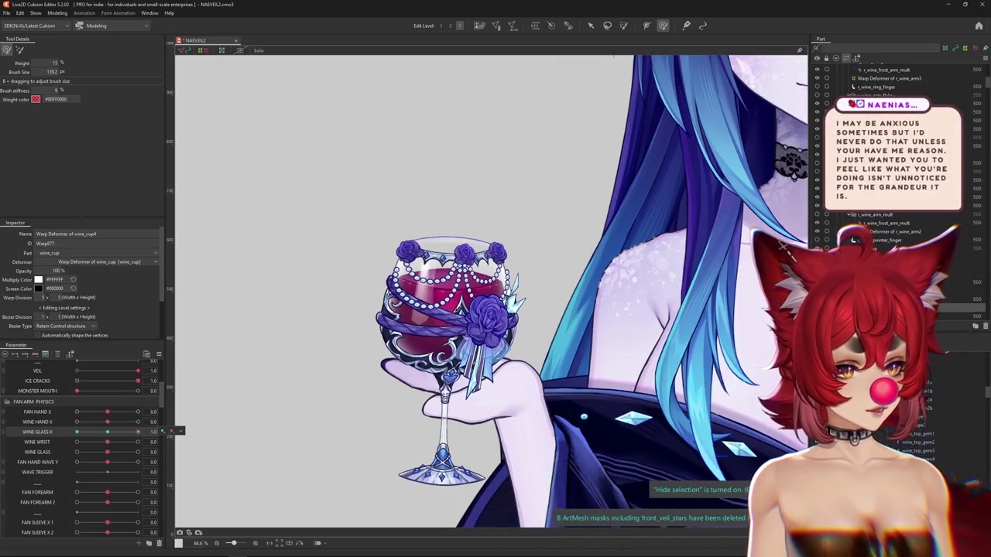
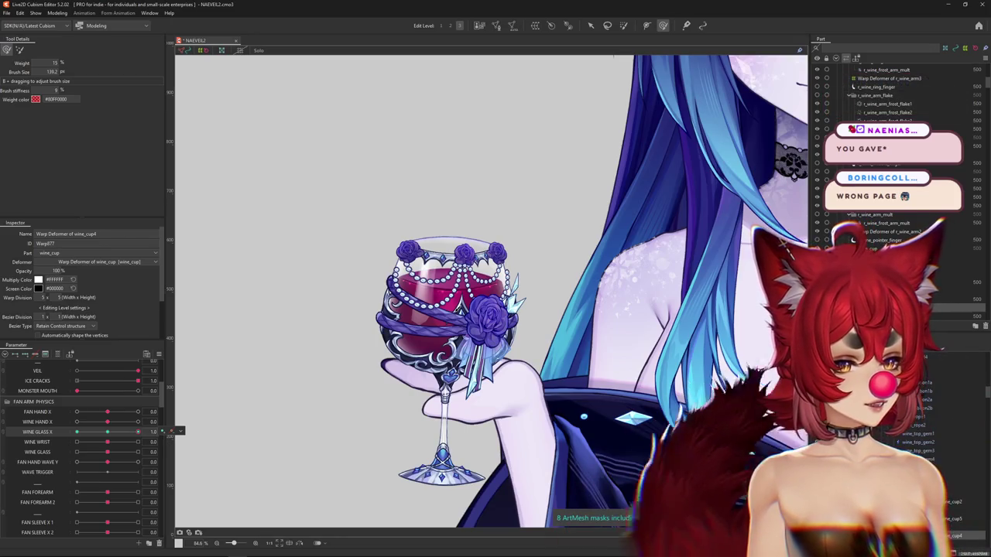
Step: Zoom around the glass and resize the deform brush to fit the rim
{"action": "scroll", "coordinate": [508, 133], "scroll_direction": "down", "scroll_amount": 2}
{"action": "scroll", "coordinate": [509, 133], "scroll_direction": "down", "scroll_amount": 3}
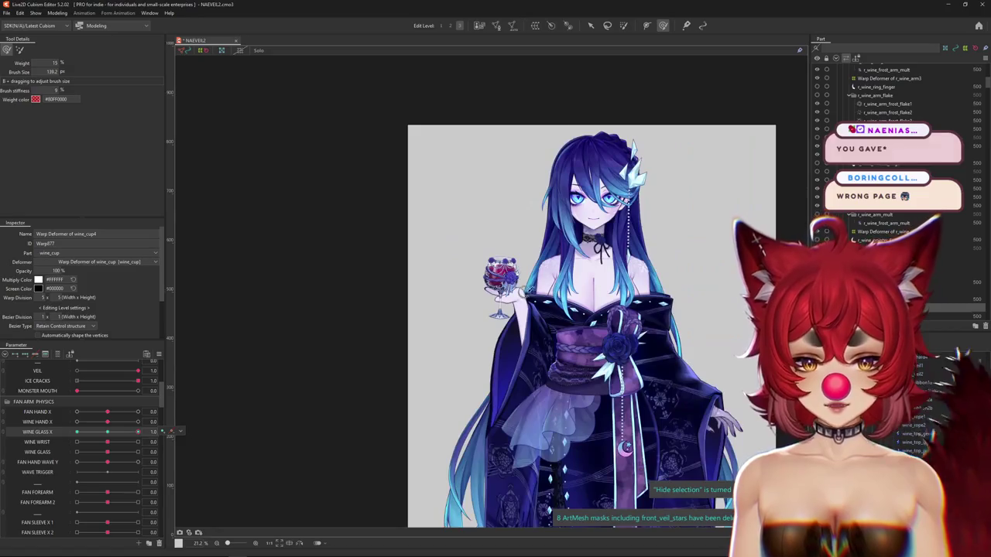
{"action": "scroll", "coordinate": [490, 293], "scroll_direction": "up", "scroll_amount": 2}
{"action": "scroll", "coordinate": [490, 292], "scroll_direction": "up", "scroll_amount": 1}
{"action": "scroll", "coordinate": [489, 293], "scroll_direction": "up", "scroll_amount": 2}
{"action": "scroll", "coordinate": [489, 292], "scroll_direction": "up", "scroll_amount": 3}
{"action": "scroll", "coordinate": [490, 292], "scroll_direction": "up", "scroll_amount": 1}
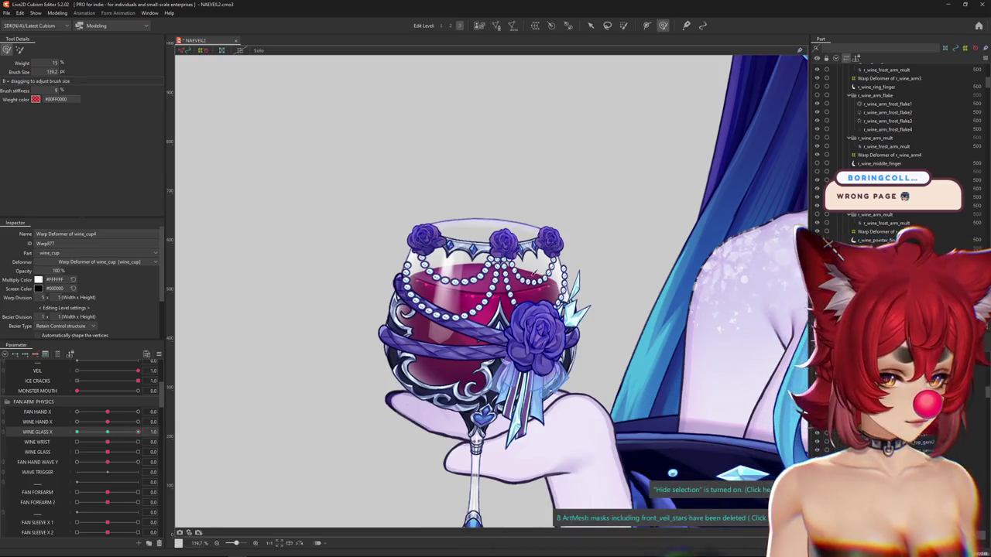
{"action": "scroll", "coordinate": [496, 246], "scroll_direction": "down", "scroll_amount": 3}
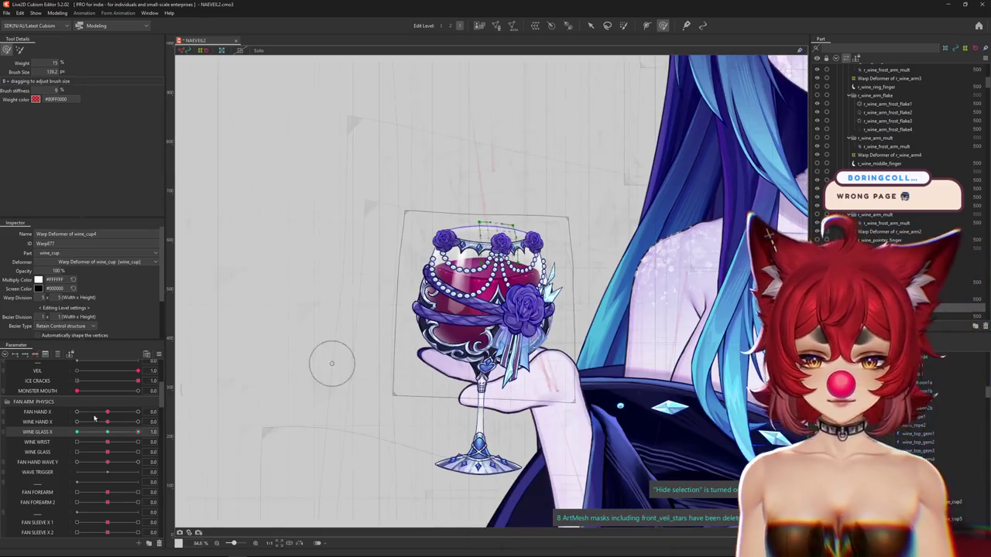
{"action": "scroll", "coordinate": [488, 232], "scroll_direction": "up", "scroll_amount": 5}
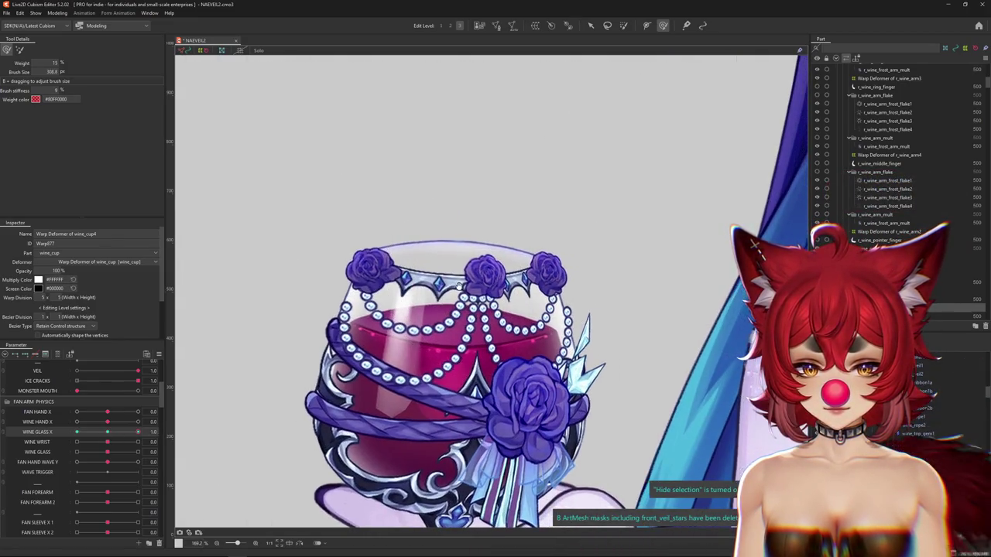
{"action": "left_click_drag", "start_coordinate": [464, 309], "coordinate": [429, 265]}
{"action": "left_click_drag", "start_coordinate": [439, 381], "coordinate": [411, 356]}
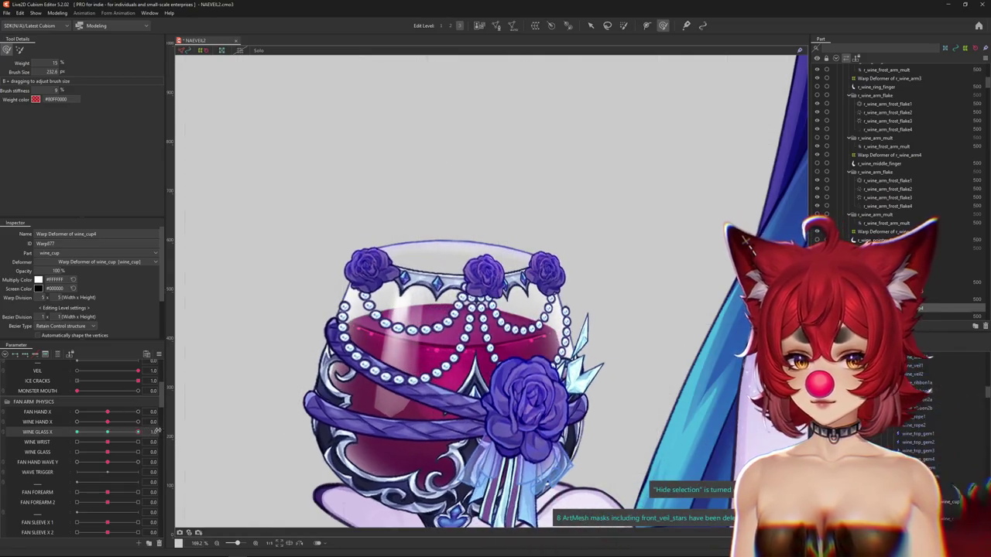
{"action": "mouse_move", "coordinate": [416, 293]}
{"action": "left_mouse_down"}
{"action": "mouse_move", "coordinate": [451, 224]}
{"action": "mouse_move", "coordinate": [478, 212]}
{"action": "left_mouse_up"}
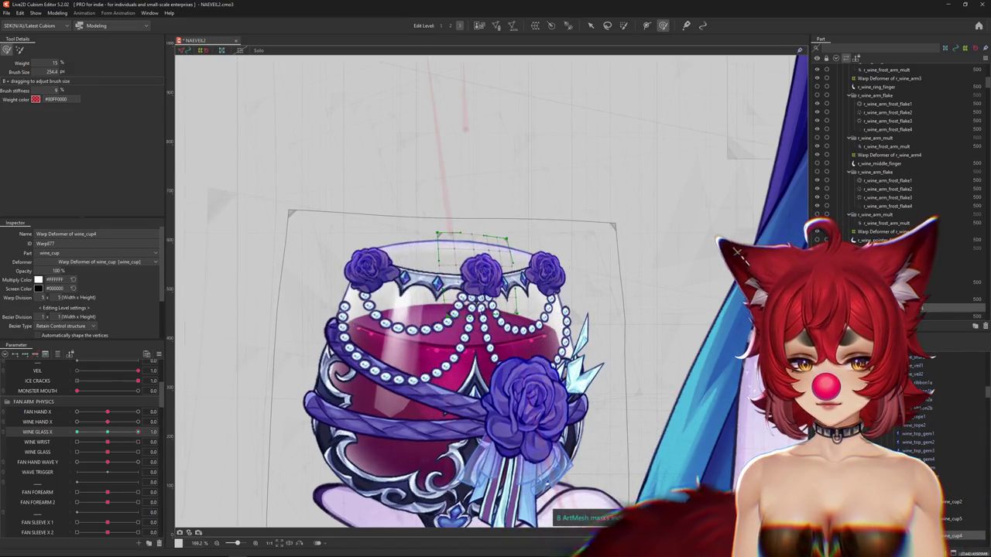
Step: Run Synthesize corners on the parameters and move WINE GLASS X to its -1 extreme
{"action": "key", "text": "ctrl+h"}
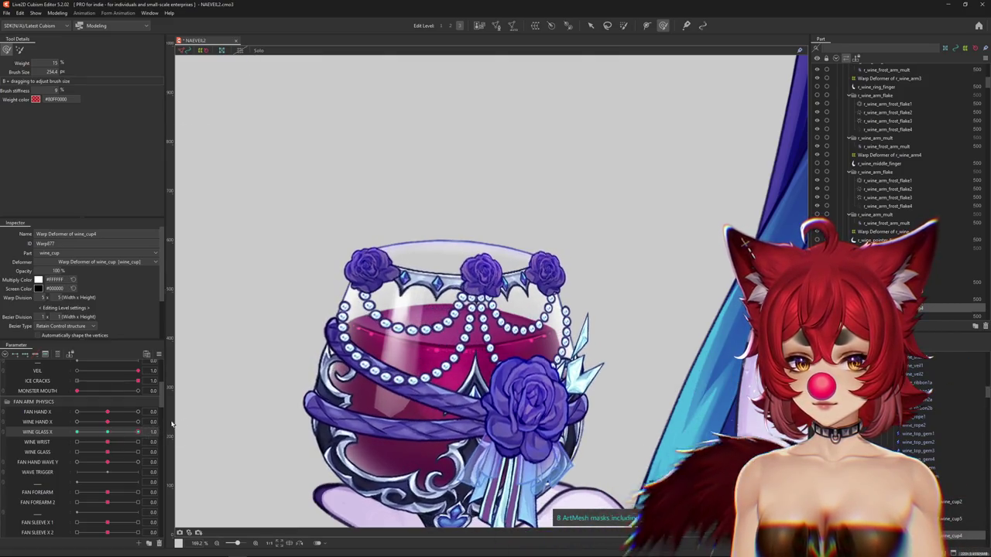
{"action": "key", "text": "ctrl+h"}
{"action": "left_click", "coordinate": [159, 354]}
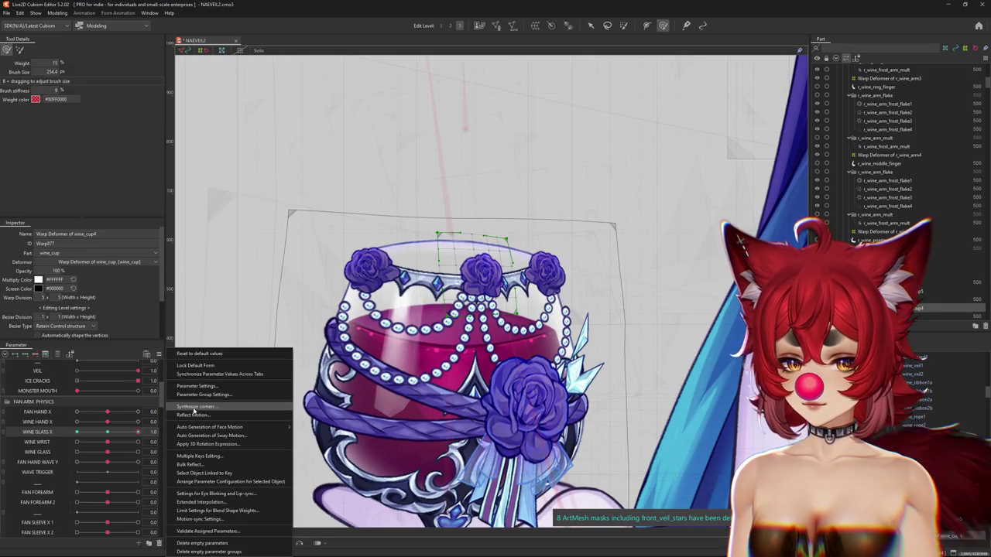
{"action": "left_click", "coordinate": [194, 410]}
{"action": "key", "text": "Return"}
{"action": "key", "text": "Return"}
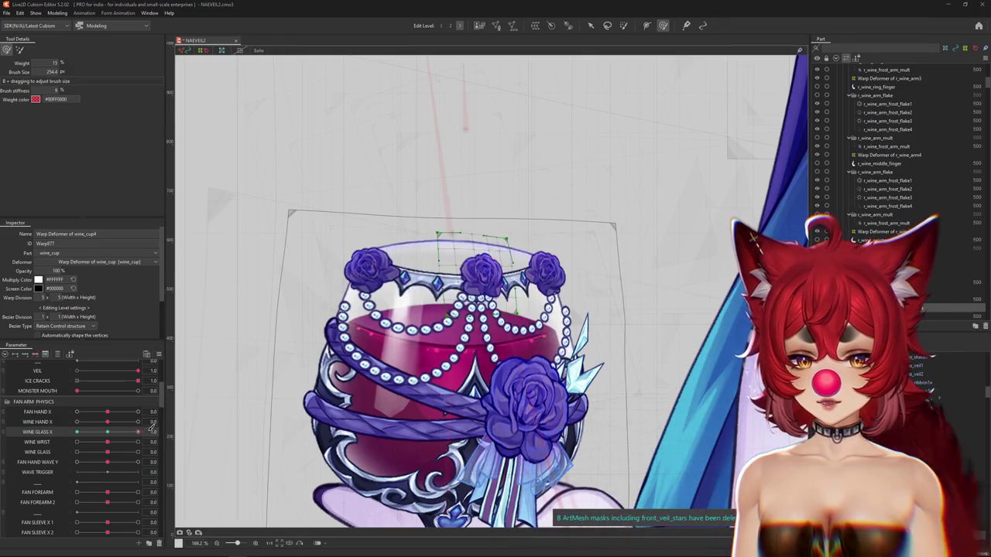
{"action": "left_click_drag", "start_coordinate": [104, 436], "coordinate": [65, 438]}
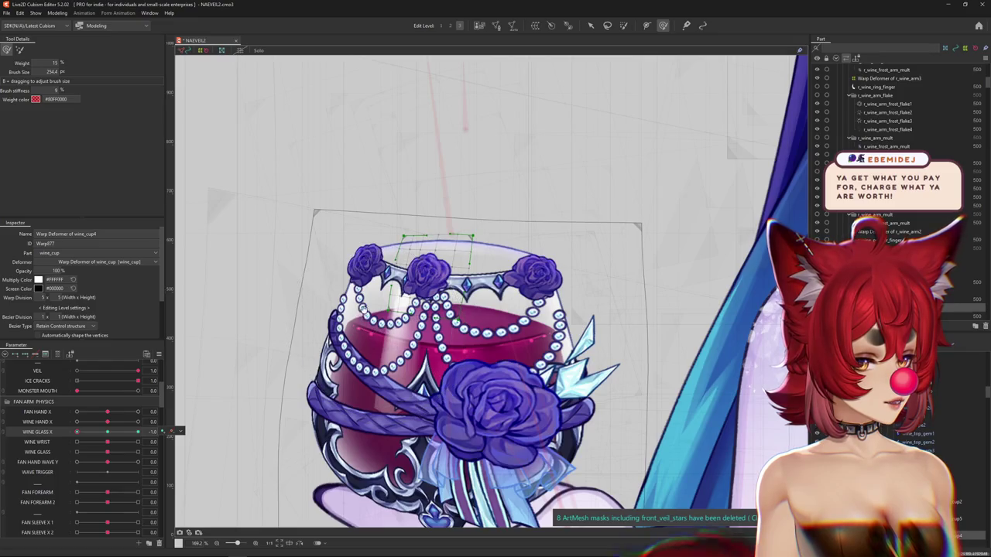
Step: Sculpt the rim and right rose with the deform brush, then test it across WINE GLASS X
{"action": "left_click_drag", "start_coordinate": [361, 307], "coordinate": [422, 285]}
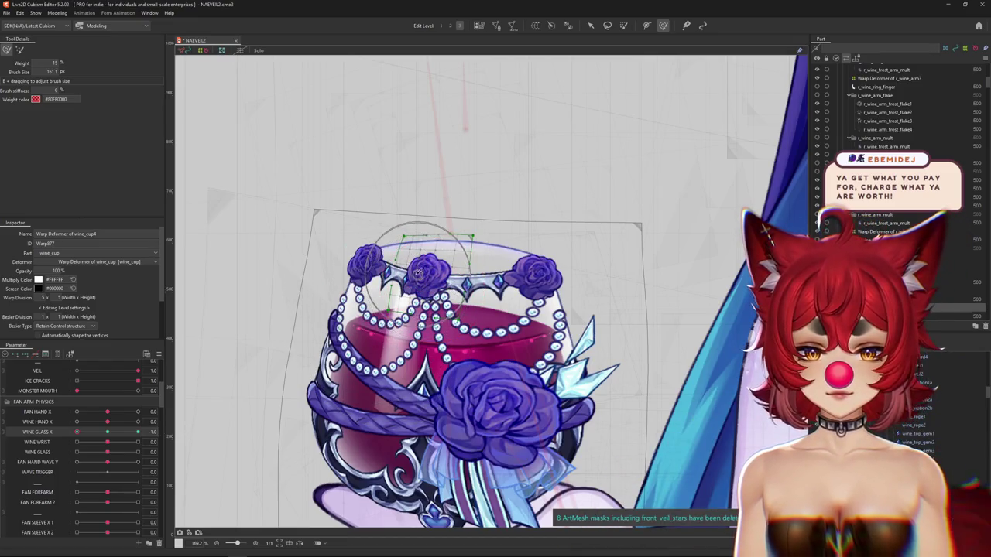
{"action": "scroll", "coordinate": [432, 199], "scroll_direction": "down", "scroll_amount": 3}
{"action": "scroll", "coordinate": [410, 221], "scroll_direction": "up", "scroll_amount": 3}
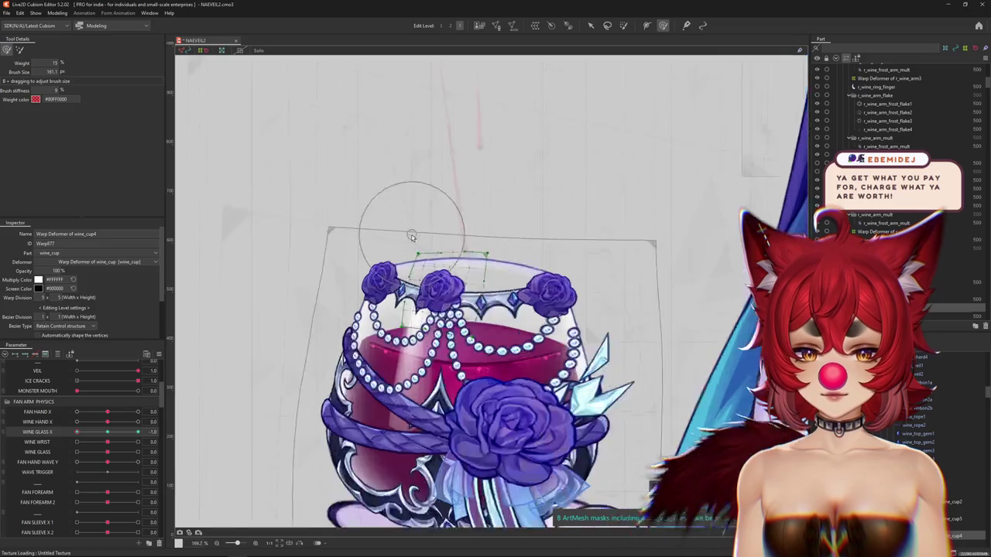
{"action": "scroll", "coordinate": [374, 228], "scroll_direction": "up", "scroll_amount": 2}
{"action": "scroll", "coordinate": [370, 247], "scroll_direction": "right", "scroll_amount": 1}
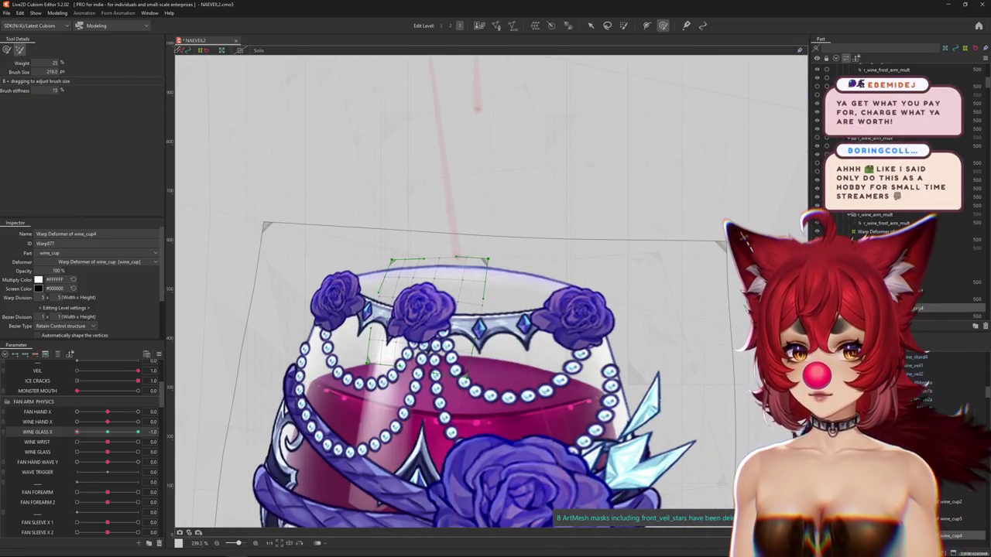
{"action": "left_click_drag", "start_coordinate": [391, 239], "coordinate": [30, 100]}
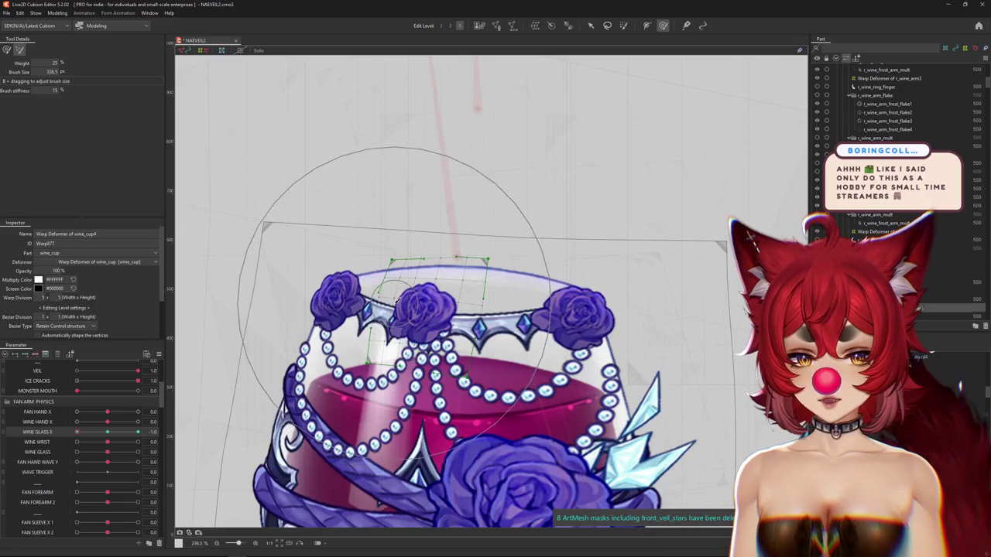
{"action": "left_click_drag", "start_coordinate": [402, 319], "coordinate": [428, 315]}
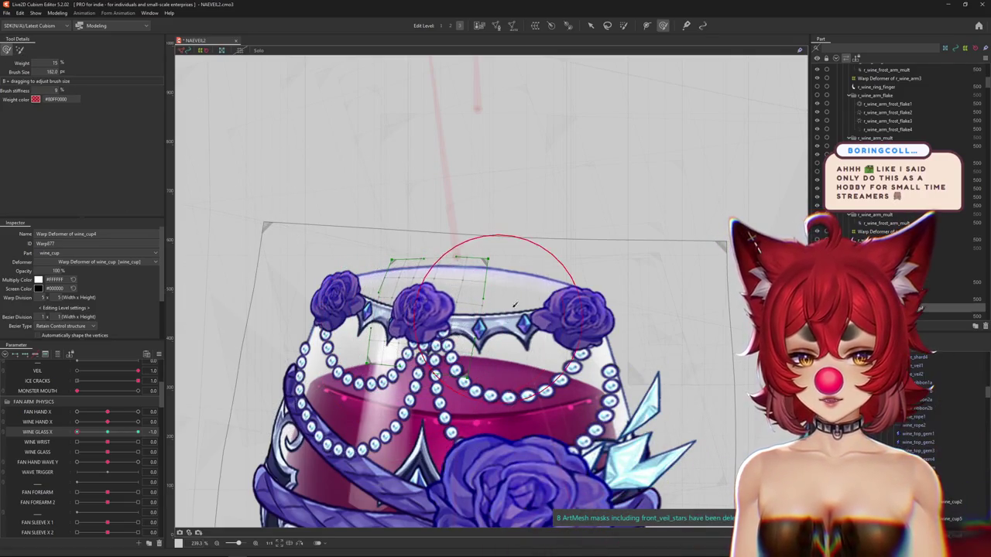
{"action": "mouse_move", "coordinate": [500, 321]}
{"action": "left_mouse_down"}
{"action": "mouse_move", "coordinate": [465, 214]}
{"action": "mouse_move", "coordinate": [460, 279]}
{"action": "left_mouse_up"}
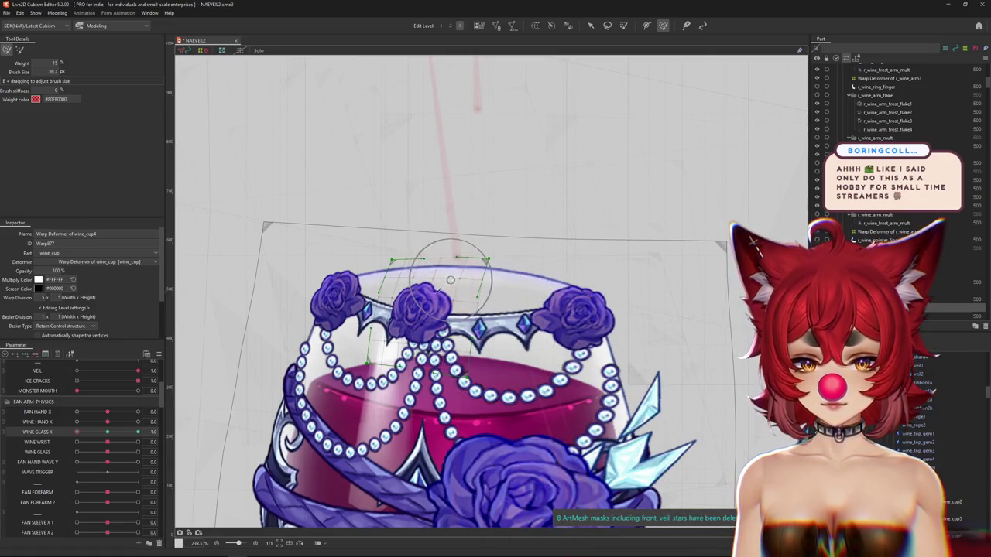
{"action": "scroll", "coordinate": [383, 338], "scroll_direction": "down", "scroll_amount": 2}
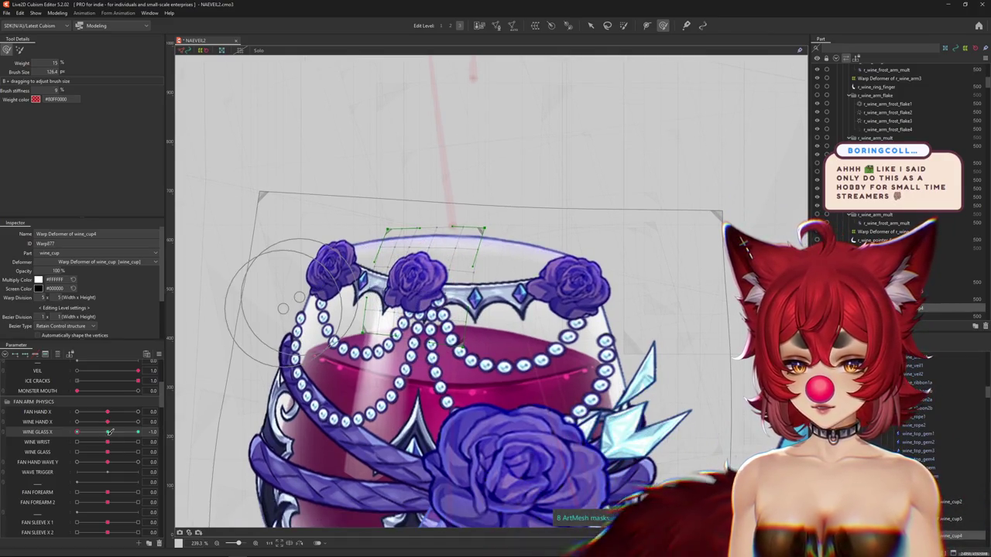
{"action": "left_click_drag", "start_coordinate": [109, 434], "coordinate": [58, 438]}
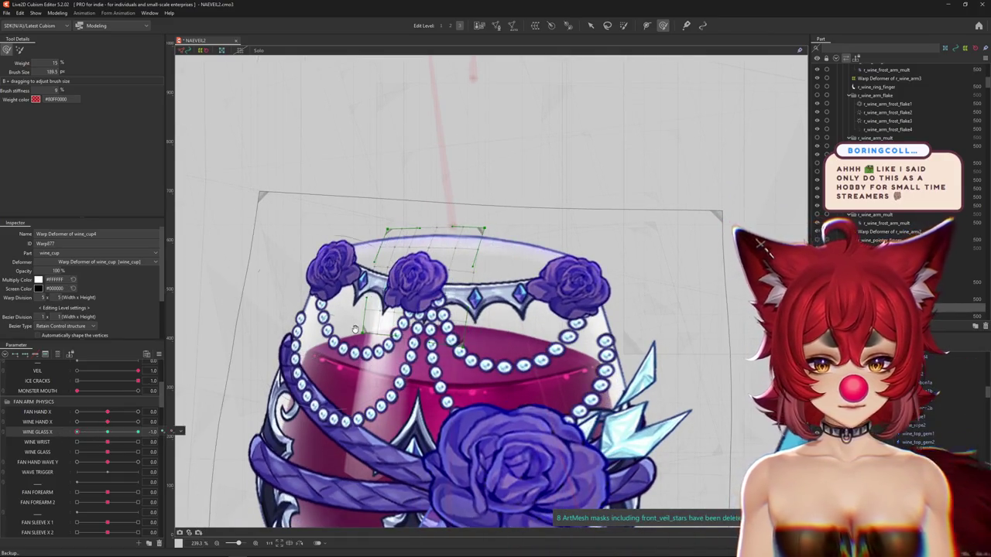
Step: Resculpt the rim and left roses, retesting the motion across WINE GLASS X
{"action": "left_click_drag", "start_coordinate": [355, 328], "coordinate": [432, 276]}
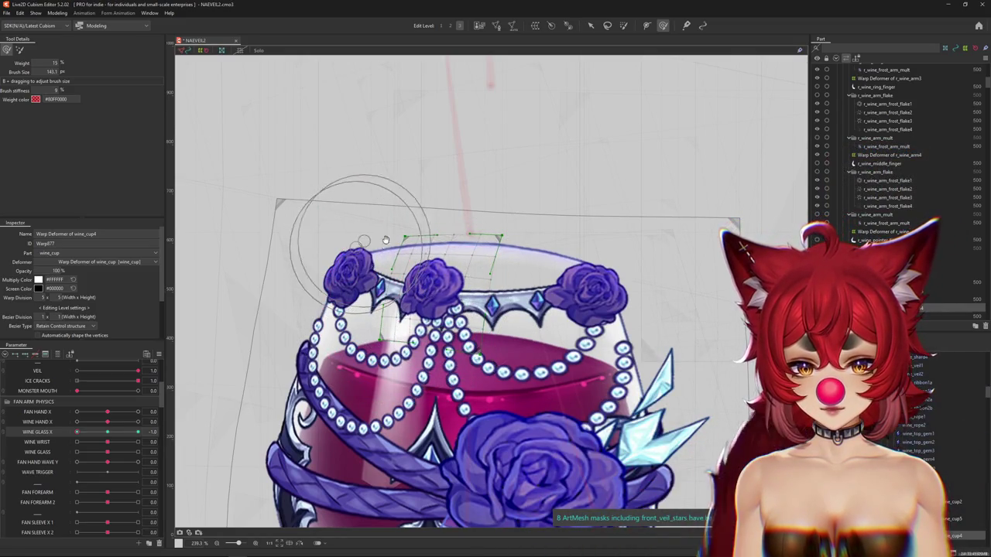
{"action": "left_click_drag", "start_coordinate": [385, 235], "coordinate": [373, 279]}
{"action": "left_click_drag", "start_coordinate": [498, 248], "coordinate": [500, 273]}
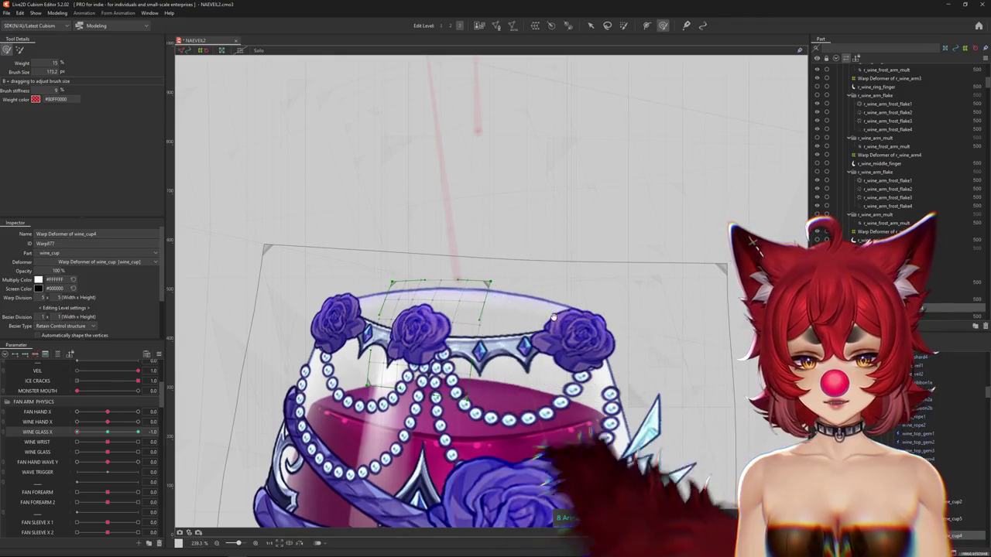
{"action": "left_click_drag", "start_coordinate": [384, 389], "coordinate": [369, 356]}
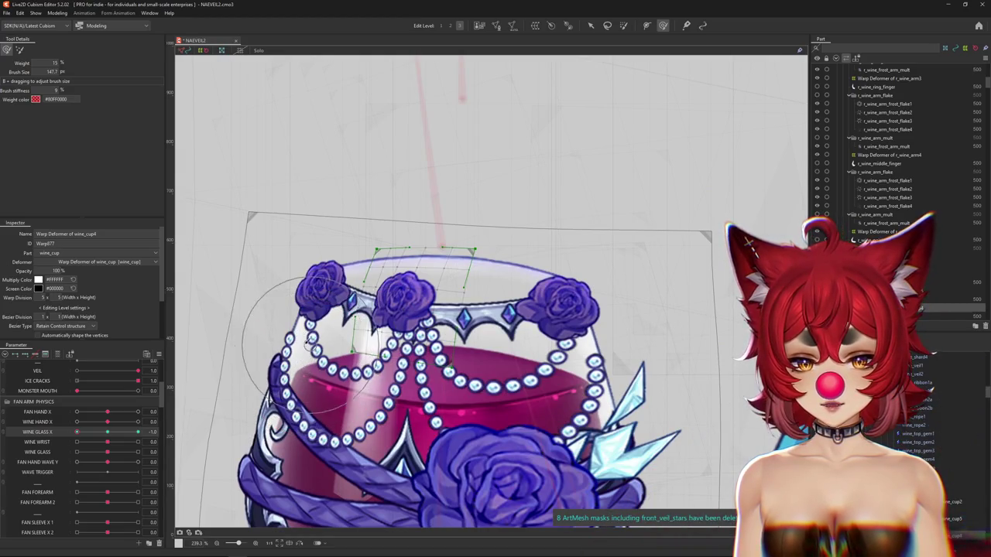
{"action": "left_click_drag", "start_coordinate": [311, 308], "coordinate": [320, 347]}
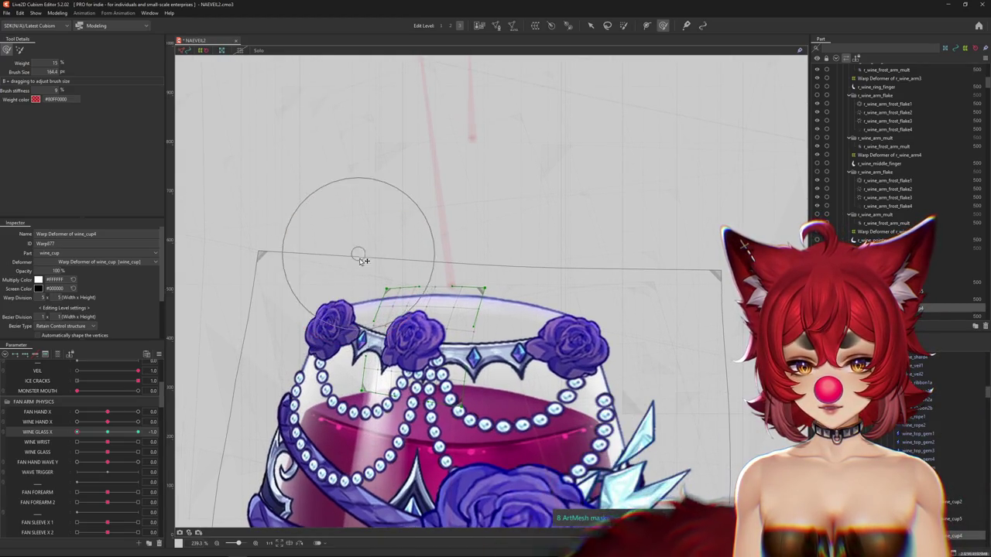
{"action": "left_click_drag", "start_coordinate": [333, 298], "coordinate": [370, 329]}
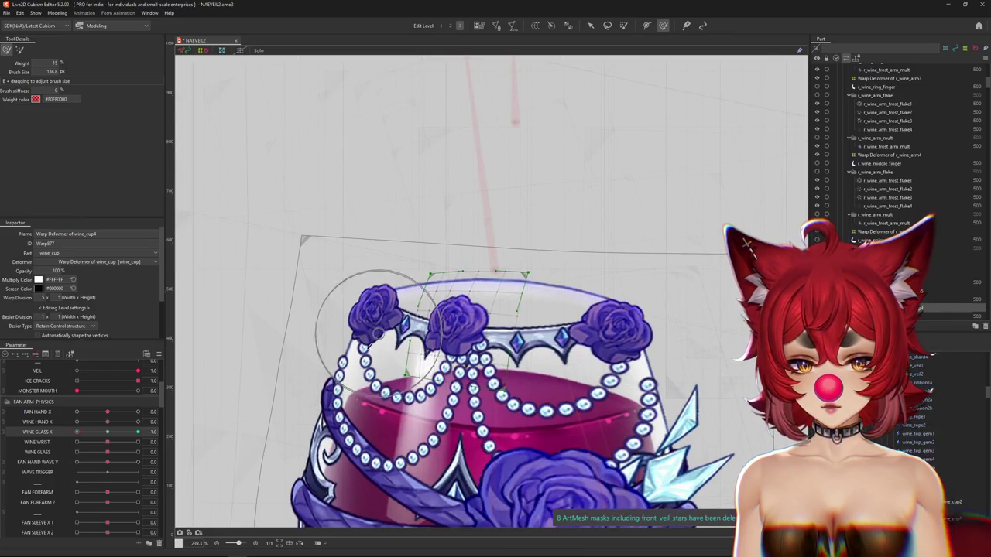
{"action": "left_click_drag", "start_coordinate": [372, 384], "coordinate": [350, 393]}
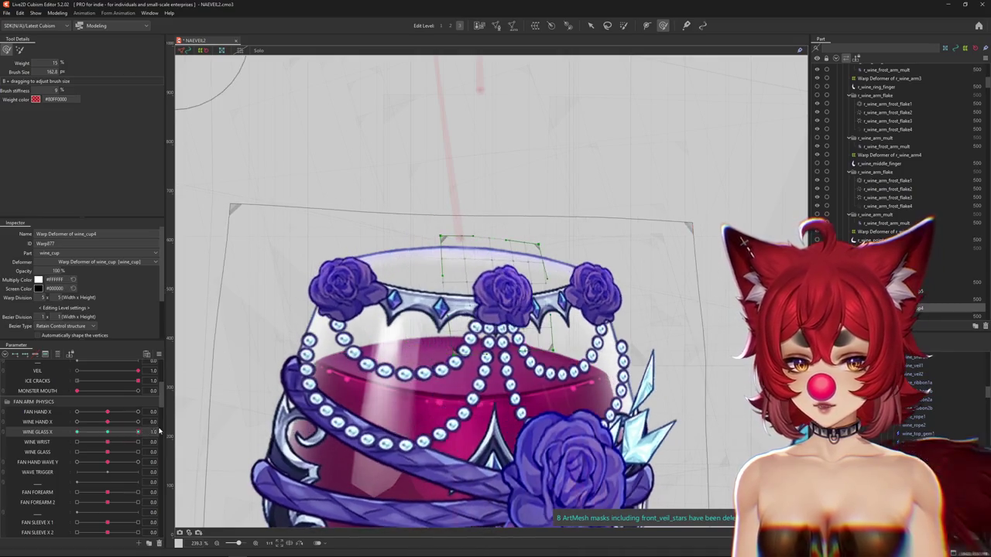
{"action": "left_click_drag", "start_coordinate": [112, 440], "coordinate": [90, 418]}
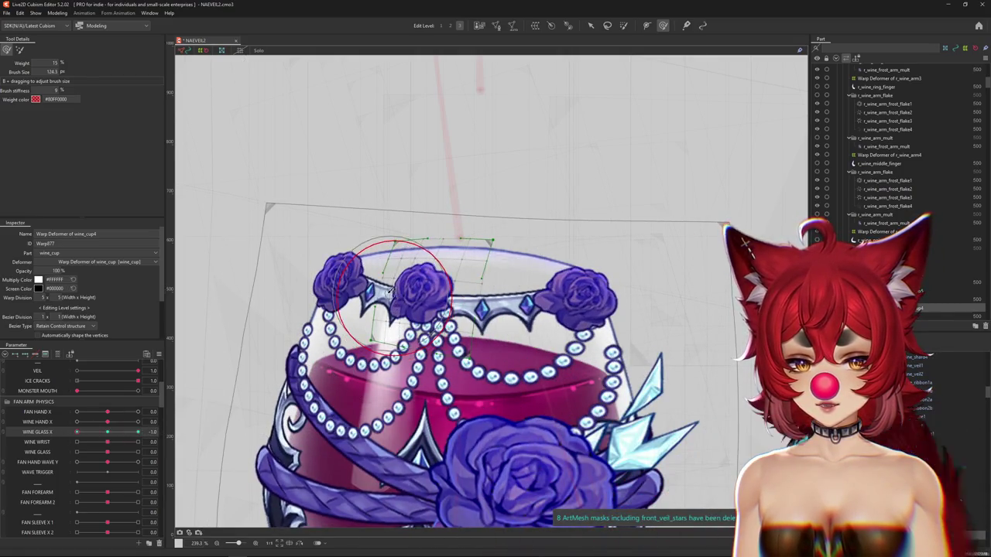
{"action": "left_click_drag", "start_coordinate": [400, 305], "coordinate": [391, 349]}
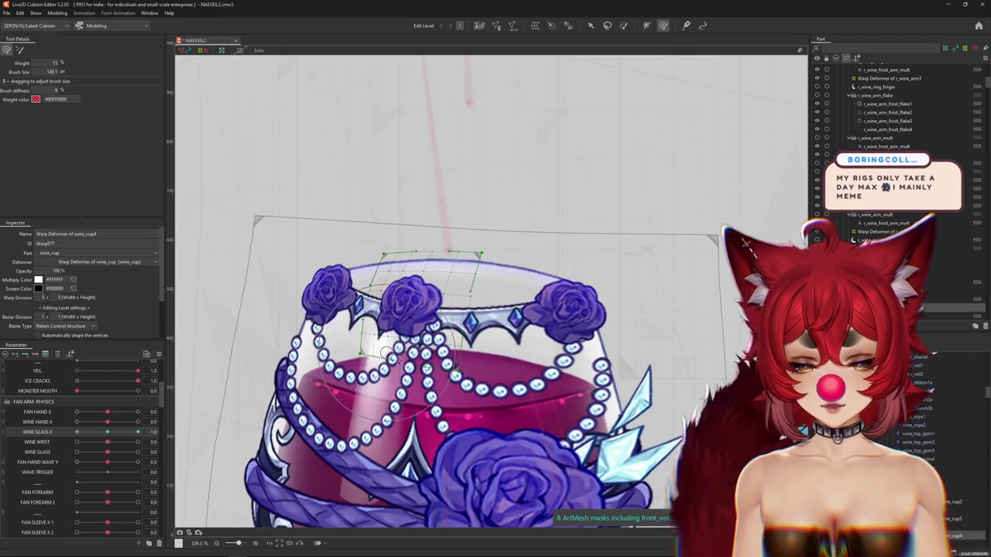
Step: Undo the last rim stroke, then push the wine_cup4 grid to tilt the rim band and preview
{"action": "key", "text": "ctrl+z"}
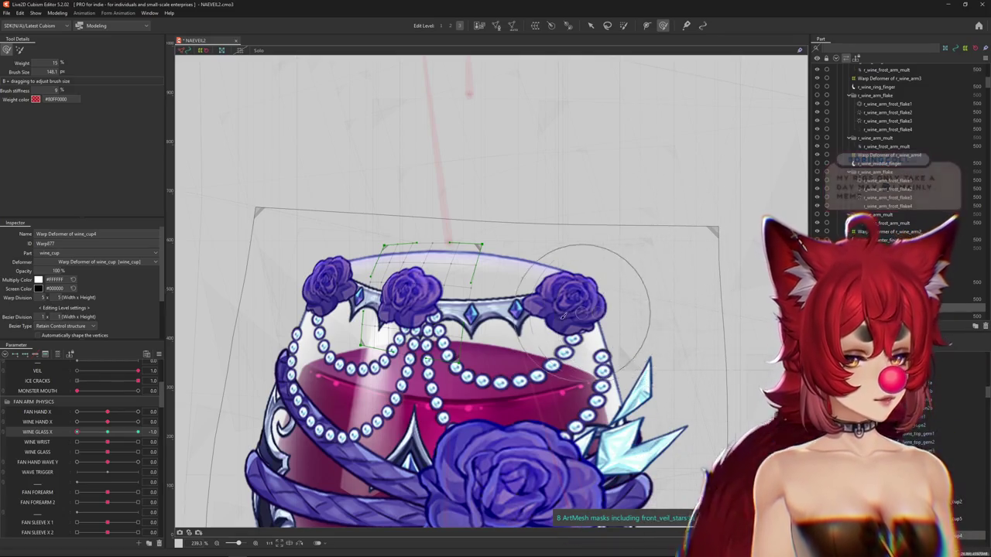
{"action": "left_click_drag", "start_coordinate": [661, 319], "coordinate": [446, 318]}
{"action": "key", "text": "ctrl+h"}
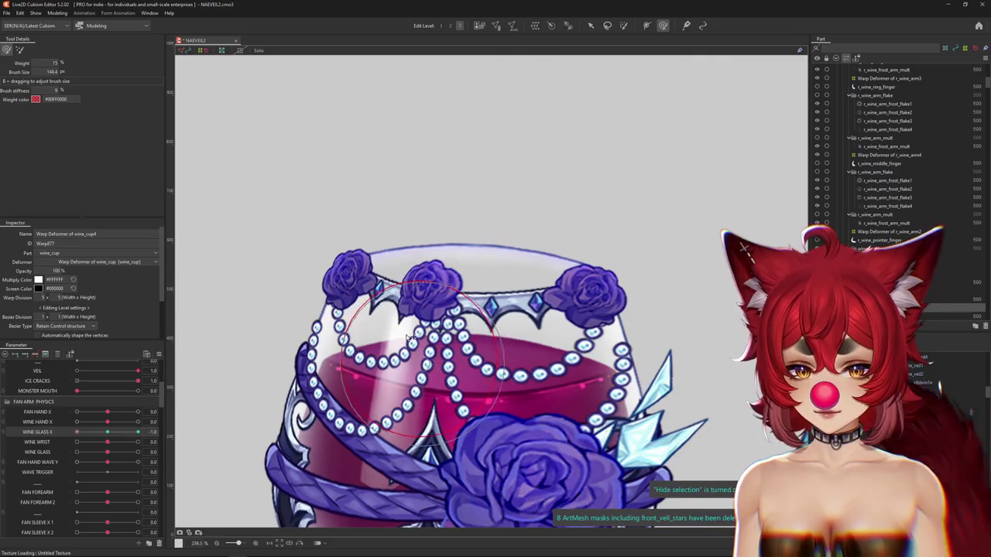
{"action": "mouse_move", "coordinate": [402, 293]}
{"action": "left_mouse_down"}
{"action": "mouse_move", "coordinate": [406, 325]}
{"action": "mouse_move", "coordinate": [347, 292]}
{"action": "mouse_move", "coordinate": [419, 306]}
{"action": "left_mouse_up"}
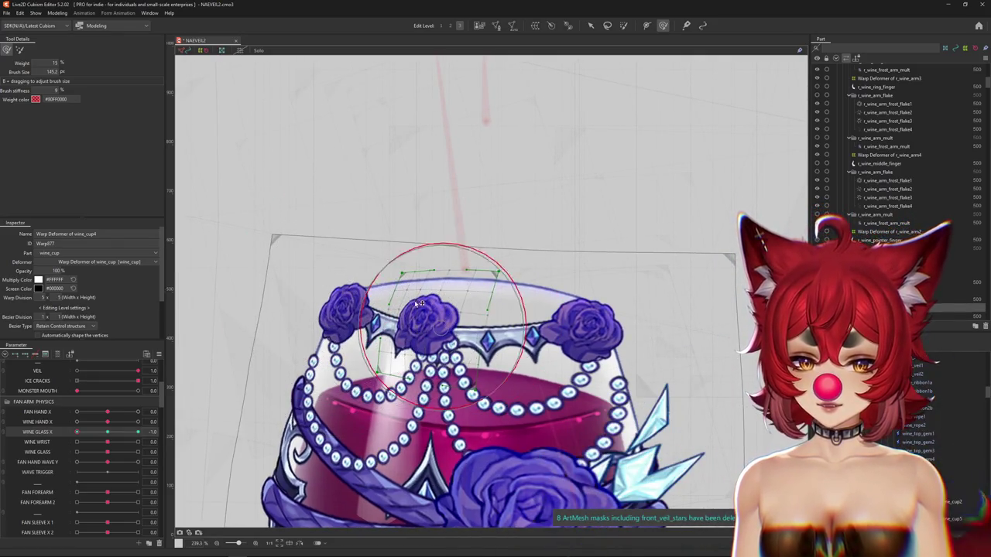
{"action": "mouse_move", "coordinate": [496, 256]}
{"action": "left_mouse_down"}
{"action": "mouse_move", "coordinate": [446, 270]}
{"action": "mouse_move", "coordinate": [446, 323]}
{"action": "mouse_move", "coordinate": [455, 314]}
{"action": "left_mouse_up"}
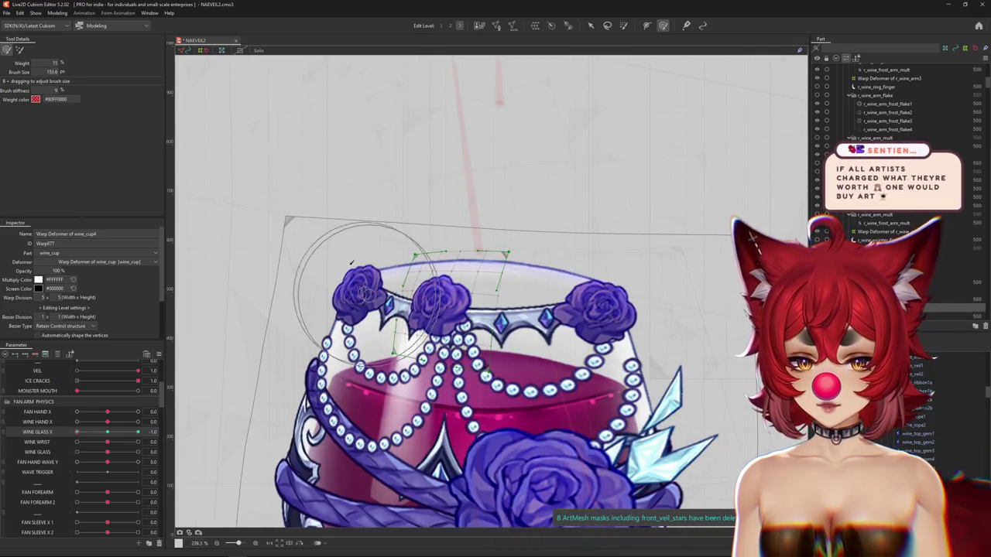
{"action": "left_click_drag", "start_coordinate": [394, 252], "coordinate": [371, 313]}
{"action": "left_click_drag", "start_coordinate": [377, 255], "coordinate": [348, 299]}
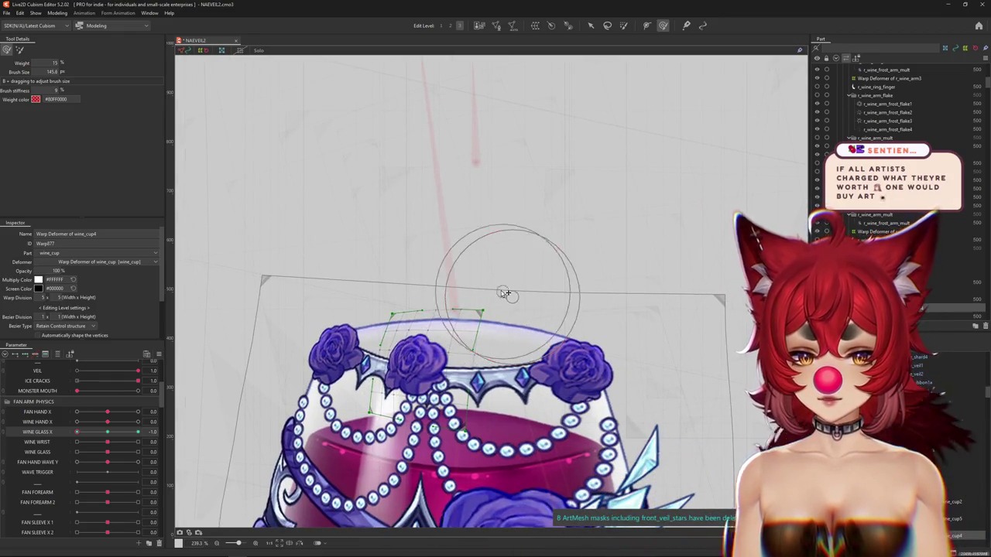
{"action": "left_click_drag", "start_coordinate": [505, 293], "coordinate": [316, 293]}
{"action": "key", "text": "ctrl+h"}
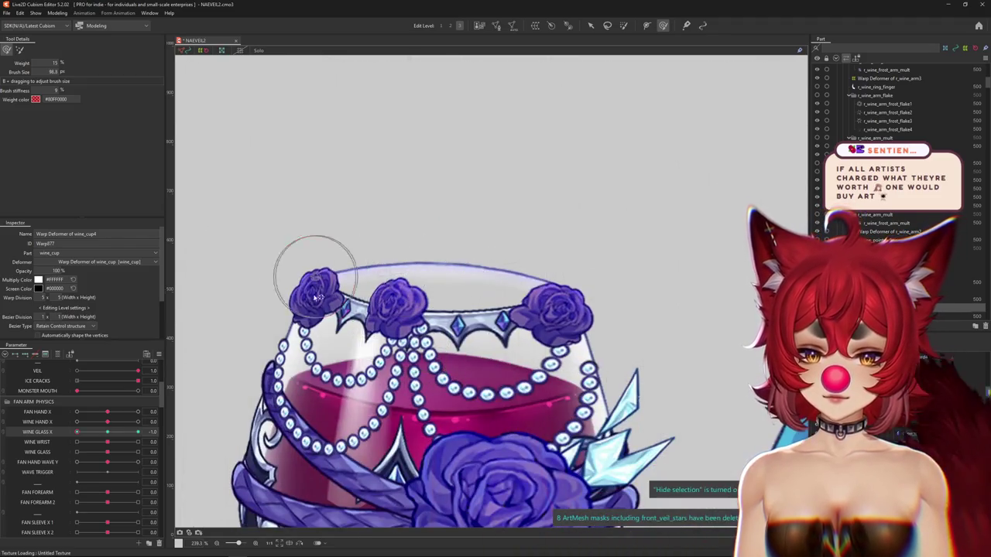
{"action": "scroll", "coordinate": [409, 337], "scroll_direction": "down", "scroll_amount": 3}
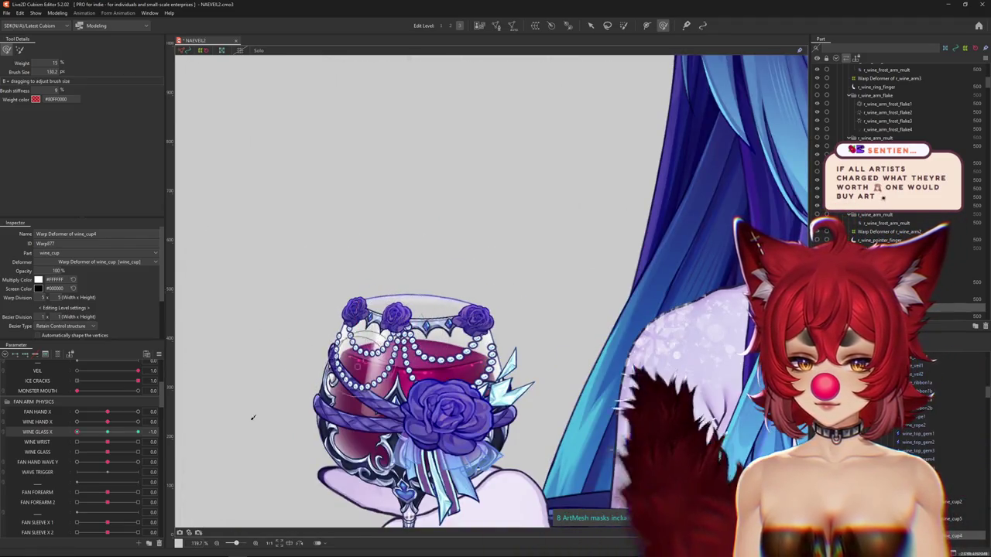
Step: Scrub WINE GLASS X to +1, bend the rim slightly on the wine_cup4 warp, and preview
{"action": "left_click_drag", "start_coordinate": [78, 432], "coordinate": [90, 443]}
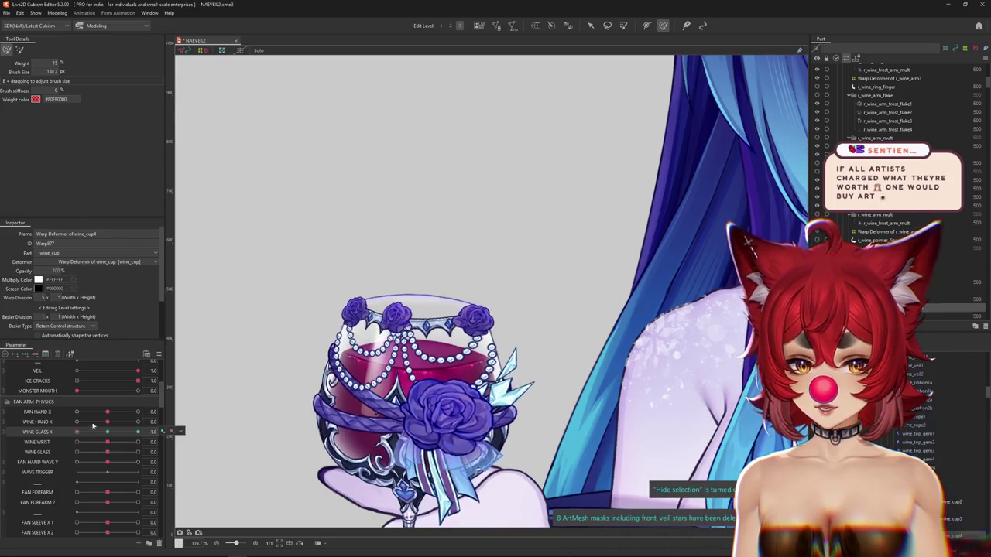
{"action": "scroll", "coordinate": [398, 303], "scroll_direction": "up", "scroll_amount": 3}
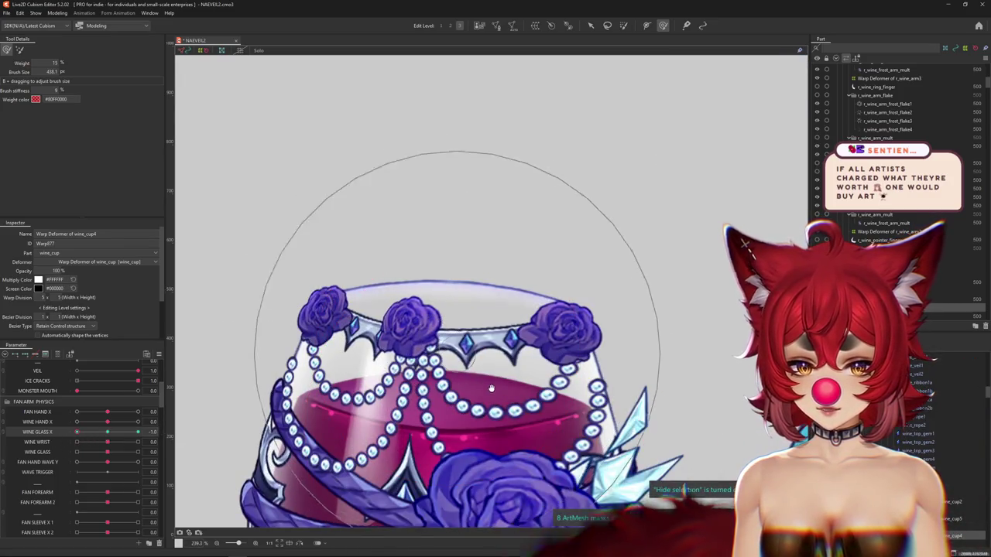
{"action": "left_click_drag", "start_coordinate": [409, 326], "coordinate": [305, 250]}
{"action": "scroll", "coordinate": [496, 282], "scroll_direction": "down", "scroll_amount": 1}
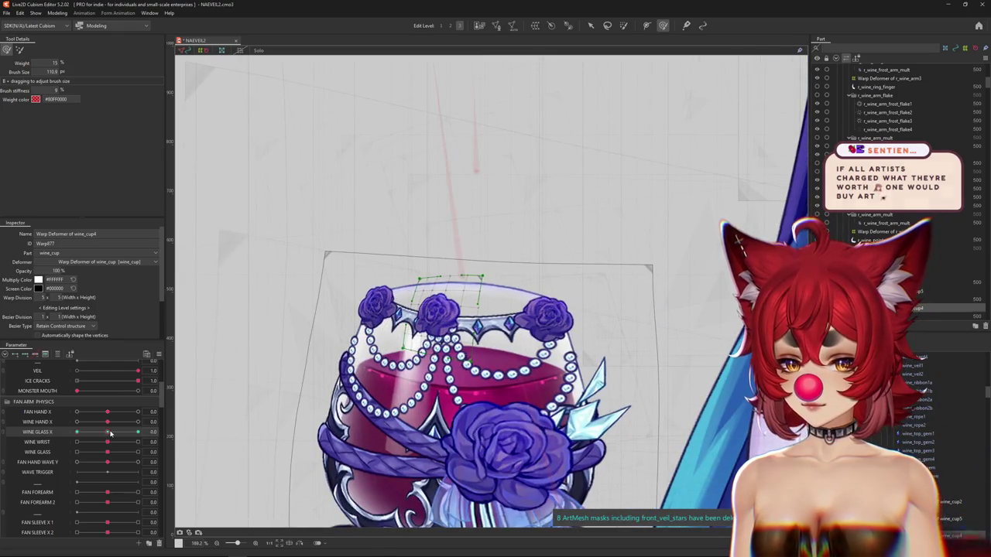
{"action": "mouse_move", "coordinate": [526, 336]}
{"action": "left_mouse_down"}
{"action": "mouse_move", "coordinate": [487, 334]}
{"action": "mouse_move", "coordinate": [478, 365]}
{"action": "mouse_move", "coordinate": [515, 350]}
{"action": "left_mouse_up"}
{"action": "scroll", "coordinate": [501, 335], "scroll_direction": "up", "scroll_amount": 1}
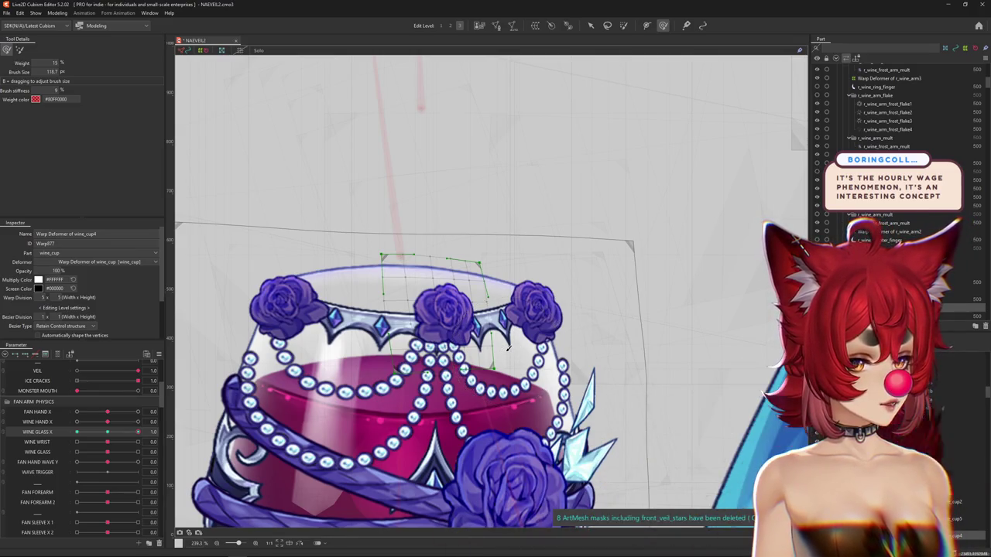
{"action": "key", "text": "ctrl+h"}
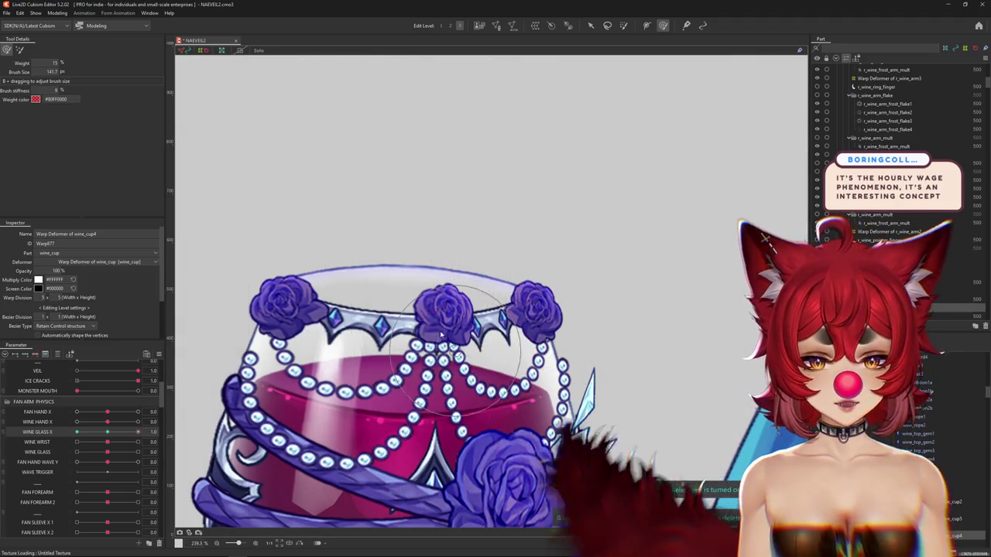
Step: Resize the deform brush and sculpt the rim on the wine_cup4 grid
{"action": "mouse_move", "coordinate": [449, 280]}
{"action": "left_mouse_down"}
{"action": "mouse_move", "coordinate": [336, 295]}
{"action": "mouse_move", "coordinate": [417, 331]}
{"action": "mouse_move", "coordinate": [458, 310]}
{"action": "left_mouse_up"}
{"action": "scroll", "coordinate": [434, 265], "scroll_direction": "up", "scroll_amount": 2}
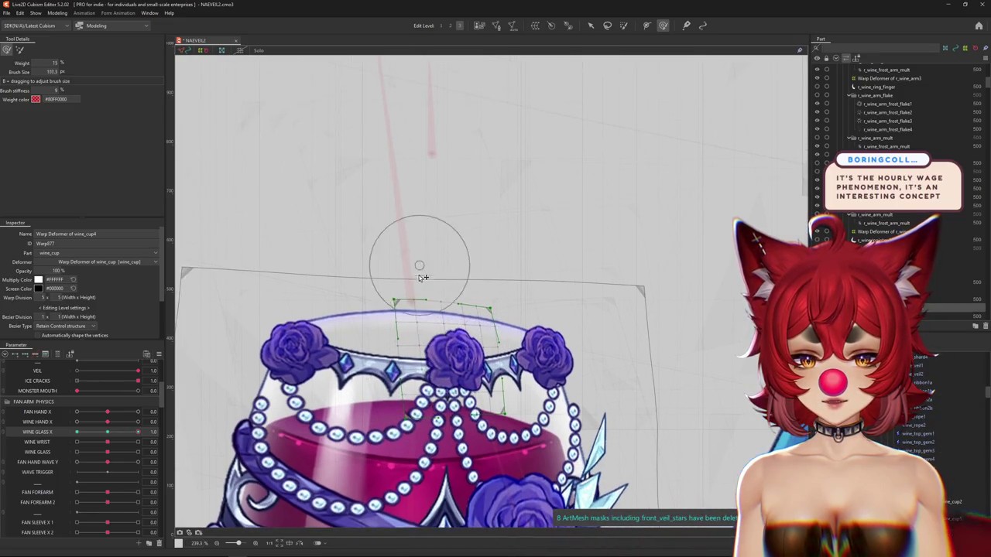
{"action": "mouse_move", "coordinate": [354, 281]}
{"action": "left_mouse_down"}
{"action": "mouse_move", "coordinate": [443, 270]}
{"action": "mouse_move", "coordinate": [456, 317]}
{"action": "mouse_move", "coordinate": [454, 287]}
{"action": "mouse_move", "coordinate": [505, 304]}
{"action": "mouse_move", "coordinate": [534, 341]}
{"action": "left_mouse_up"}
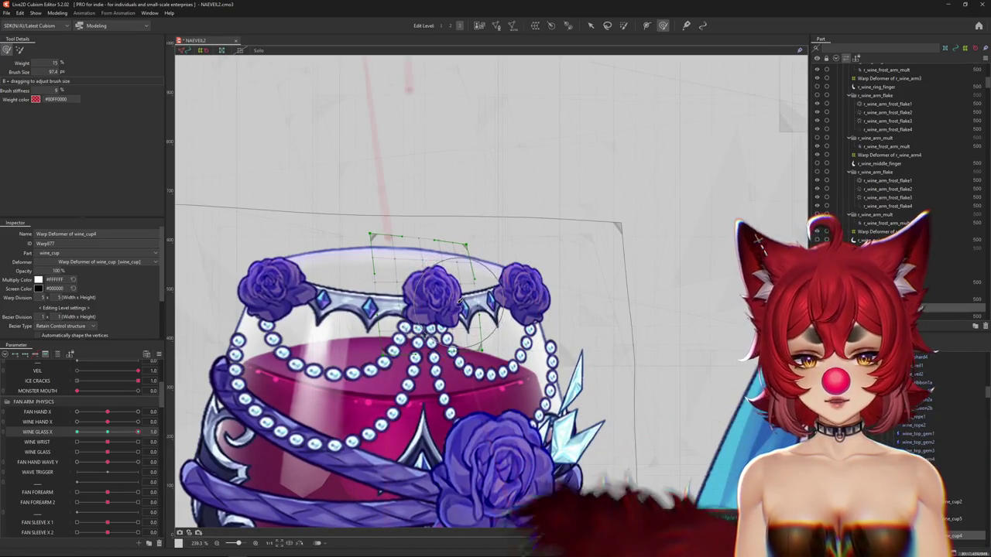
{"action": "mouse_move", "coordinate": [459, 298]}
{"action": "left_mouse_down"}
{"action": "mouse_move", "coordinate": [400, 354]}
{"action": "mouse_move", "coordinate": [380, 341]}
{"action": "left_mouse_up"}
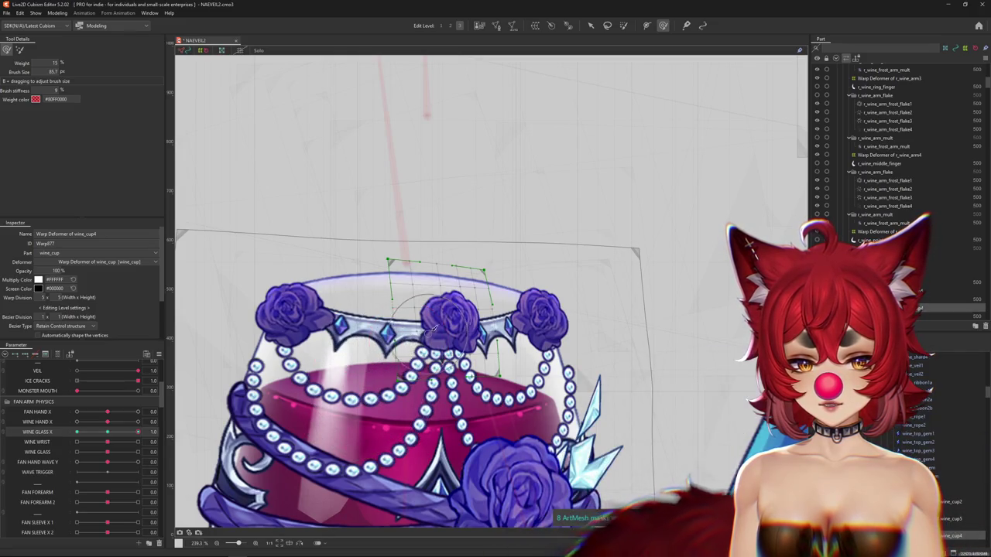
Step: Switch to the stronger brush mode, bend the whole rim band, and preview with the grid hidden
{"action": "left_click", "coordinate": [20, 50]}
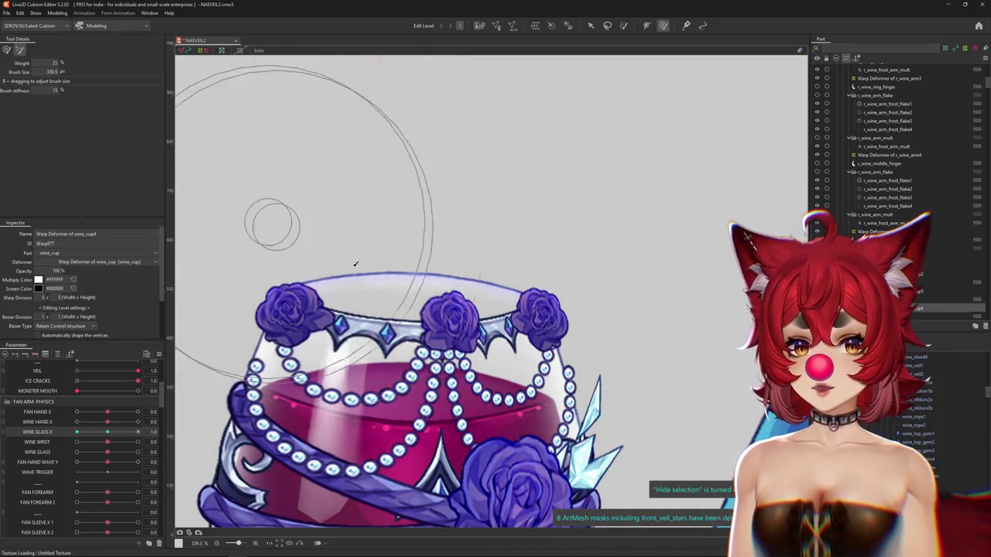
{"action": "left_click_drag", "start_coordinate": [382, 243], "coordinate": [433, 263]}
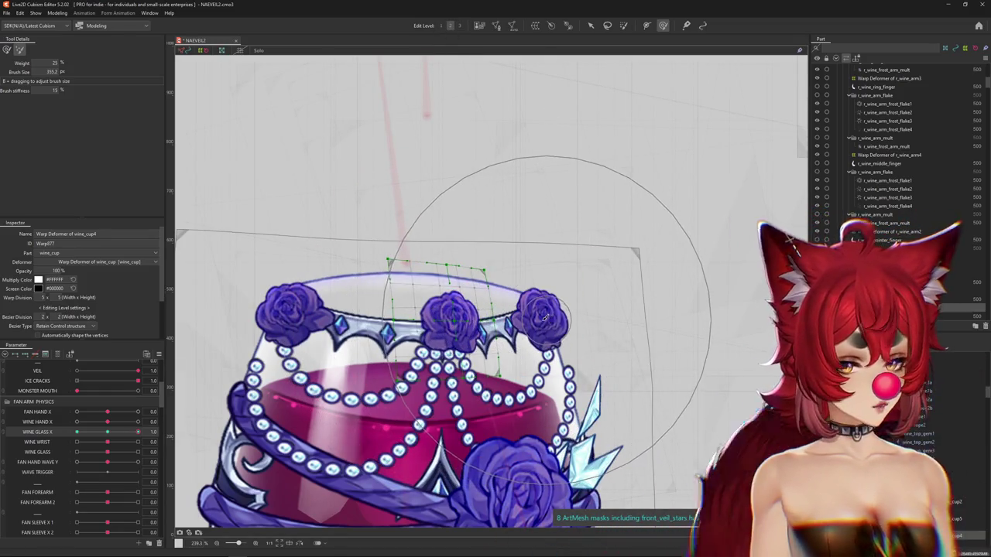
{"action": "scroll", "coordinate": [546, 349], "scroll_direction": "down", "scroll_amount": 3}
{"action": "scroll", "coordinate": [528, 362], "scroll_direction": "up", "scroll_amount": 3}
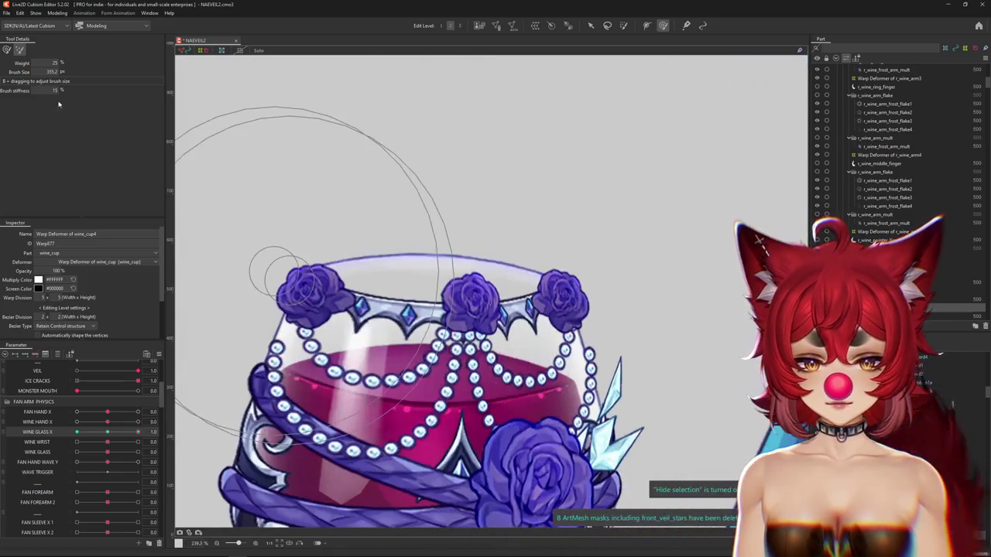
{"action": "scroll", "coordinate": [527, 326], "scroll_direction": "up", "scroll_amount": 2}
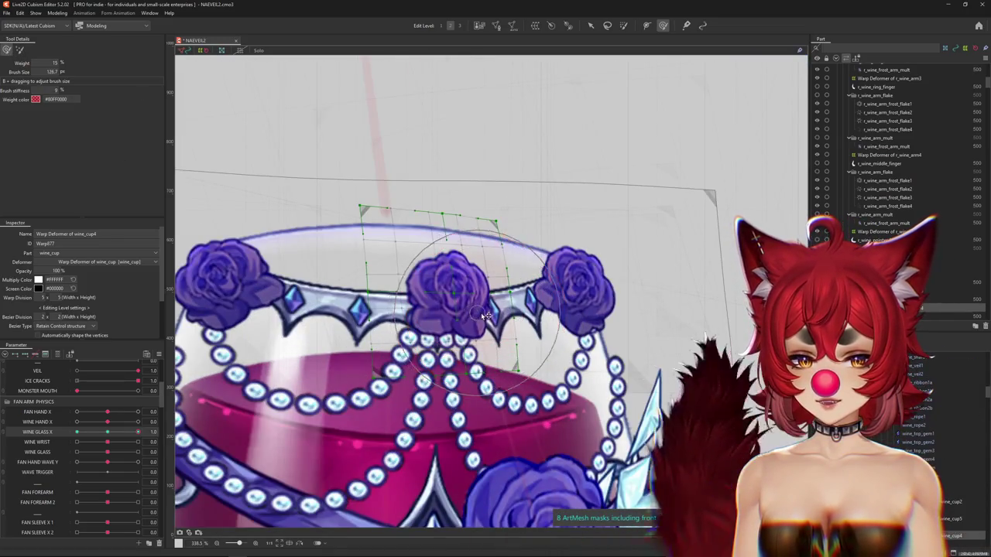
{"action": "left_click_drag", "start_coordinate": [477, 316], "coordinate": [429, 296]}
{"action": "left_click_drag", "start_coordinate": [435, 241], "coordinate": [478, 313]}
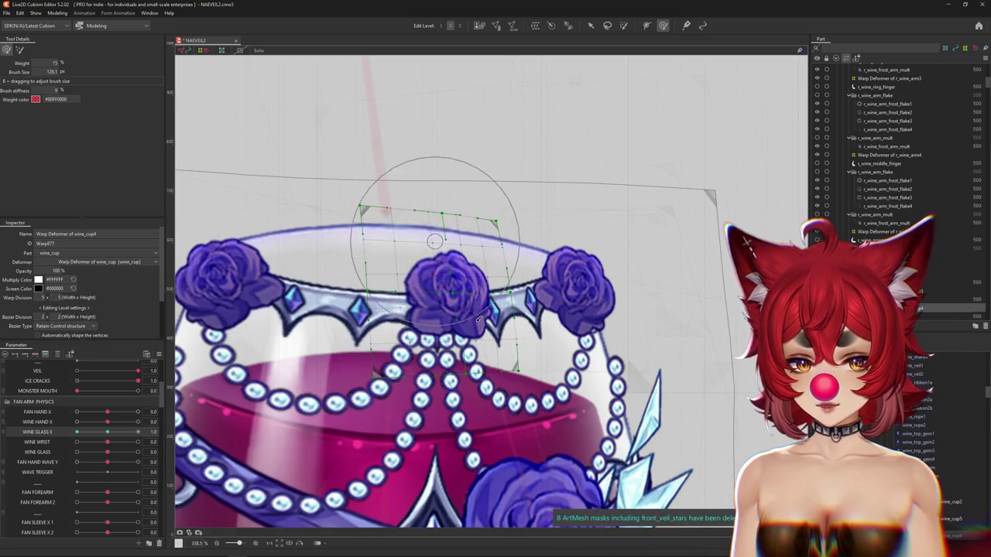
{"action": "left_click_drag", "start_coordinate": [411, 319], "coordinate": [350, 312]}
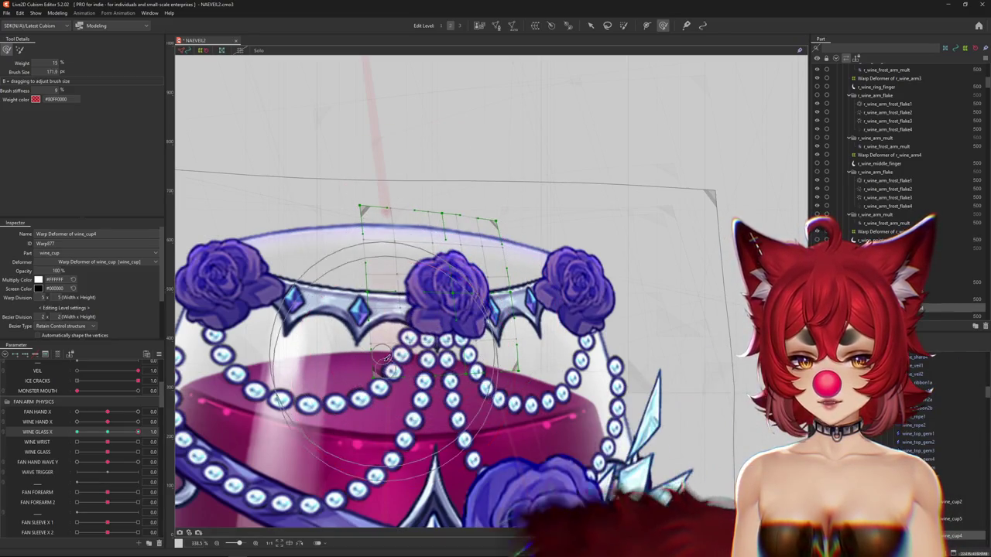
{"action": "key", "text": "ctrl+h"}
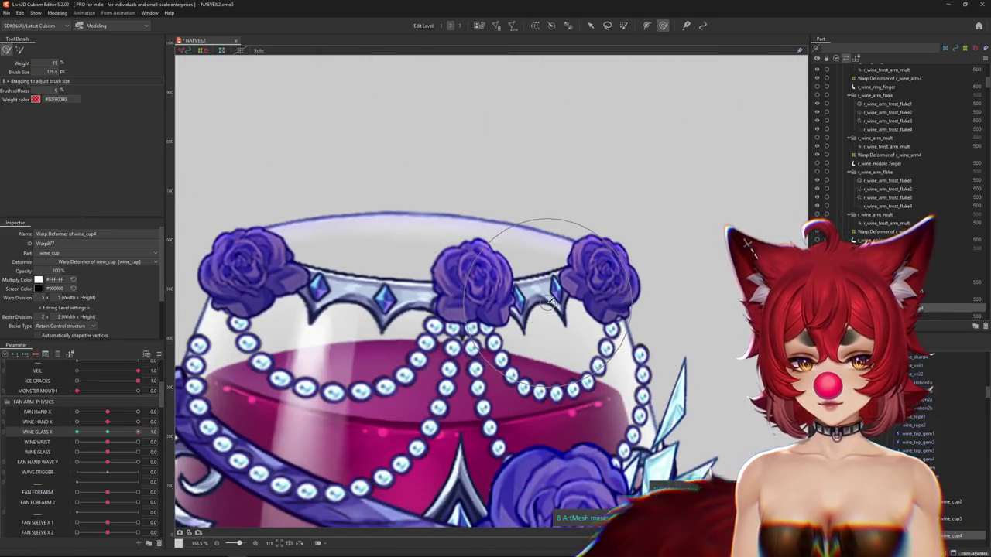
Step: Refine the rim, scrub WINE GLASS X to compare, jump to the other key, and undo the last stroke
{"action": "left_click_drag", "start_coordinate": [559, 399], "coordinate": [515, 298]}
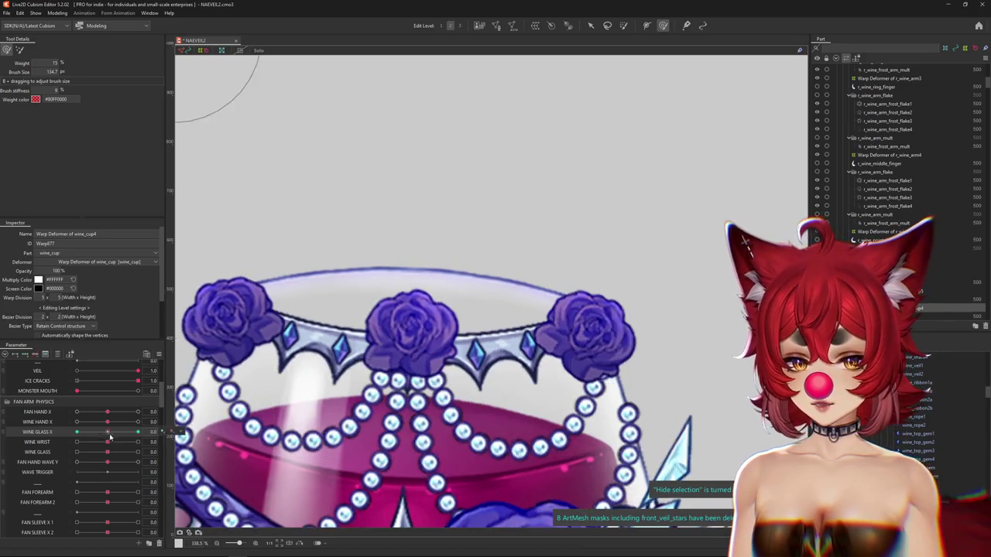
{"action": "mouse_move", "coordinate": [398, 292]}
{"action": "left_mouse_down"}
{"action": "mouse_move", "coordinate": [411, 281]}
{"action": "mouse_move", "coordinate": [457, 359]}
{"action": "mouse_move", "coordinate": [434, 291]}
{"action": "left_mouse_up"}
{"action": "scroll", "coordinate": [502, 408], "scroll_direction": "down", "scroll_amount": 2}
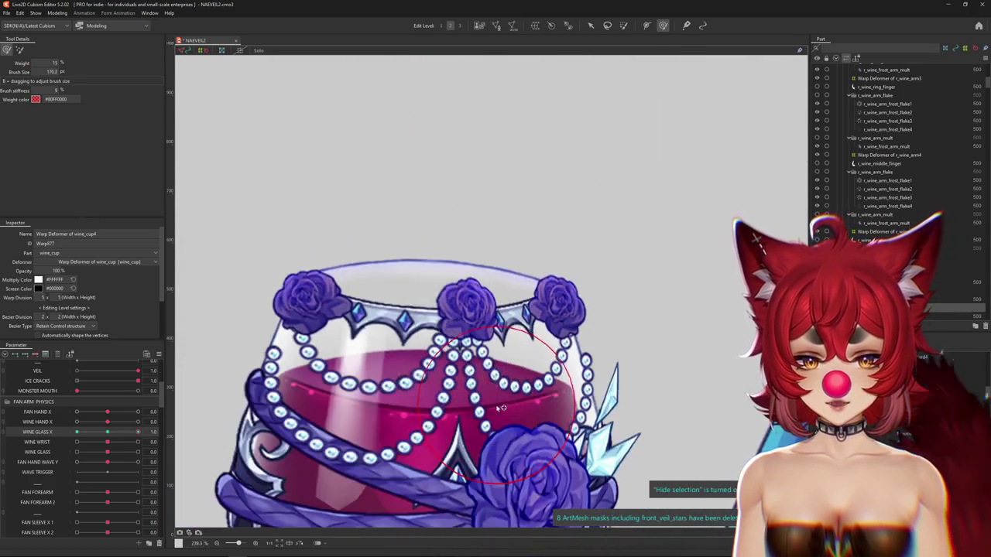
{"action": "mouse_move", "coordinate": [137, 432]}
{"action": "left_mouse_down"}
{"action": "mouse_move", "coordinate": [123, 436]}
{"action": "mouse_move", "coordinate": [450, 261]}
{"action": "left_mouse_up"}
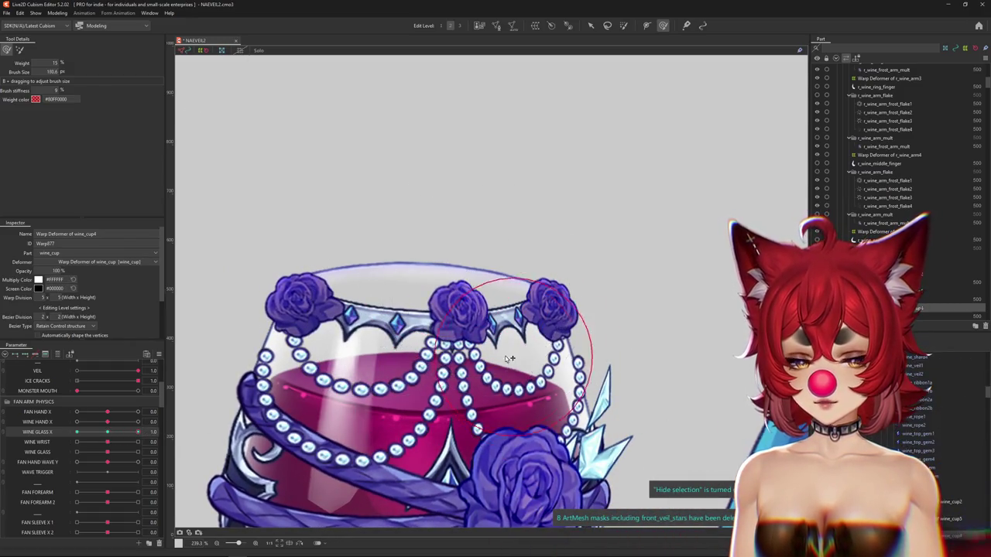
{"action": "key", "text": "ctrl+h"}
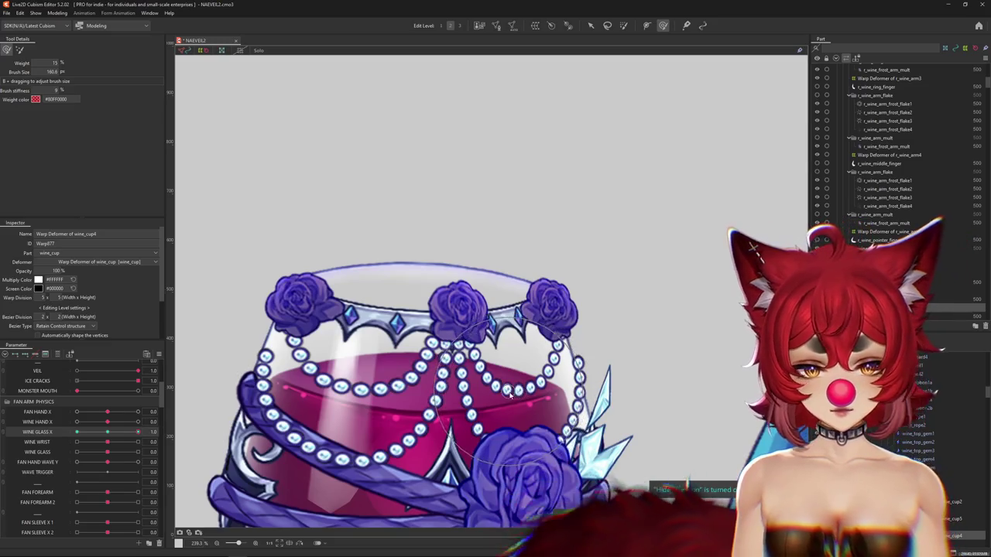
{"action": "key", "text": "ctrl+h"}
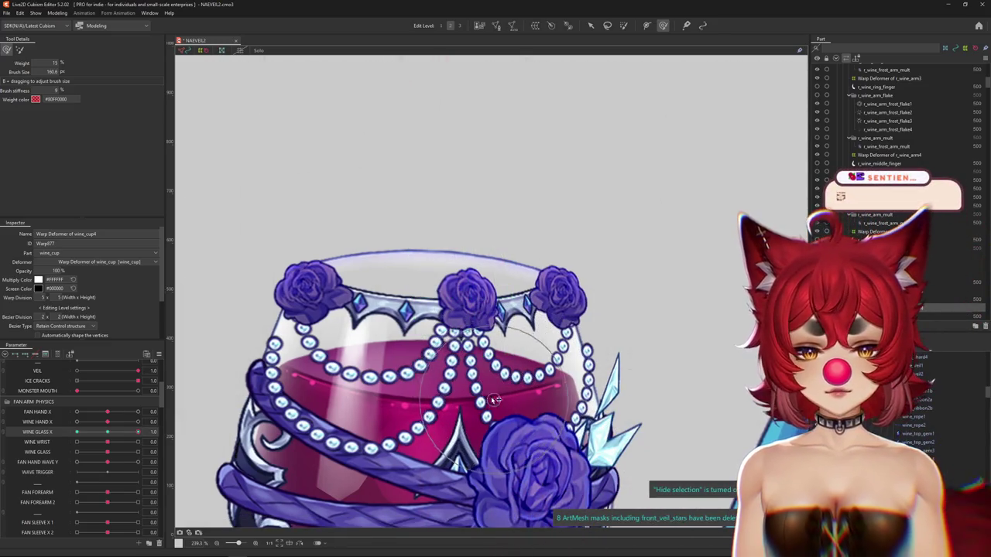
{"action": "key", "text": "ctrl+h"}
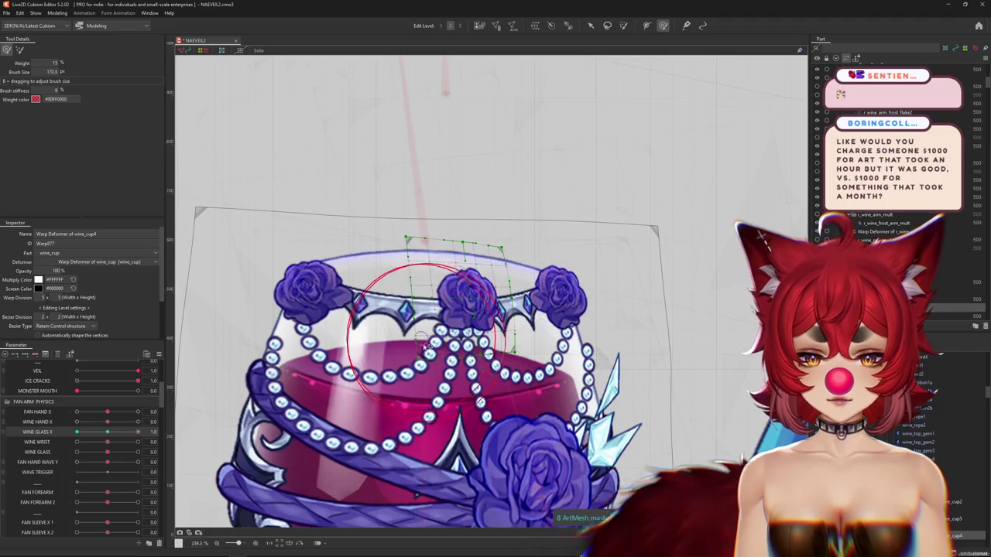
{"action": "left_click", "coordinate": [54, 433]}
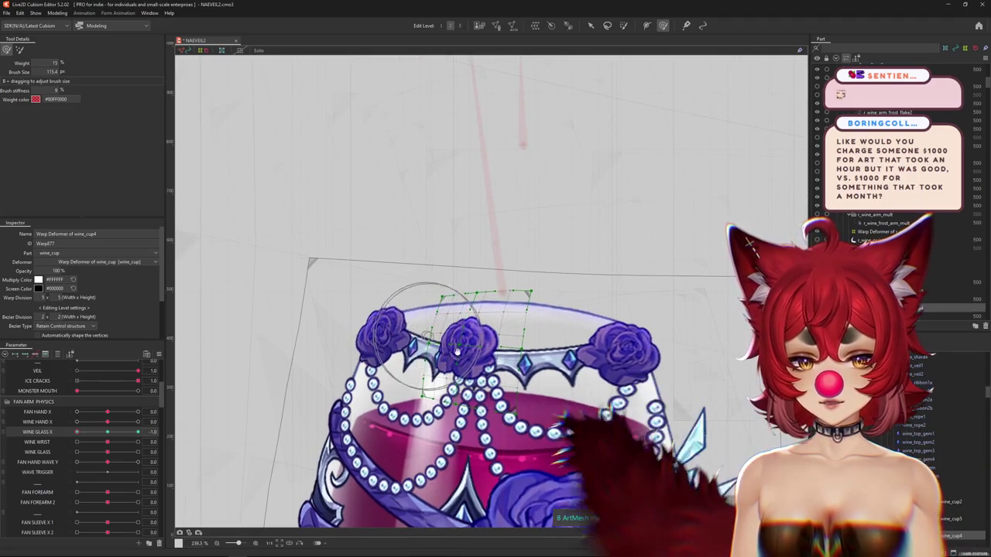
{"action": "left_click_drag", "start_coordinate": [447, 269], "coordinate": [424, 257]}
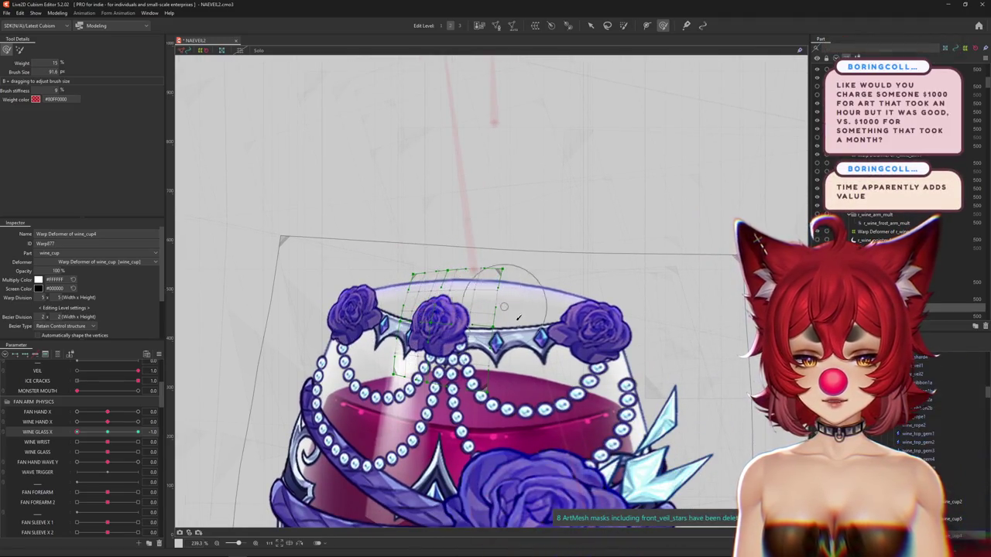
{"action": "key", "text": "ctrl+z"}
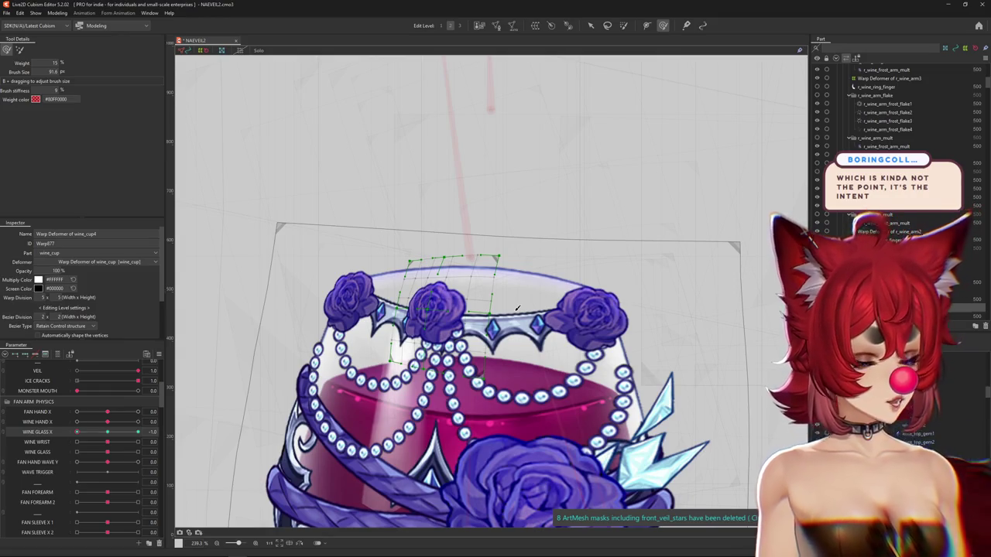
Step: Resize the deformation brush to fit the glass and reshape the rim area
{"action": "left_click_drag", "start_coordinate": [432, 78], "coordinate": [414, 314]}
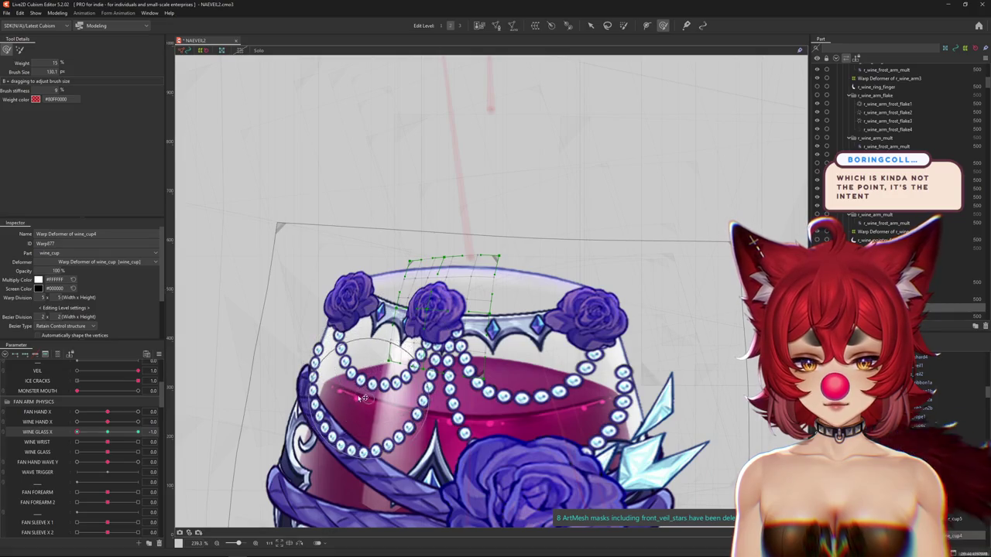
{"action": "mouse_move", "coordinate": [365, 399]}
{"action": "left_mouse_down"}
{"action": "mouse_move", "coordinate": [515, 374]}
{"action": "mouse_move", "coordinate": [532, 384]}
{"action": "left_mouse_up"}
{"action": "mouse_move", "coordinate": [533, 341]}
{"action": "left_mouse_down"}
{"action": "mouse_move", "coordinate": [469, 220]}
{"action": "mouse_move", "coordinate": [377, 221]}
{"action": "mouse_move", "coordinate": [333, 277]}
{"action": "left_mouse_up"}
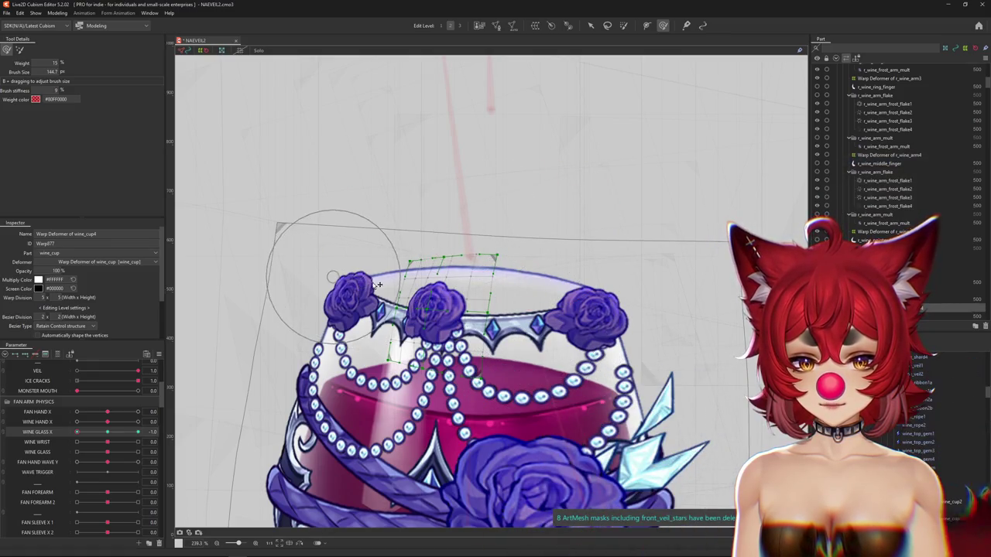
{"action": "left_click_drag", "start_coordinate": [424, 202], "coordinate": [440, 234]}
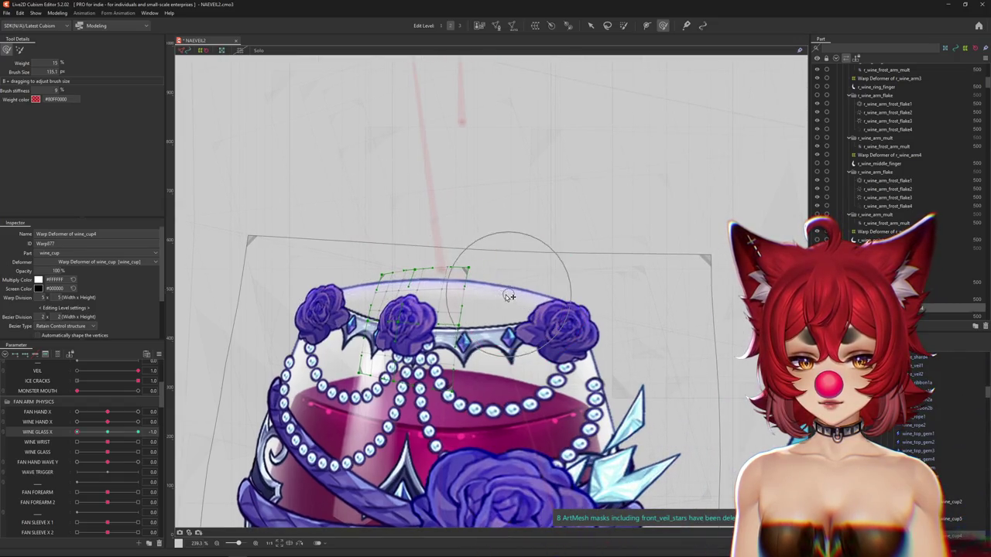
{"action": "scroll", "coordinate": [505, 382], "scroll_direction": "down", "scroll_amount": 3}
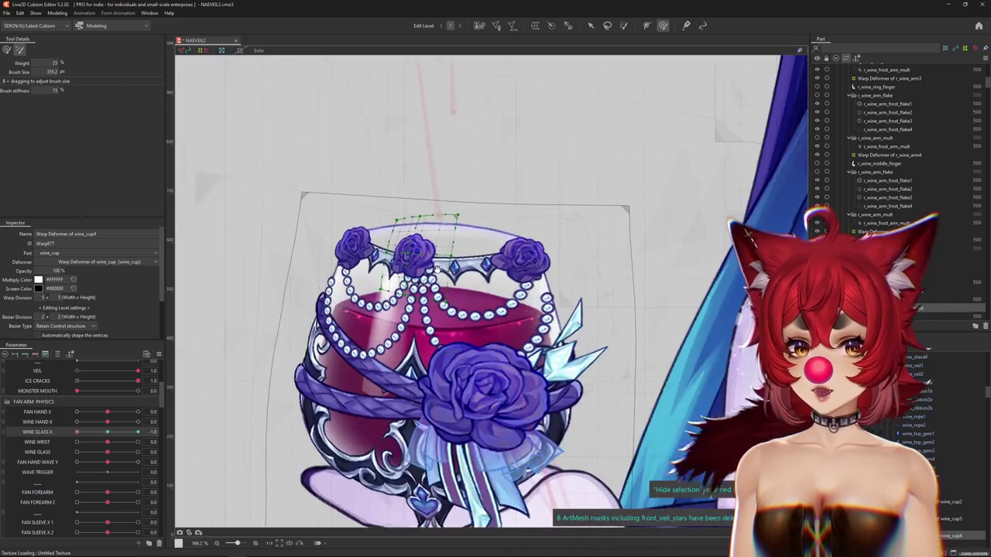
{"action": "left_click_drag", "start_coordinate": [437, 269], "coordinate": [315, 326]}
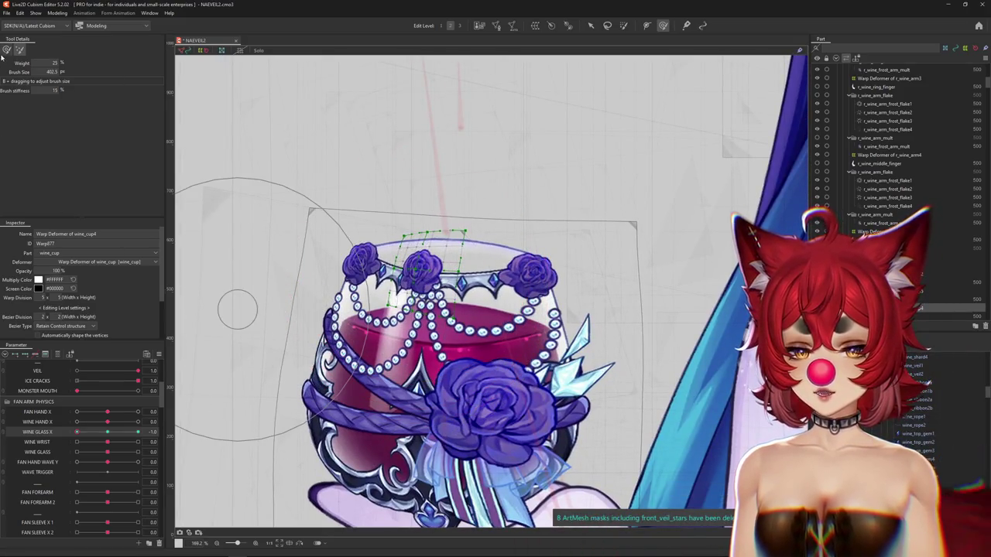
{"action": "scroll", "coordinate": [410, 264], "scroll_direction": "up", "scroll_amount": 3}
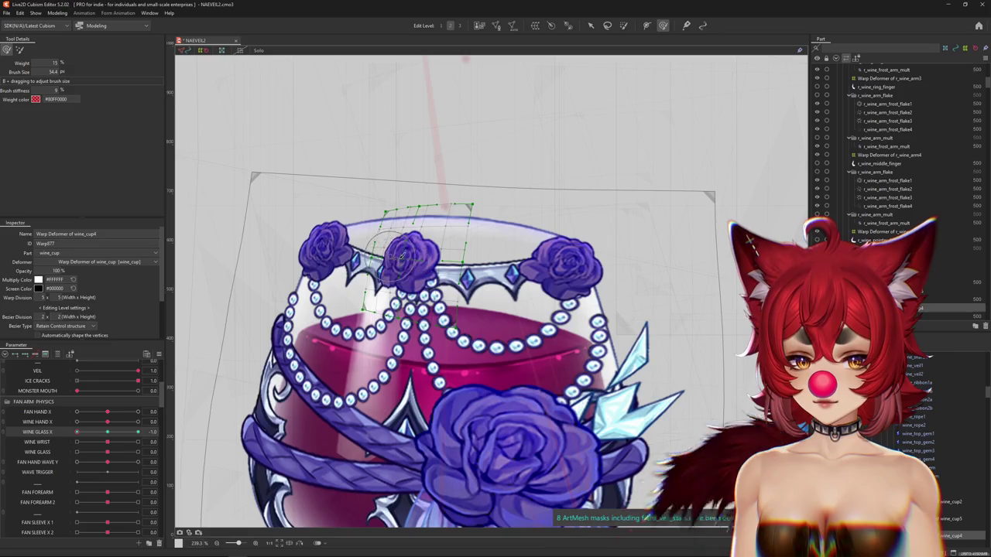
Step: Bend the warp grid over the middle rim rose with the deform brush
{"action": "left_click_drag", "start_coordinate": [400, 257], "coordinate": [469, 282]}
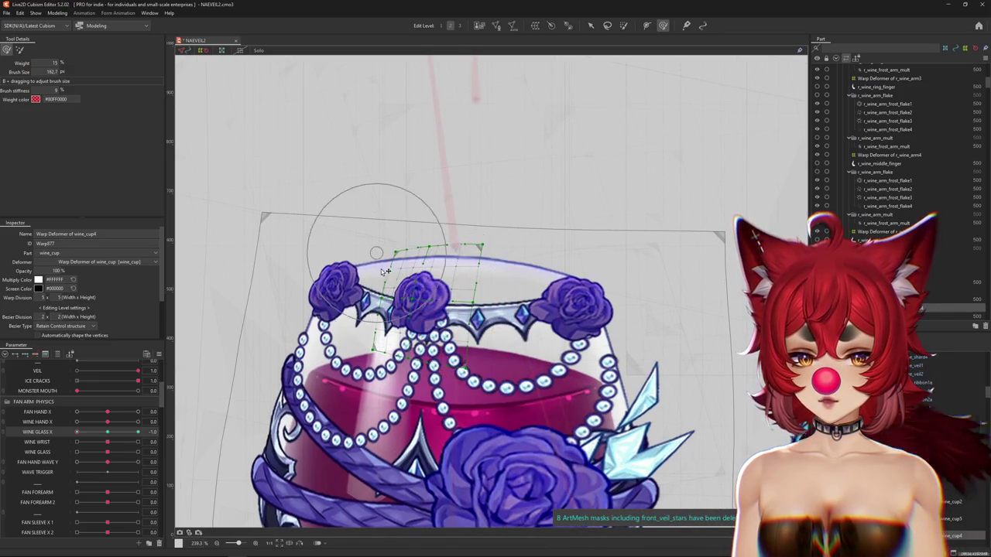
{"action": "left_click_drag", "start_coordinate": [384, 268], "coordinate": [378, 236]}
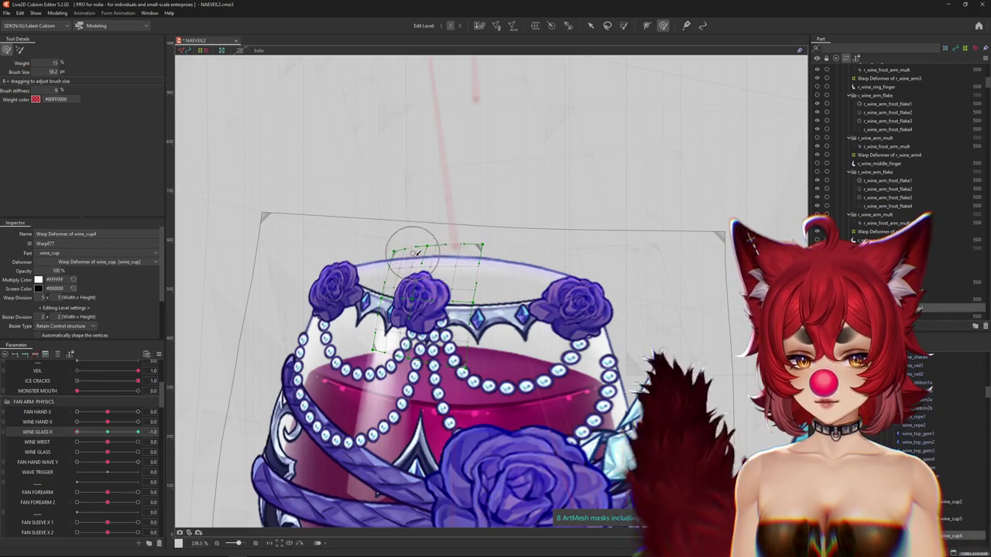
{"action": "left_click_drag", "start_coordinate": [424, 256], "coordinate": [421, 296]}
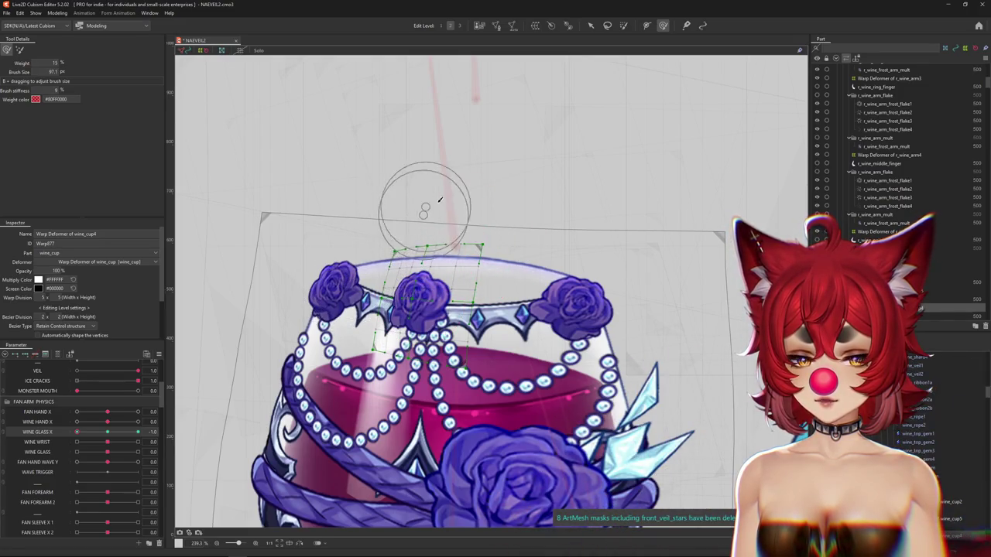
{"action": "scroll", "coordinate": [188, 371], "scroll_direction": "down", "scroll_amount": 2}
{"action": "scroll", "coordinate": [182, 403], "scroll_direction": "down", "scroll_amount": 2}
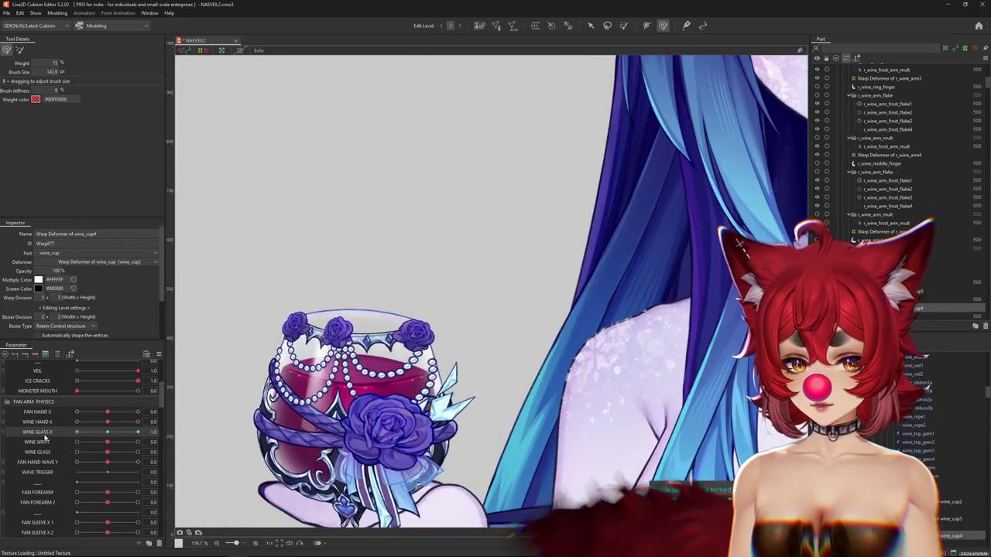
{"action": "scroll", "coordinate": [330, 352], "scroll_direction": "up", "scroll_amount": 2}
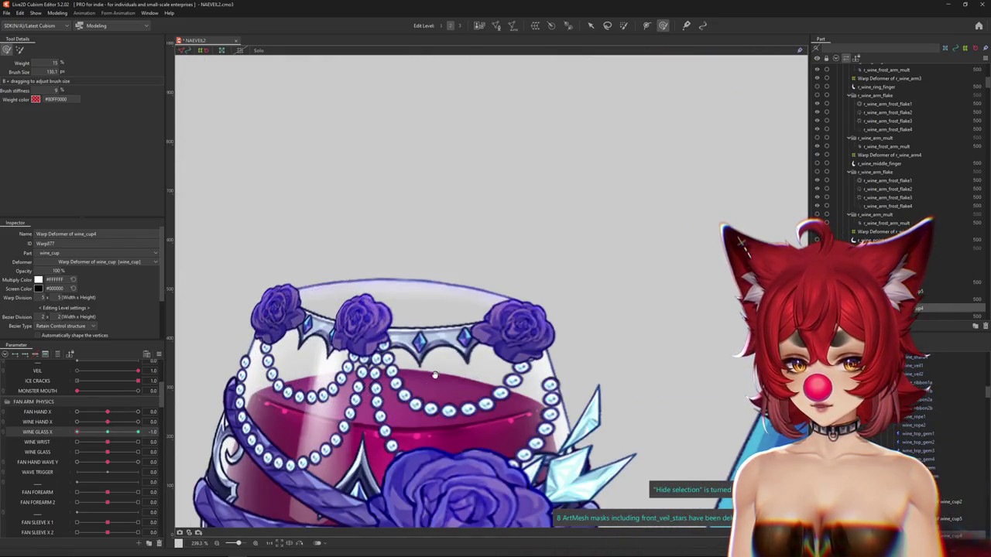
{"action": "scroll", "coordinate": [464, 387], "scroll_direction": "down", "scroll_amount": 2}
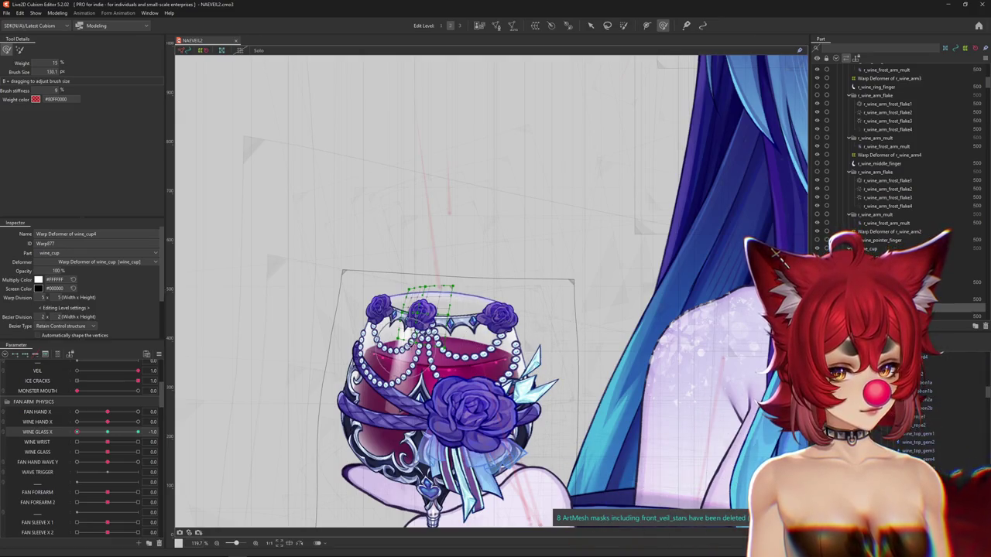
Step: Preview with the warp grid hidden, then sculpt the cup rim and middle rose
{"action": "scroll", "coordinate": [414, 341], "scroll_direction": "up", "scroll_amount": 3}
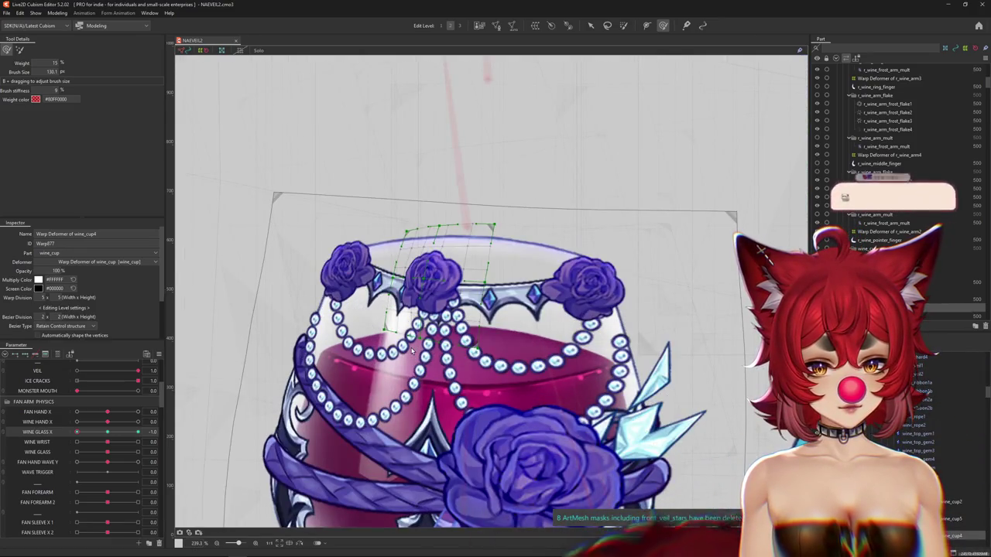
{"action": "scroll", "coordinate": [486, 346], "scroll_direction": "down", "scroll_amount": 2}
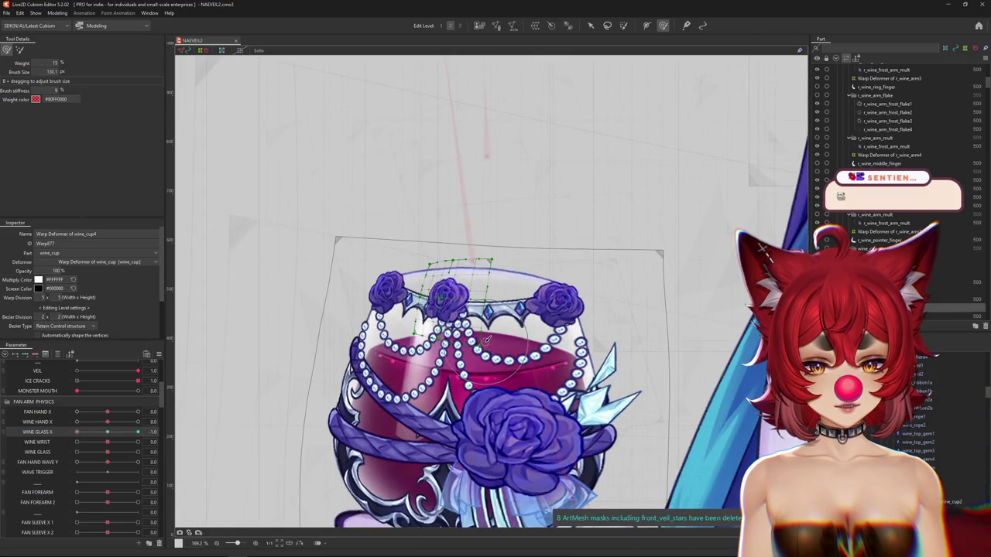
{"action": "key", "text": "ctrl+shift+h"}
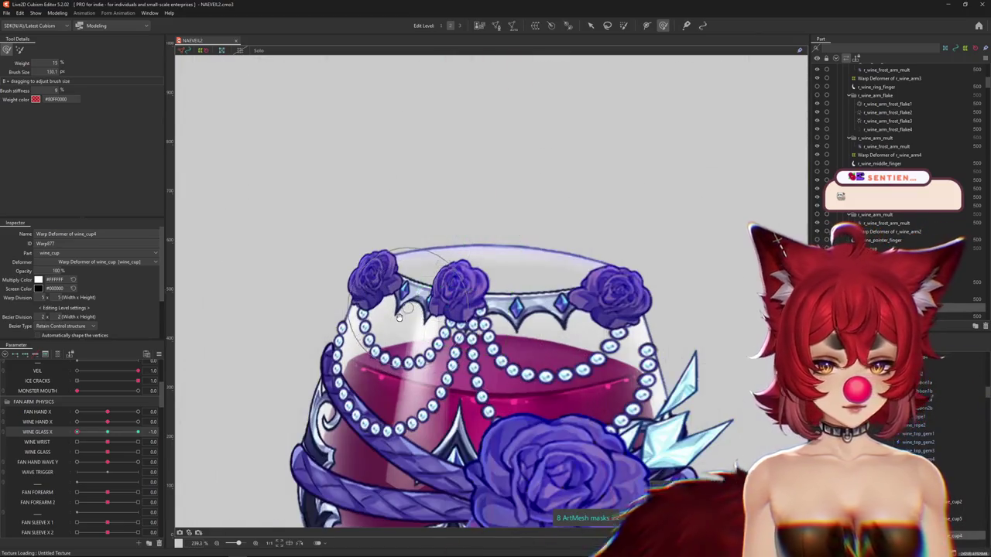
{"action": "scroll", "coordinate": [413, 316], "scroll_direction": "up", "scroll_amount": 2}
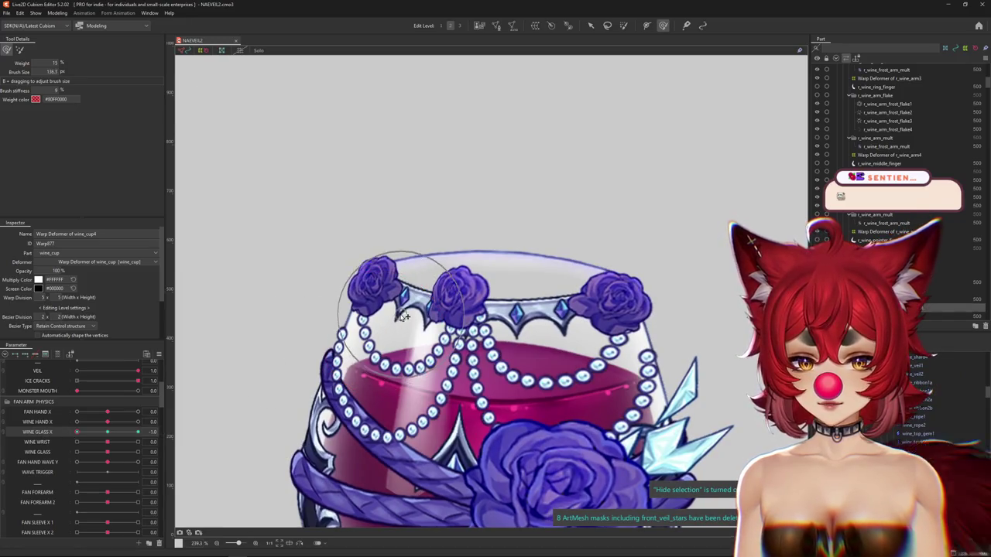
{"action": "mouse_move", "coordinate": [398, 316]}
{"action": "left_mouse_down"}
{"action": "mouse_move", "coordinate": [344, 400]}
{"action": "mouse_move", "coordinate": [306, 355]}
{"action": "left_mouse_up"}
{"action": "left_click_drag", "start_coordinate": [372, 347], "coordinate": [325, 393]}
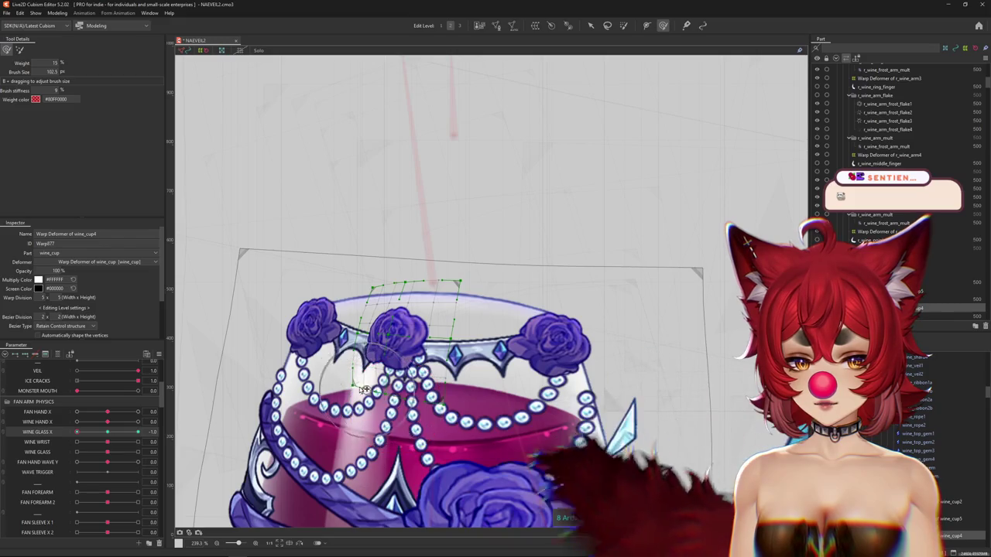
{"action": "left_click_drag", "start_coordinate": [395, 400], "coordinate": [395, 274]}
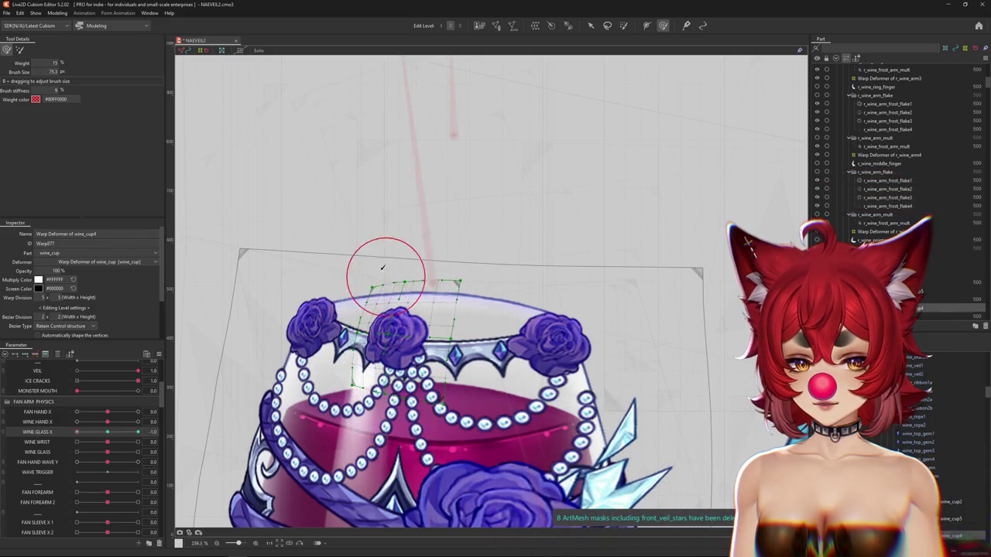
{"action": "left_click_drag", "start_coordinate": [453, 266], "coordinate": [403, 306]}
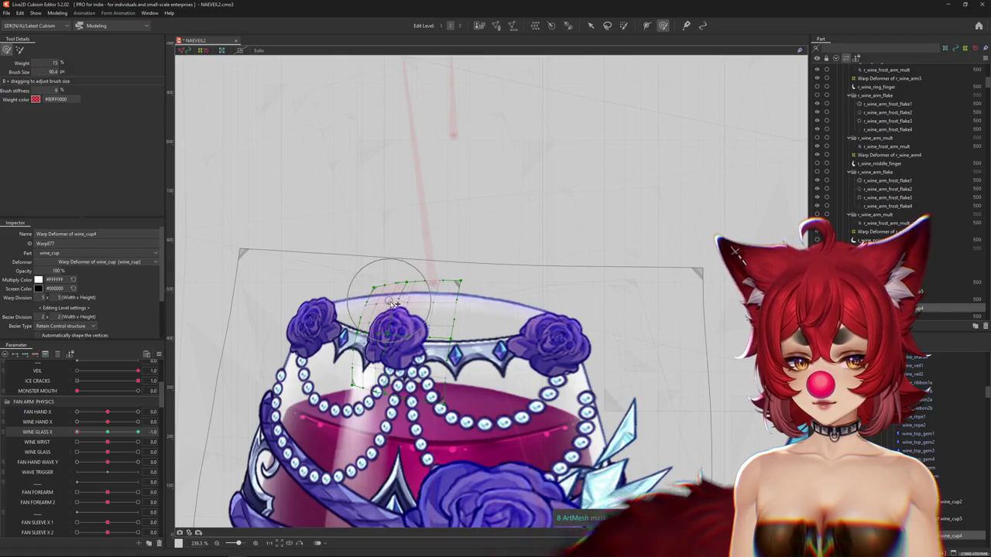
{"action": "key", "text": "ctrl+h"}
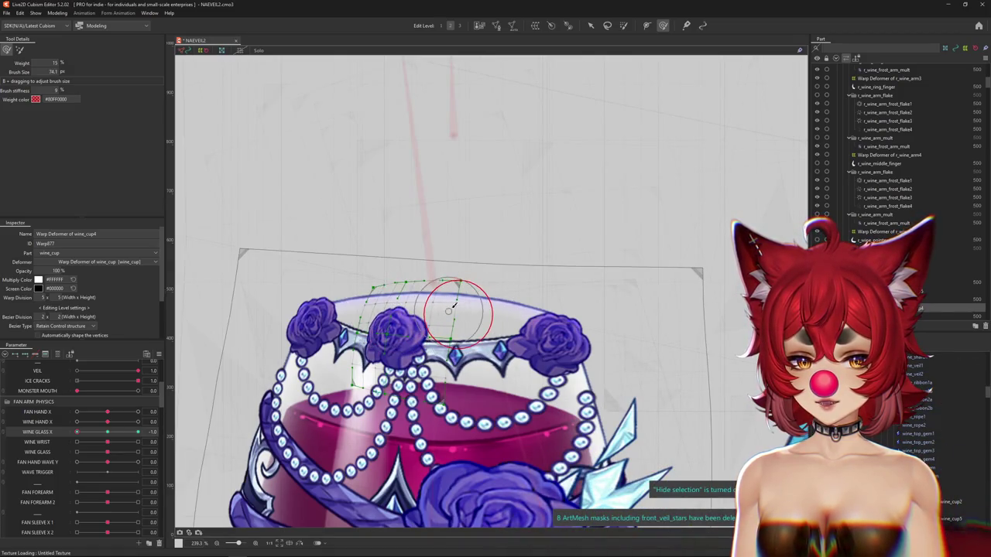
Step: Refine the rose near the rim, nudge WINE GLASS X toward 1.0, and reshape further
{"action": "mouse_move", "coordinate": [437, 300]}
{"action": "left_mouse_down"}
{"action": "mouse_move", "coordinate": [482, 294]}
{"action": "mouse_move", "coordinate": [492, 313]}
{"action": "mouse_move", "coordinate": [483, 299]}
{"action": "left_mouse_up"}
{"action": "left_click_drag", "start_coordinate": [483, 299], "coordinate": [490, 346]}
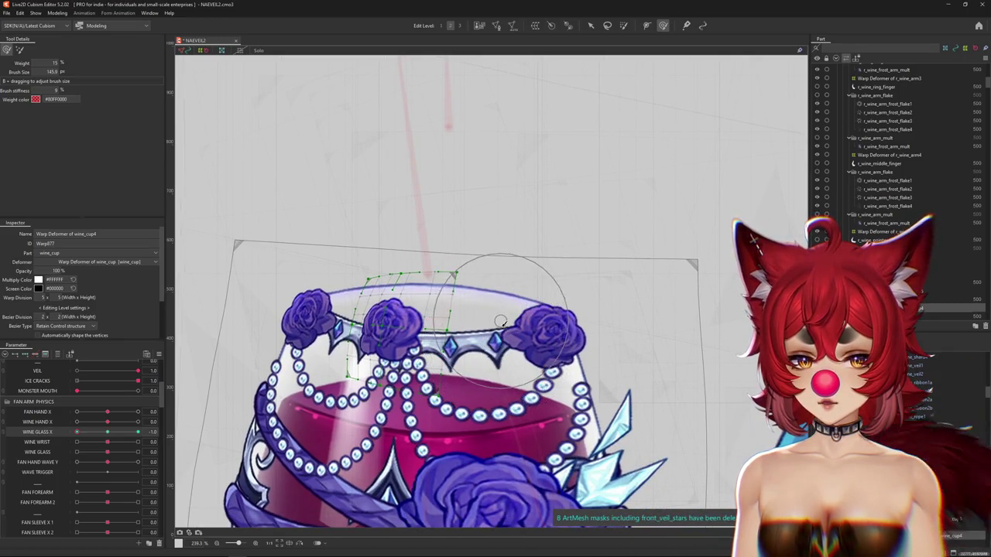
{"action": "left_click_drag", "start_coordinate": [514, 347], "coordinate": [543, 350]}
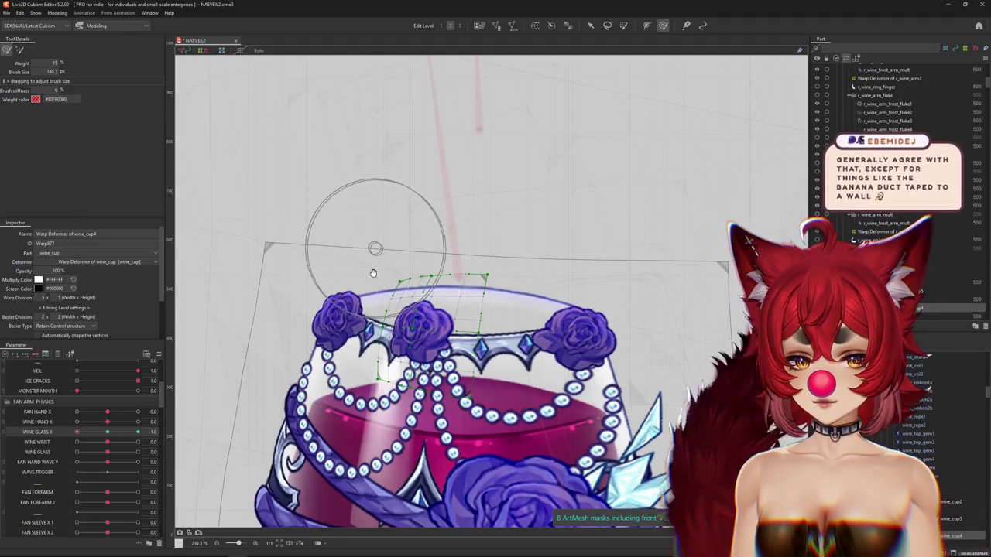
{"action": "left_click_drag", "start_coordinate": [110, 434], "coordinate": [138, 432]}
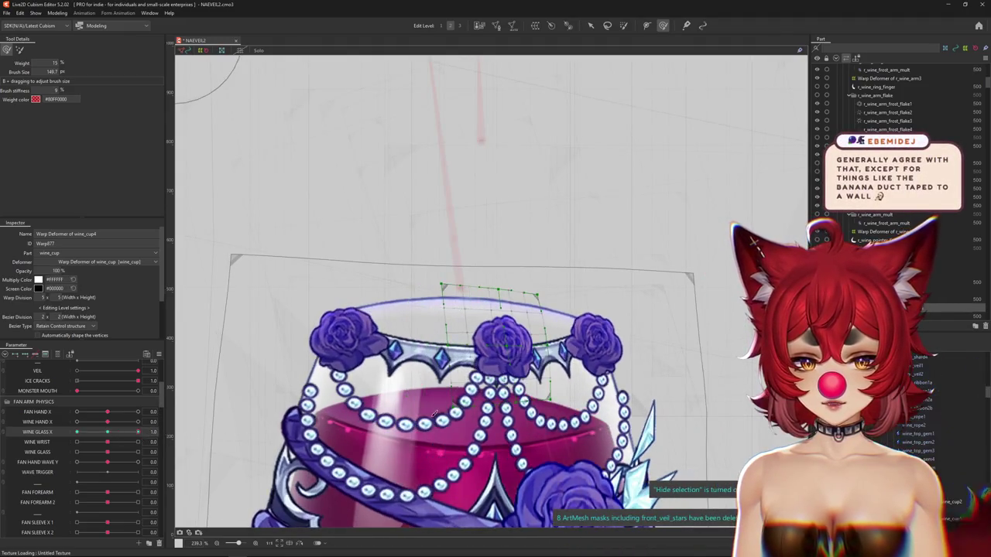
{"action": "left_click_drag", "start_coordinate": [465, 261], "coordinate": [446, 262]}
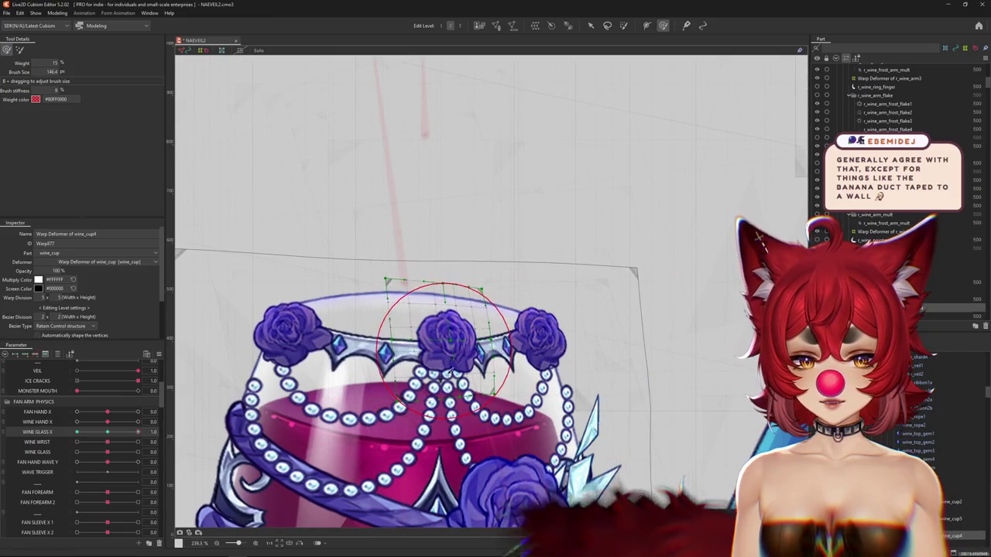
{"action": "mouse_move", "coordinate": [449, 380]}
{"action": "left_mouse_down"}
{"action": "mouse_move", "coordinate": [449, 338]}
{"action": "mouse_move", "coordinate": [505, 442]}
{"action": "mouse_move", "coordinate": [517, 431]}
{"action": "mouse_move", "coordinate": [527, 356]}
{"action": "left_mouse_up"}
{"action": "scroll", "coordinate": [527, 356], "scroll_direction": "down", "scroll_amount": 2}
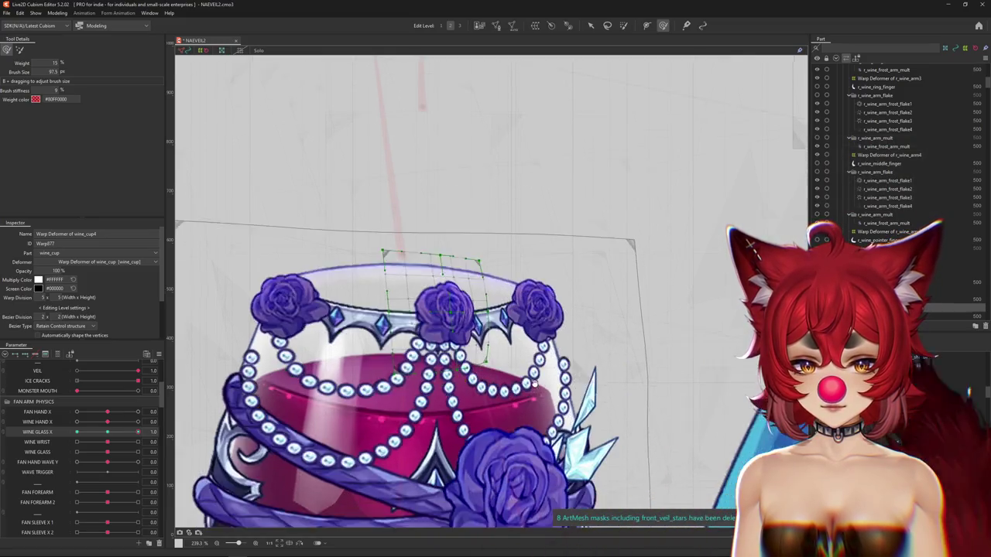
{"action": "scroll", "coordinate": [530, 372], "scroll_direction": "down", "scroll_amount": 2}
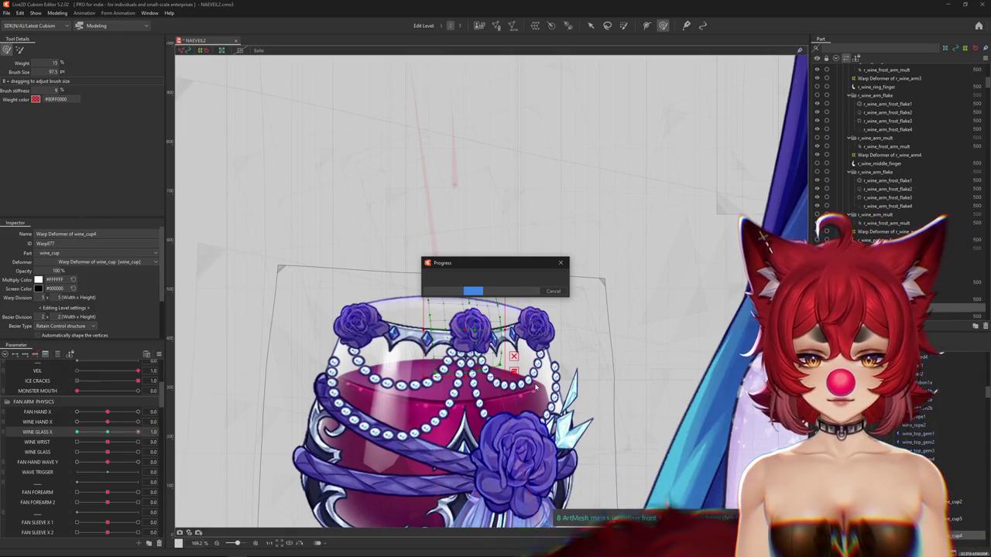
Step: Preview the rose with the grid hidden, scrub WINE GLASS X, and resculpt the rim
{"action": "key", "text": "ctrl+h"}
{"action": "scroll", "coordinate": [308, 373], "scroll_direction": "up", "scroll_amount": 2}
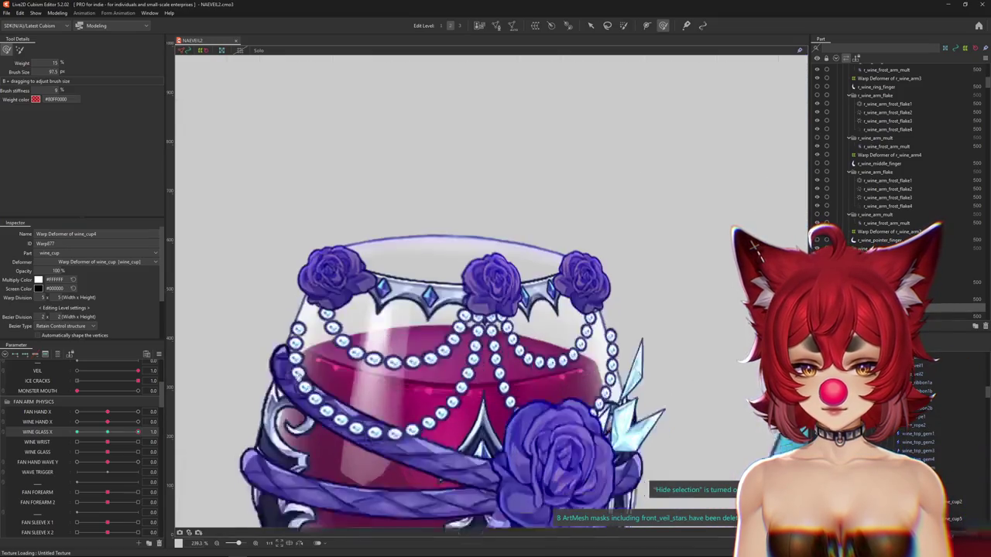
{"action": "scroll", "coordinate": [308, 374], "scroll_direction": "up", "scroll_amount": 1}
{"action": "mouse_move", "coordinate": [138, 432]}
{"action": "left_mouse_down"}
{"action": "mouse_move", "coordinate": [111, 434]}
{"action": "mouse_move", "coordinate": [154, 434]}
{"action": "left_mouse_up"}
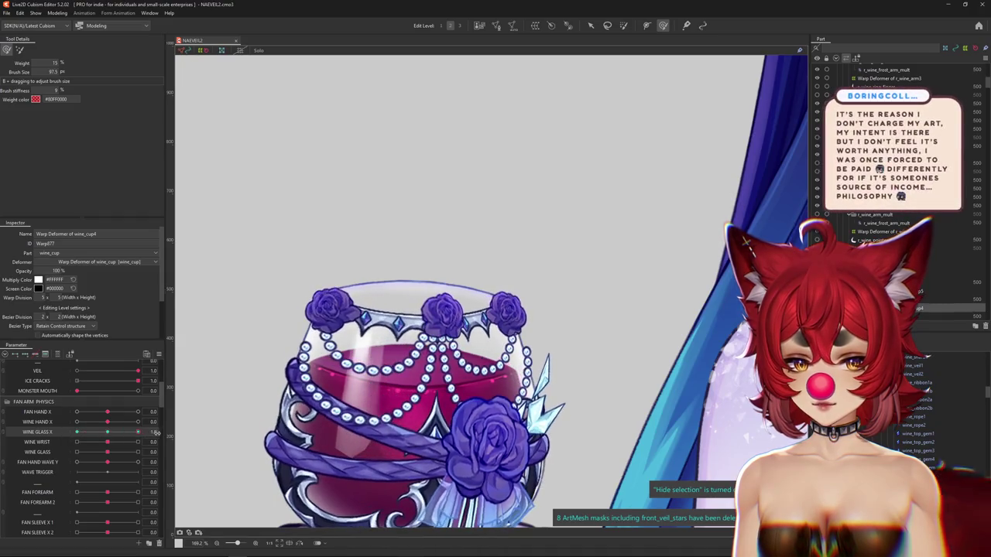
{"action": "left_click_drag", "start_coordinate": [231, 420], "coordinate": [354, 366]}
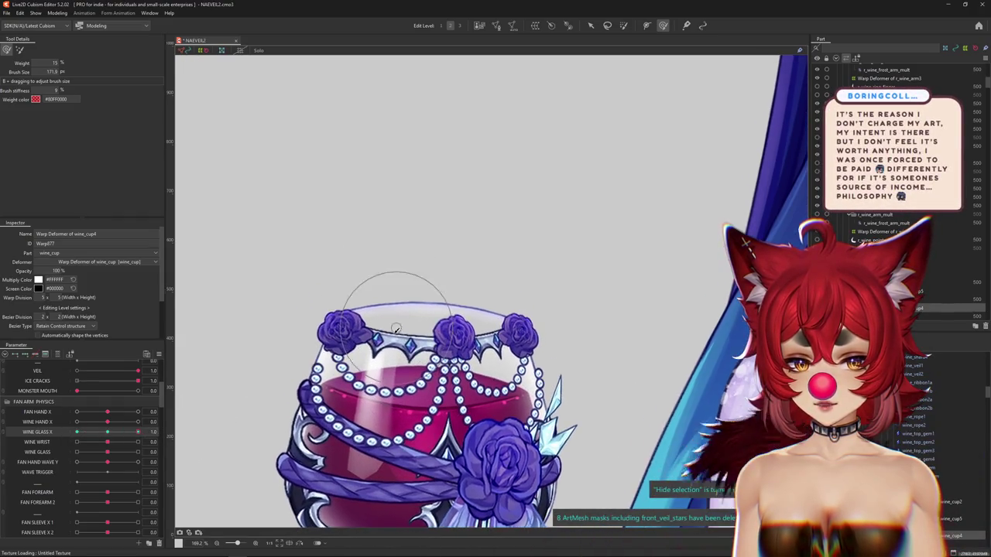
{"action": "scroll", "coordinate": [389, 348], "scroll_direction": "up", "scroll_amount": 2}
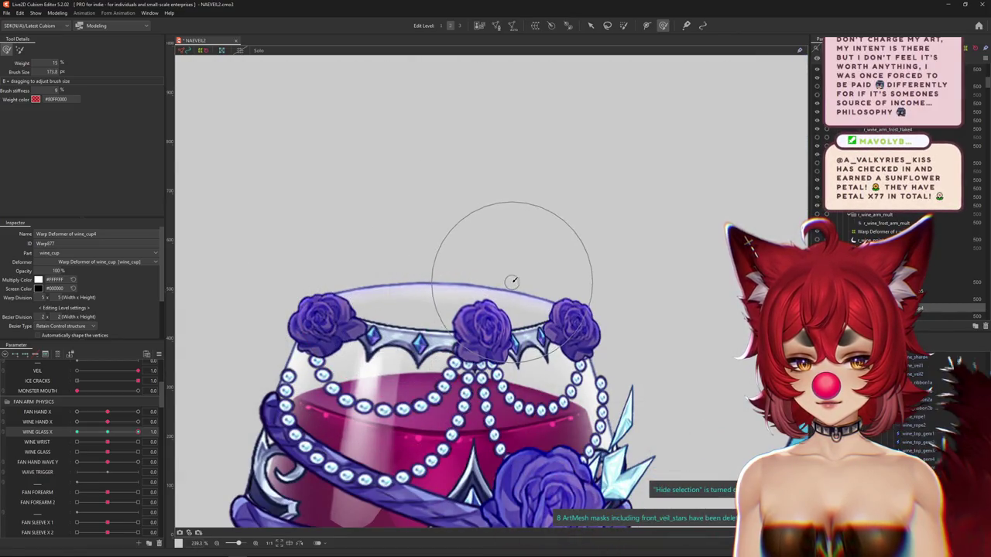
{"action": "left_click_drag", "start_coordinate": [530, 292], "coordinate": [464, 261]}
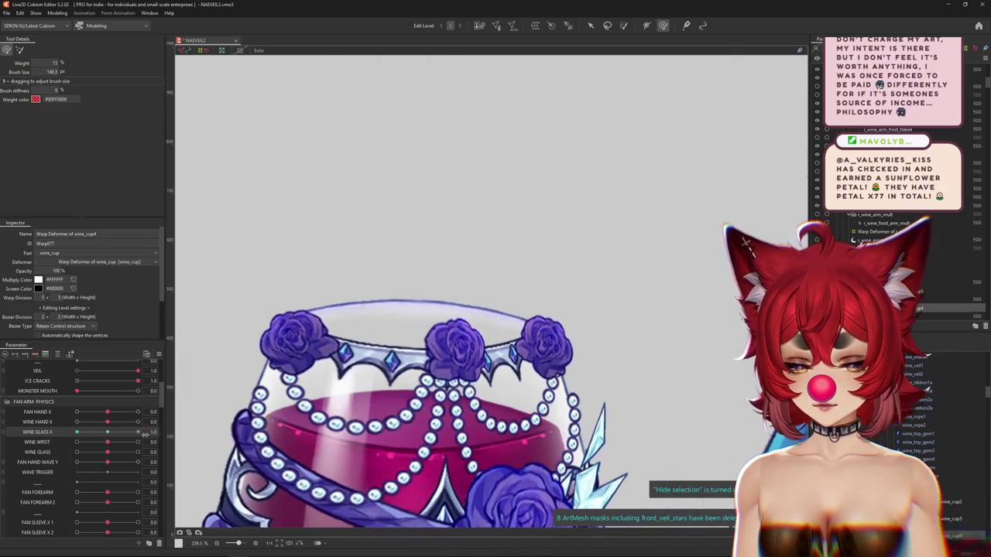
{"action": "key", "text": "ctrl+h"}
Step: Reshape the warp around the cup top, toggling the overlay to check the shape
{"action": "mouse_move", "coordinate": [417, 343]}
{"action": "left_mouse_down"}
{"action": "mouse_move", "coordinate": [471, 390]}
{"action": "mouse_move", "coordinate": [493, 372]}
{"action": "left_mouse_up"}
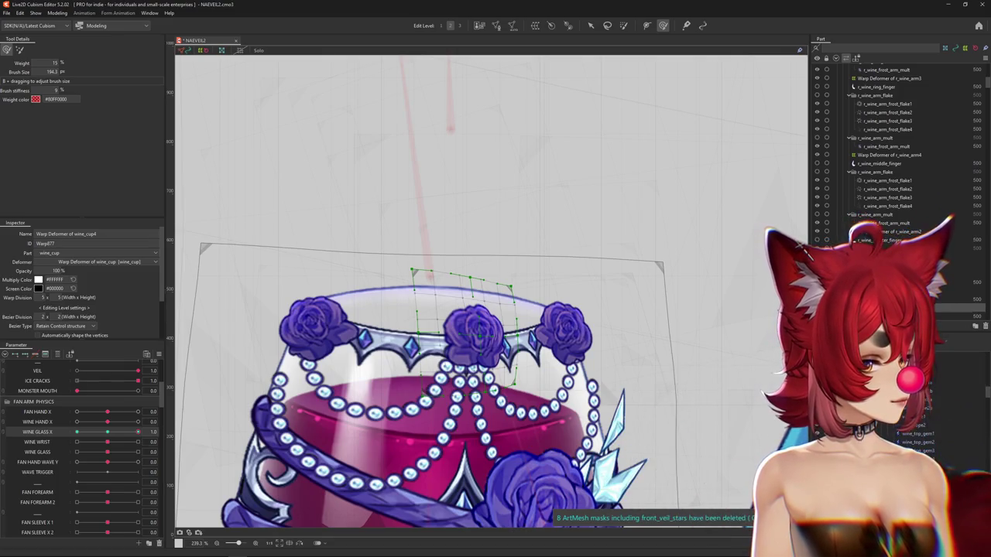
{"action": "mouse_move", "coordinate": [519, 287]}
{"action": "left_mouse_down"}
{"action": "mouse_move", "coordinate": [488, 395]}
{"action": "mouse_move", "coordinate": [491, 373]}
{"action": "left_mouse_up"}
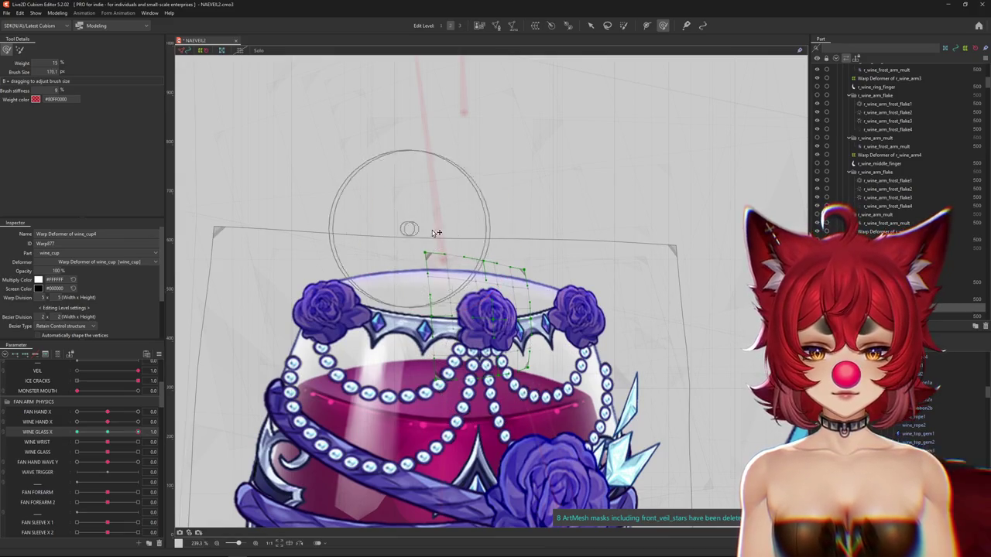
{"action": "left_click_drag", "start_coordinate": [435, 232], "coordinate": [486, 283]}
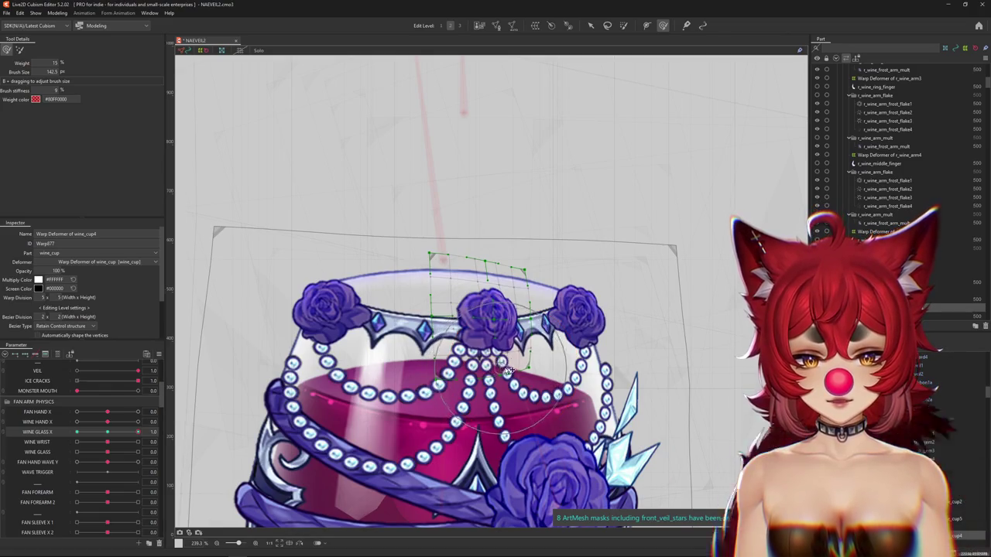
{"action": "left_click_drag", "start_coordinate": [507, 372], "coordinate": [495, 314]}
{"action": "key", "text": "ctrl+h"}
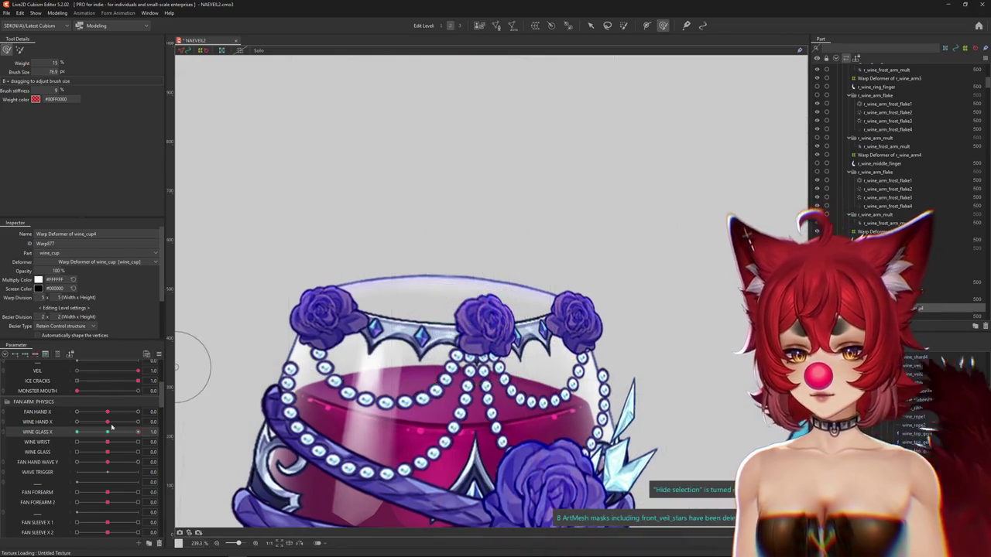
{"action": "key", "text": "ctrl+h"}
{"action": "mouse_move", "coordinate": [411, 275]}
{"action": "left_mouse_down"}
{"action": "mouse_move", "coordinate": [427, 370]}
{"action": "mouse_move", "coordinate": [500, 333]}
{"action": "mouse_move", "coordinate": [552, 331]}
{"action": "left_mouse_up"}
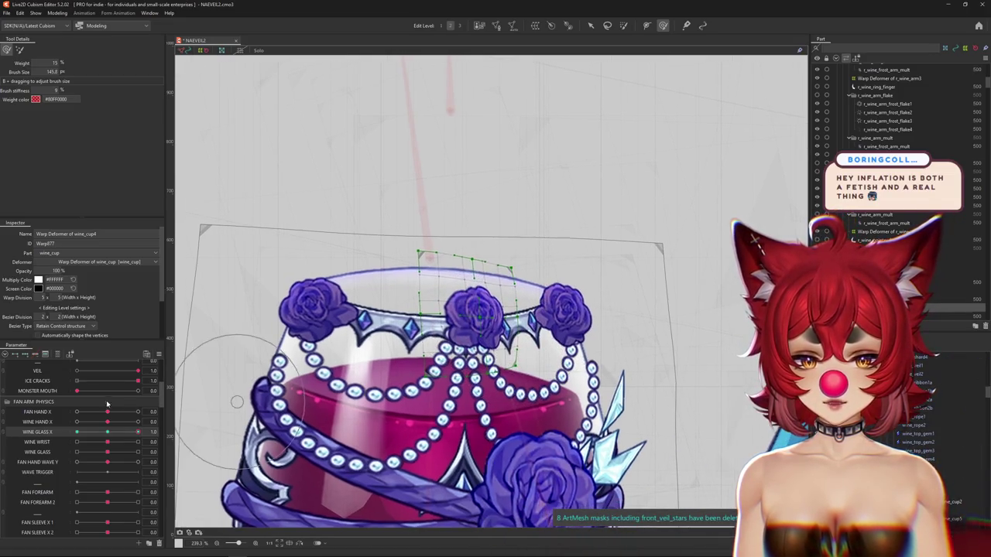
Step: Check WINE GLASS X at about 0.7, bend the middle rose's grid, and return WINE GLASS X to -1
{"action": "left_click_drag", "start_coordinate": [107, 432], "coordinate": [137, 432]}
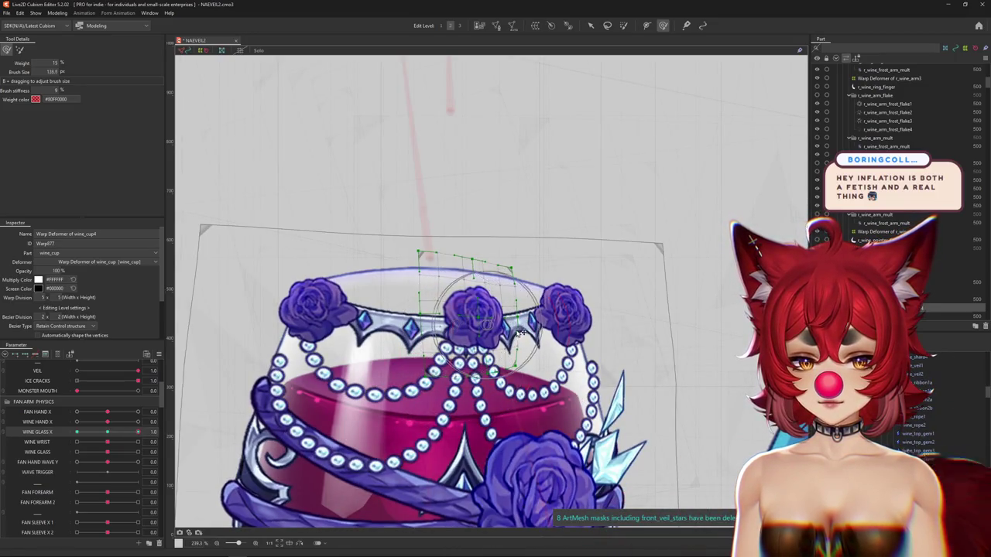
{"action": "mouse_move", "coordinate": [138, 432]}
{"action": "left_mouse_down"}
{"action": "mouse_move", "coordinate": [147, 434]}
{"action": "mouse_move", "coordinate": [41, 437]}
{"action": "mouse_move", "coordinate": [106, 434]}
{"action": "left_mouse_up"}
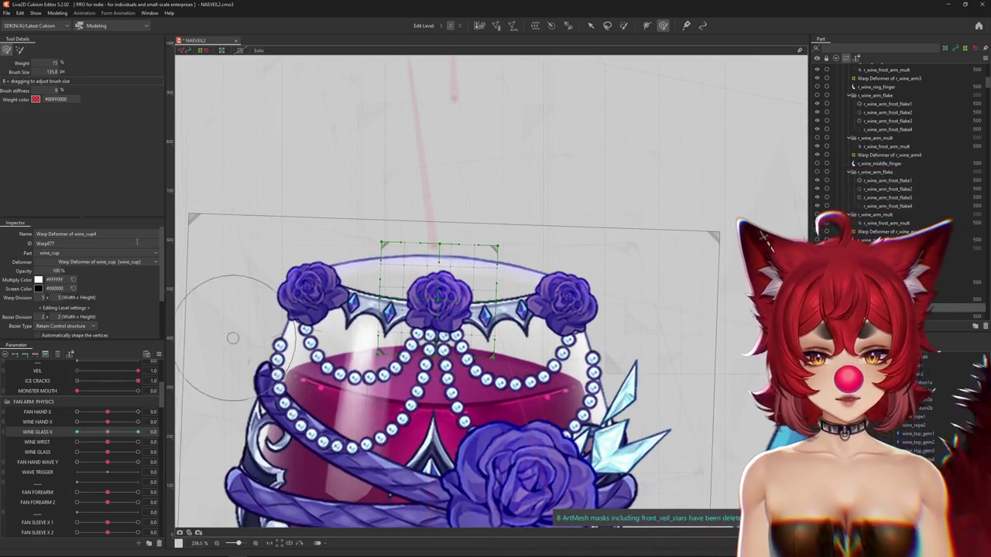
{"action": "left_click_drag", "start_coordinate": [232, 341], "coordinate": [114, 418]}
{"action": "mouse_move", "coordinate": [333, 364]}
{"action": "left_mouse_down"}
{"action": "mouse_move", "coordinate": [369, 364]}
{"action": "mouse_move", "coordinate": [78, 196]}
{"action": "left_mouse_up"}
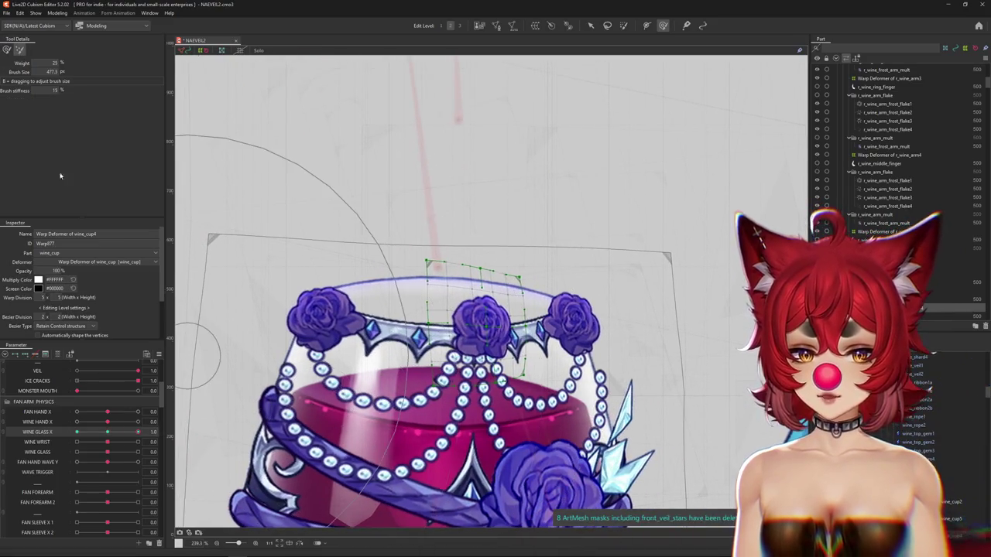
{"action": "left_click_drag", "start_coordinate": [421, 287], "coordinate": [426, 305]}
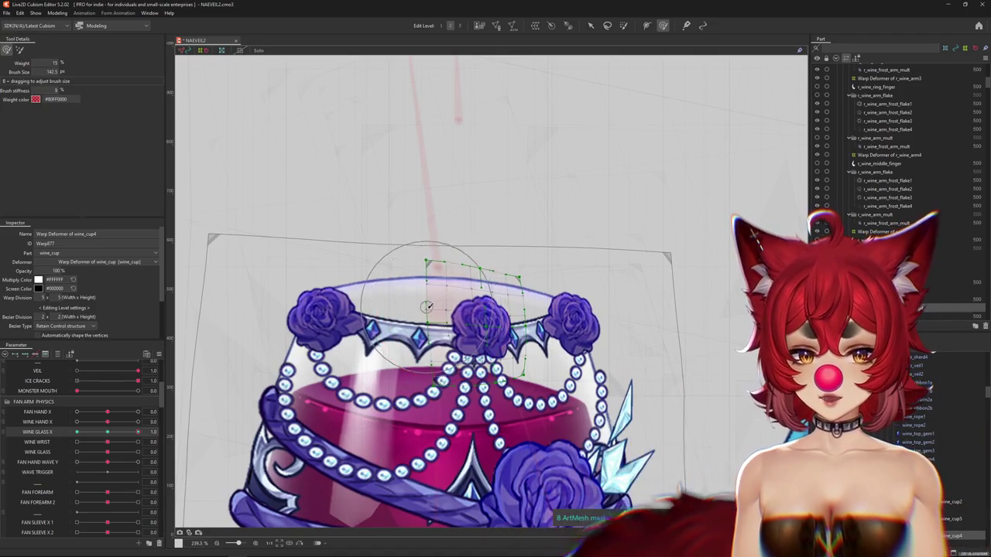
{"action": "left_click_drag", "start_coordinate": [442, 341], "coordinate": [385, 360]}
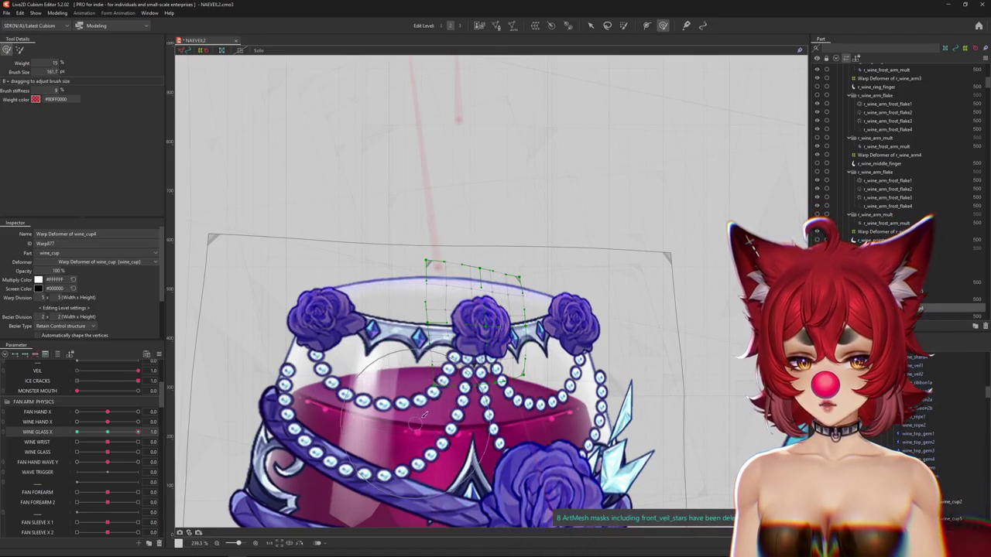
{"action": "left_click_drag", "start_coordinate": [433, 422], "coordinate": [452, 426]}
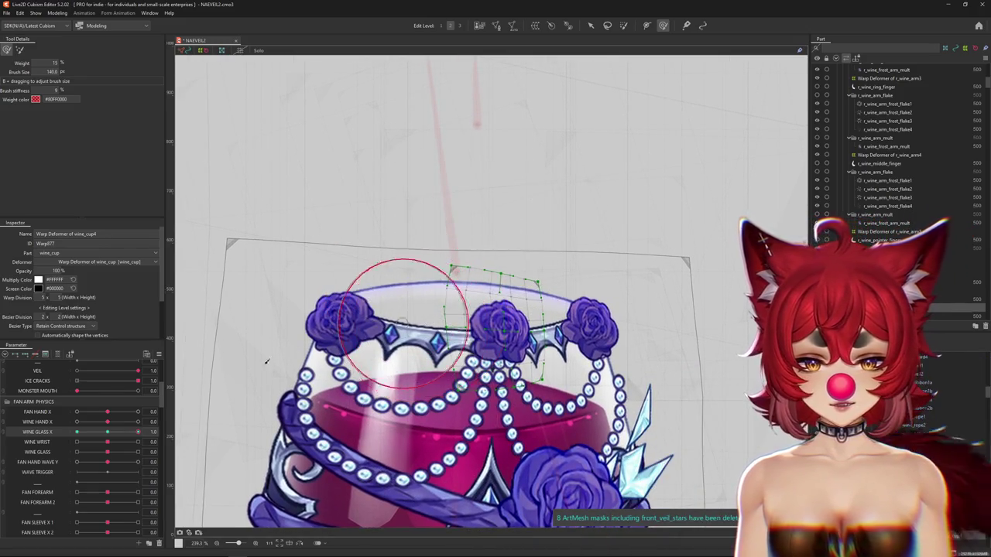
{"action": "mouse_move", "coordinate": [107, 432]}
{"action": "left_mouse_down"}
{"action": "mouse_move", "coordinate": [106, 441]}
{"action": "mouse_move", "coordinate": [56, 427]}
{"action": "left_mouse_up"}
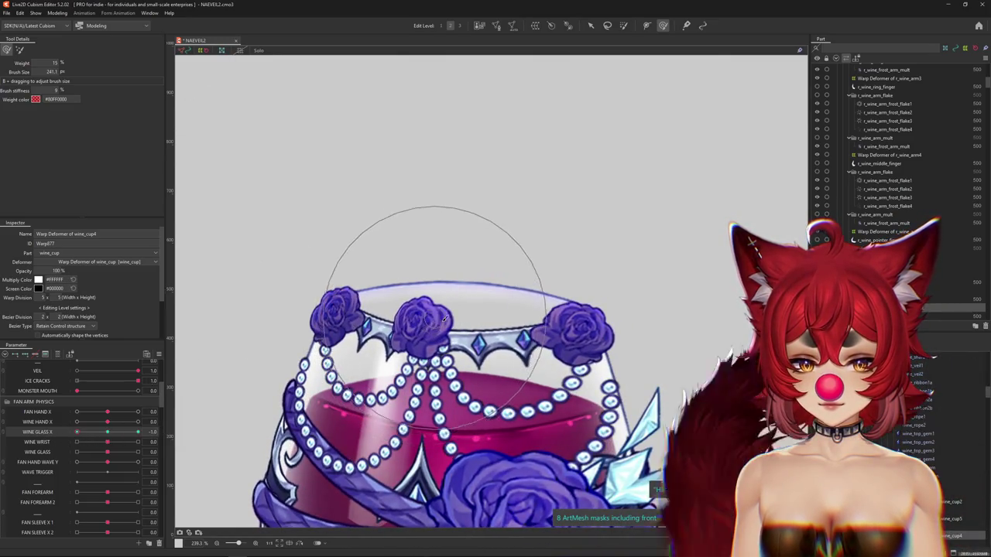
{"action": "scroll", "coordinate": [452, 318], "scroll_direction": "down", "scroll_amount": 3}
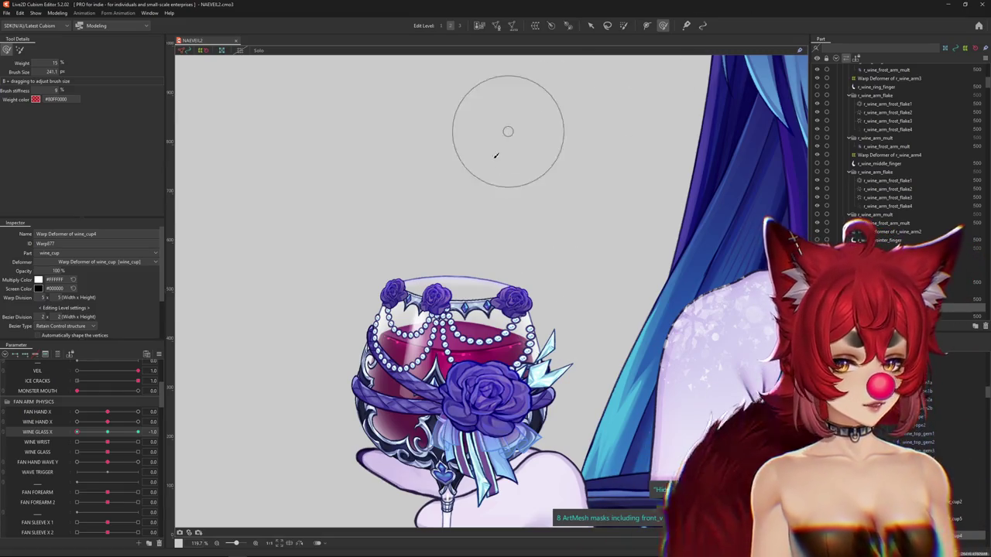
{"action": "scroll", "coordinate": [431, 314], "scroll_direction": "up", "scroll_amount": 4}
Step: Pick the wine_mini_rose3 mesh from the objects stacked under the right rim rose
{"action": "mouse_move", "coordinate": [107, 432]}
{"action": "left_mouse_down"}
{"action": "mouse_move", "coordinate": [164, 428]}
{"action": "mouse_move", "coordinate": [77, 432]}
{"action": "left_mouse_up"}
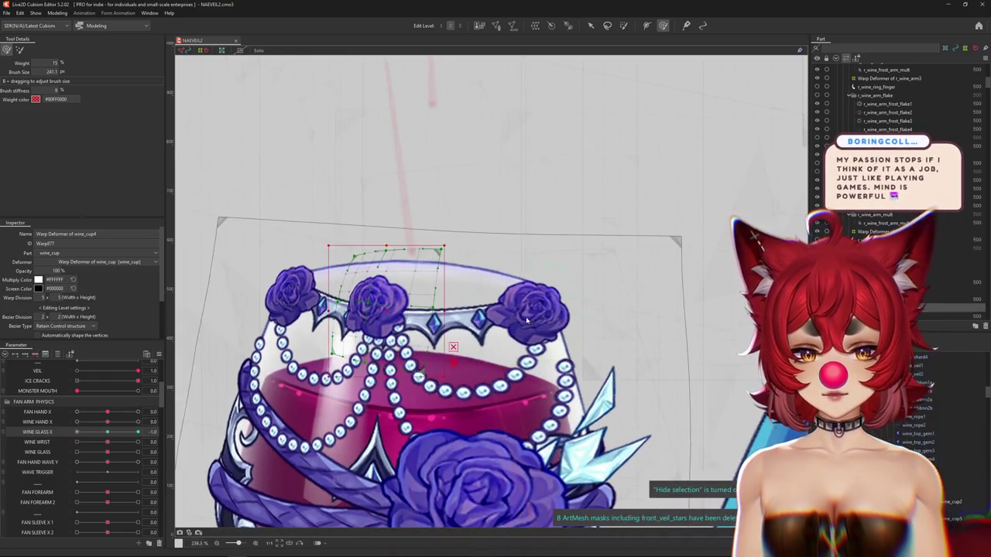
{"action": "right_click", "coordinate": [549, 340]}
{"action": "left_click", "coordinate": [565, 353]}
{"action": "right_click", "coordinate": [566, 346]}
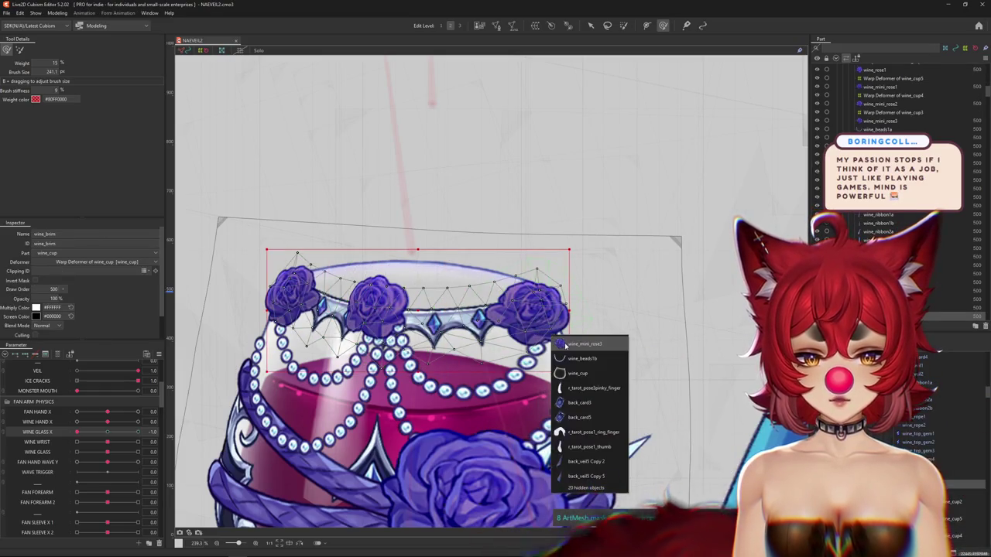
{"action": "left_click", "coordinate": [566, 344]}
{"action": "scroll", "coordinate": [615, 359], "scroll_direction": "down", "scroll_amount": 3}
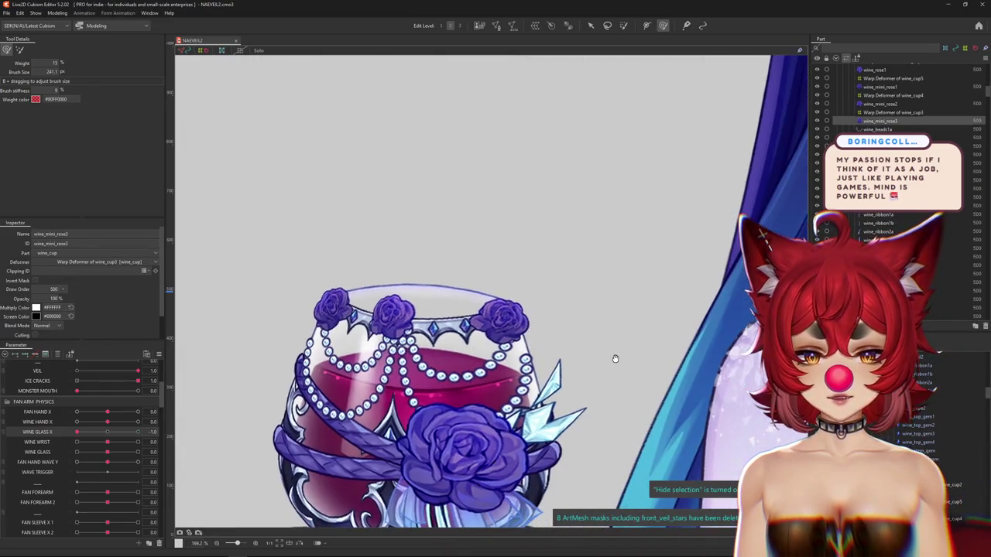
Step: Create a new warp deformer around wine_mini_rose3
{"action": "left_click", "coordinate": [535, 26]}
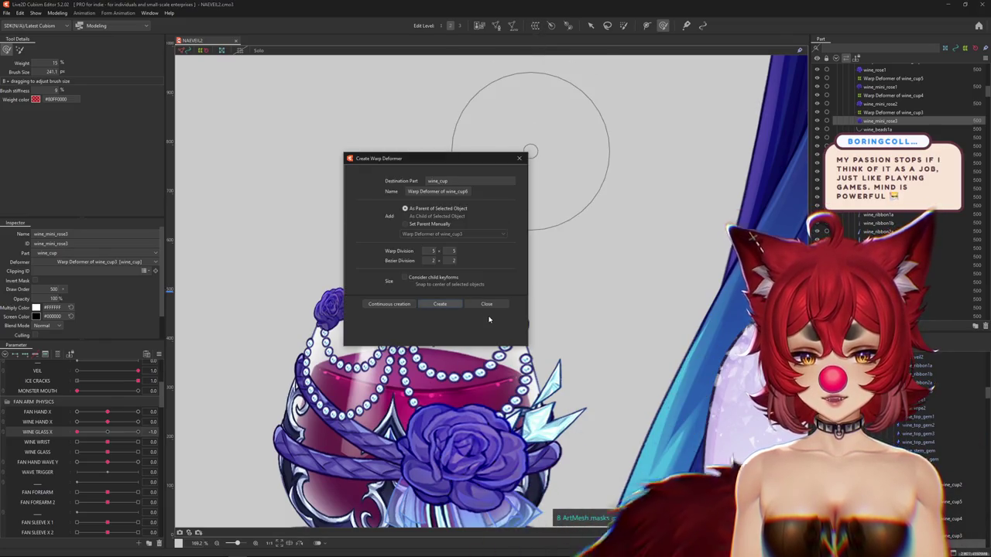
{"action": "left_click", "coordinate": [440, 304]}
{"action": "scroll", "coordinate": [691, 443], "scroll_direction": "down", "scroll_amount": 2}
{"action": "scroll", "coordinate": [627, 398], "scroll_direction": "up", "scroll_amount": 2}
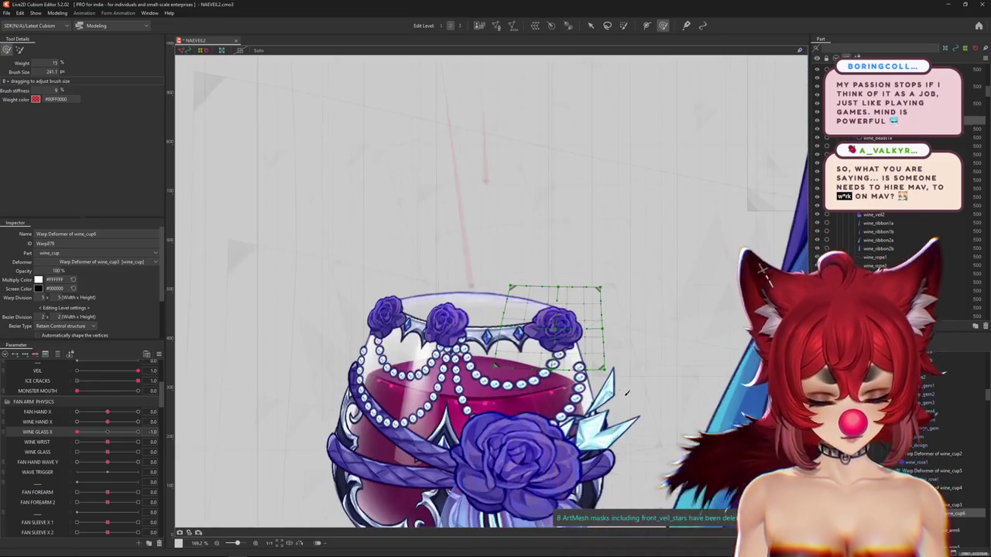
Step: Select the Warp Deformer of wine_cup3 and tilt WINE GLASS X to -1.0
{"action": "left_click", "coordinate": [653, 393]}
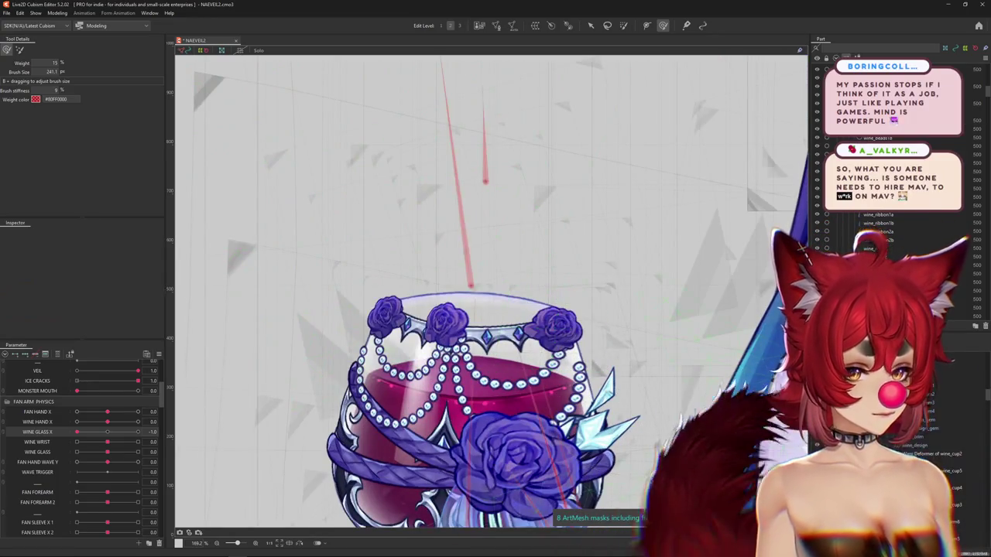
{"action": "left_click", "coordinate": [542, 302]}
{"action": "scroll", "coordinate": [553, 243], "scroll_direction": "up", "scroll_amount": 1}
{"action": "scroll", "coordinate": [553, 244], "scroll_direction": "up", "scroll_amount": 1}
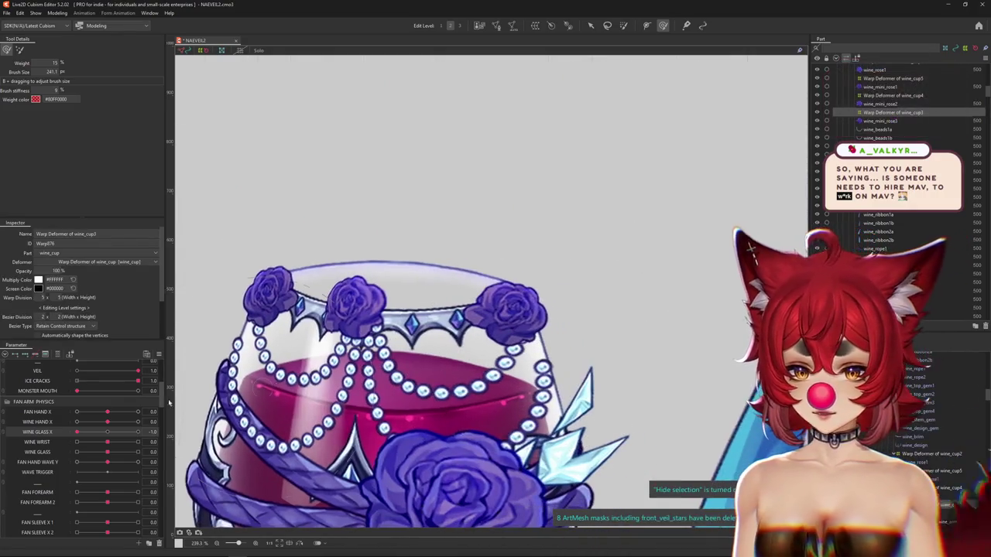
{"action": "left_click_drag", "start_coordinate": [108, 432], "coordinate": [77, 432]}
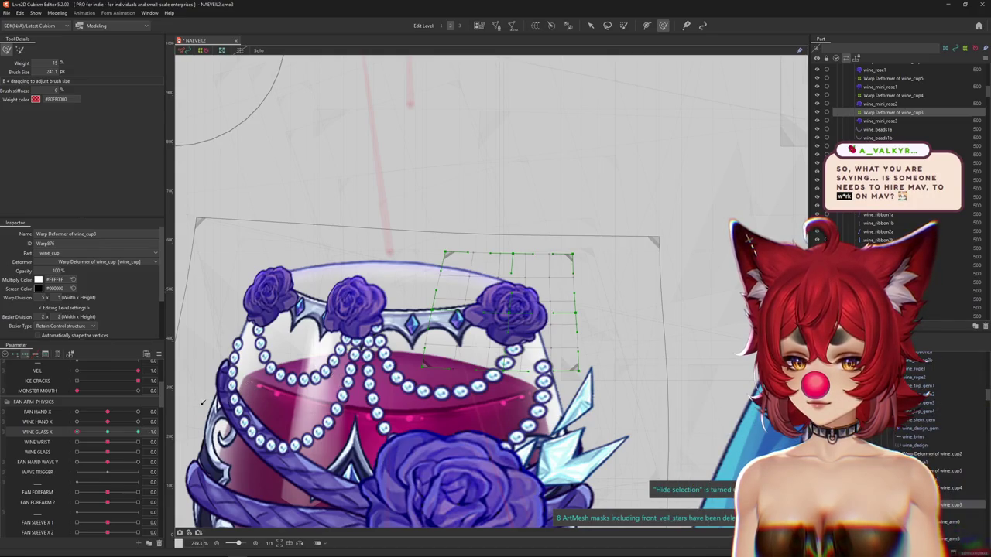
Step: Move WINE GLASS X back toward the right and shrink the deform brush
{"action": "left_click_drag", "start_coordinate": [77, 432], "coordinate": [177, 431]}
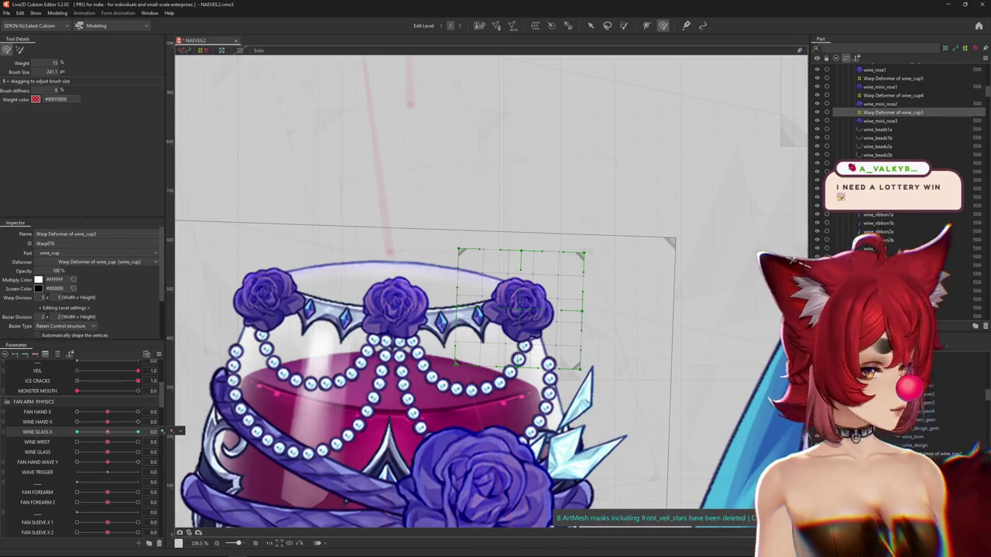
{"action": "left_click_drag", "start_coordinate": [719, 283], "coordinate": [692, 277]}
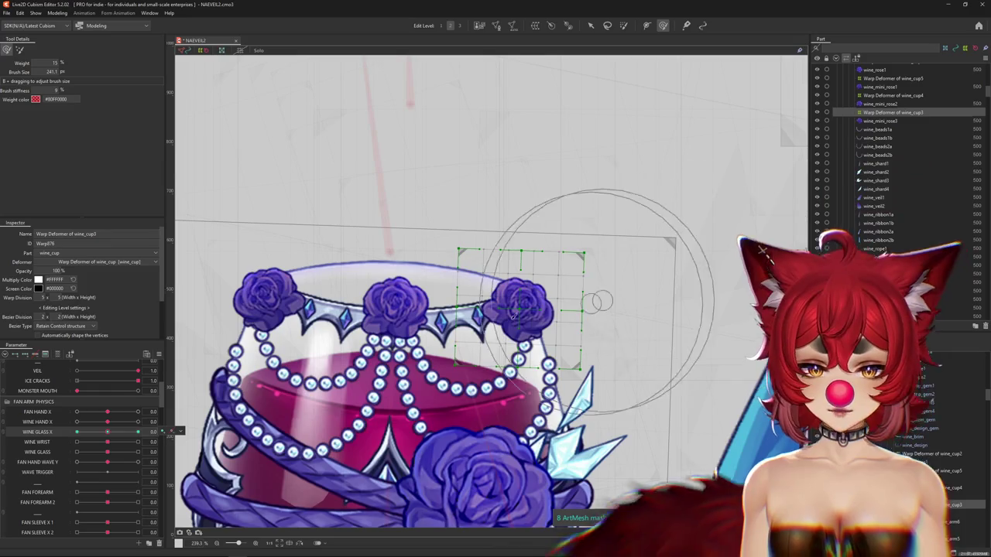
{"action": "mouse_move", "coordinate": [516, 338]}
{"action": "left_mouse_down"}
{"action": "mouse_move", "coordinate": [486, 322]}
{"action": "mouse_move", "coordinate": [593, 354]}
{"action": "mouse_move", "coordinate": [573, 324]}
{"action": "mouse_move", "coordinate": [546, 326]}
{"action": "left_mouse_up"}
{"action": "key", "text": "ctrl+h"}
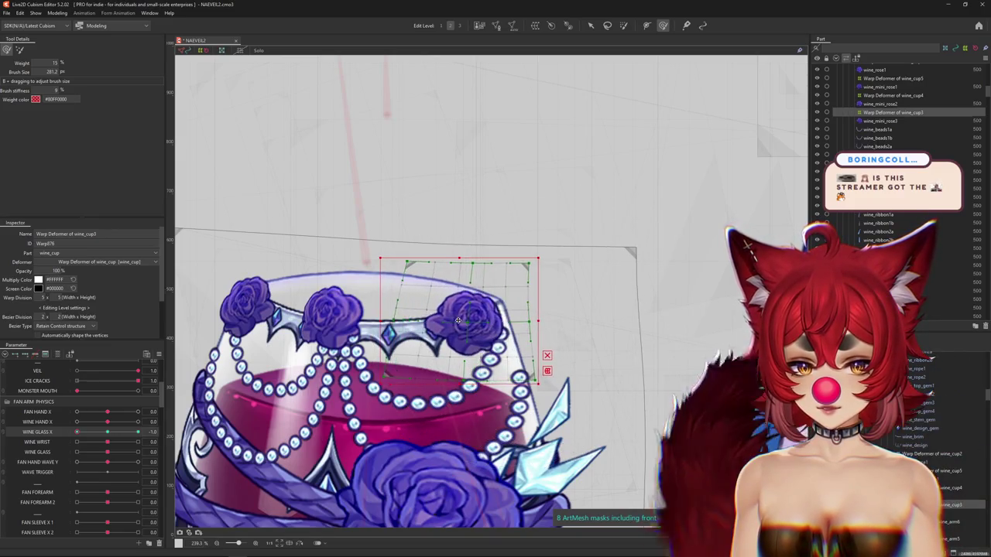
Step: Bend the wine_cup3 warp grid over the right rose, toggling the grid to preview
{"action": "left_click_drag", "start_coordinate": [431, 232], "coordinate": [432, 204]}
{"action": "left_click_drag", "start_coordinate": [481, 325], "coordinate": [364, 341]}
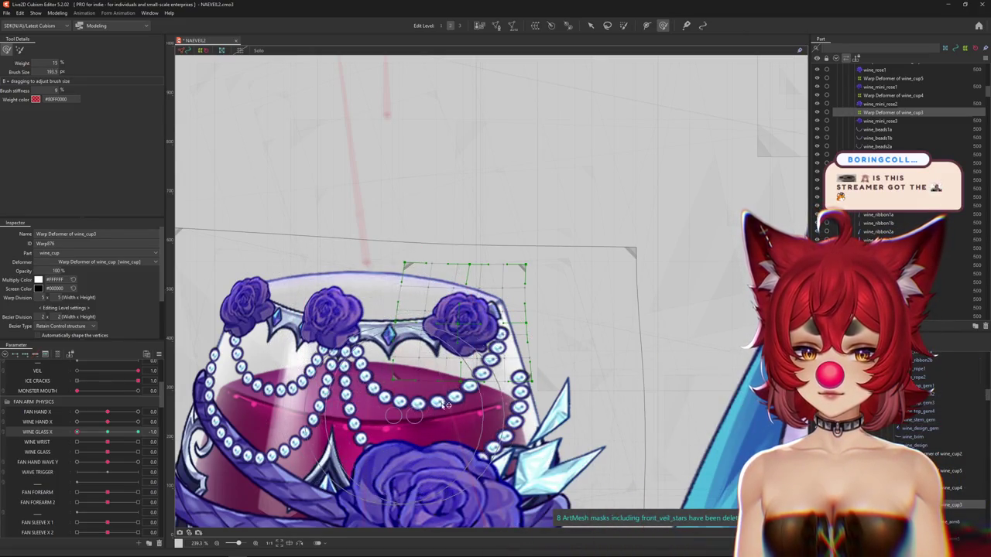
{"action": "left_click_drag", "start_coordinate": [495, 213], "coordinate": [509, 404]}
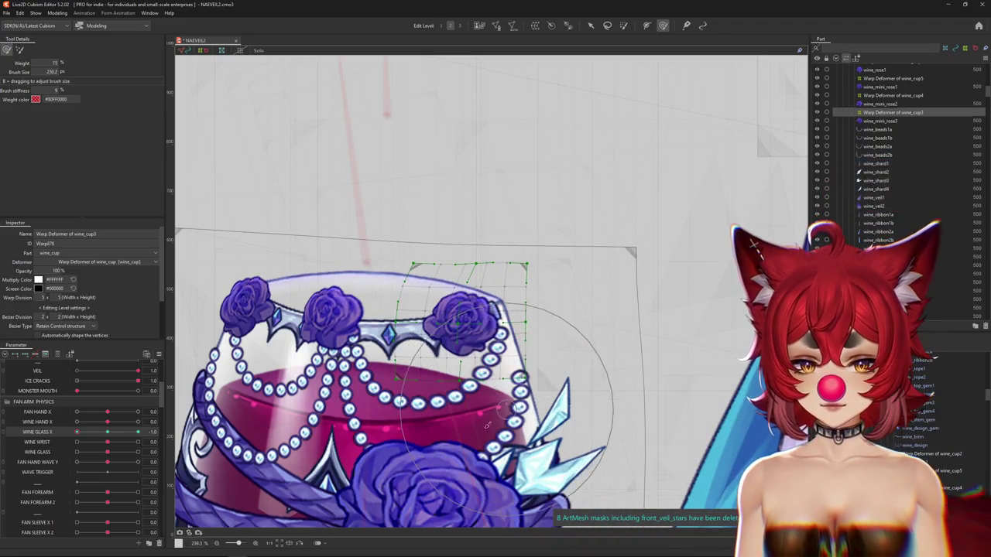
{"action": "left_click_drag", "start_coordinate": [379, 399], "coordinate": [365, 277]}
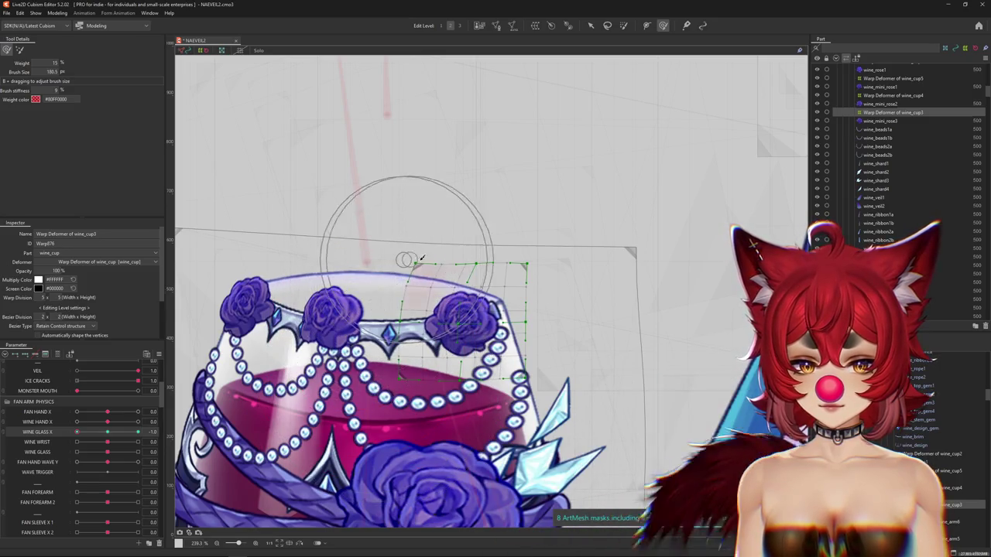
{"action": "key", "text": "ctrl+h"}
{"action": "mouse_move", "coordinate": [461, 328]}
{"action": "left_mouse_down"}
{"action": "mouse_move", "coordinate": [441, 312]}
{"action": "mouse_move", "coordinate": [532, 328]}
{"action": "left_mouse_up"}
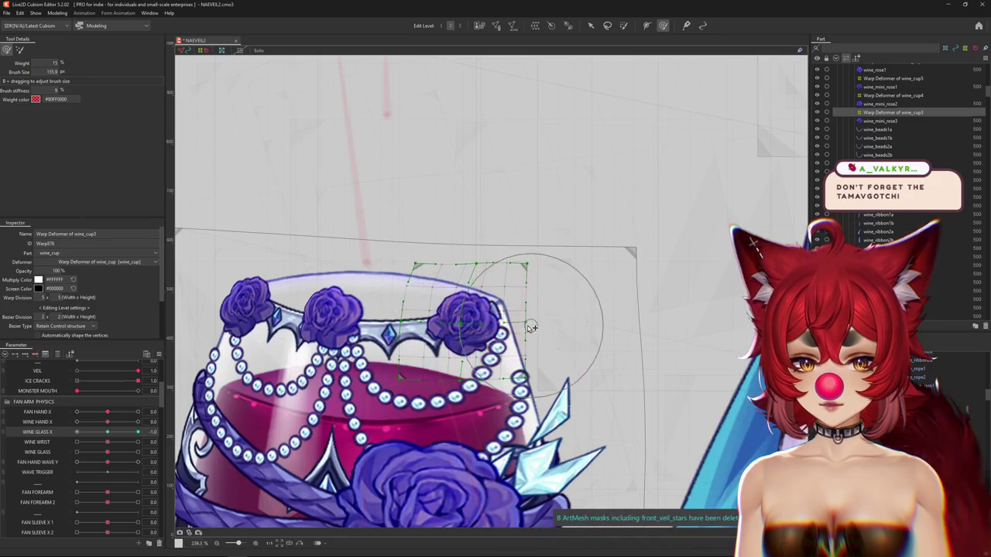
{"action": "left_click_drag", "start_coordinate": [416, 248], "coordinate": [478, 319]}
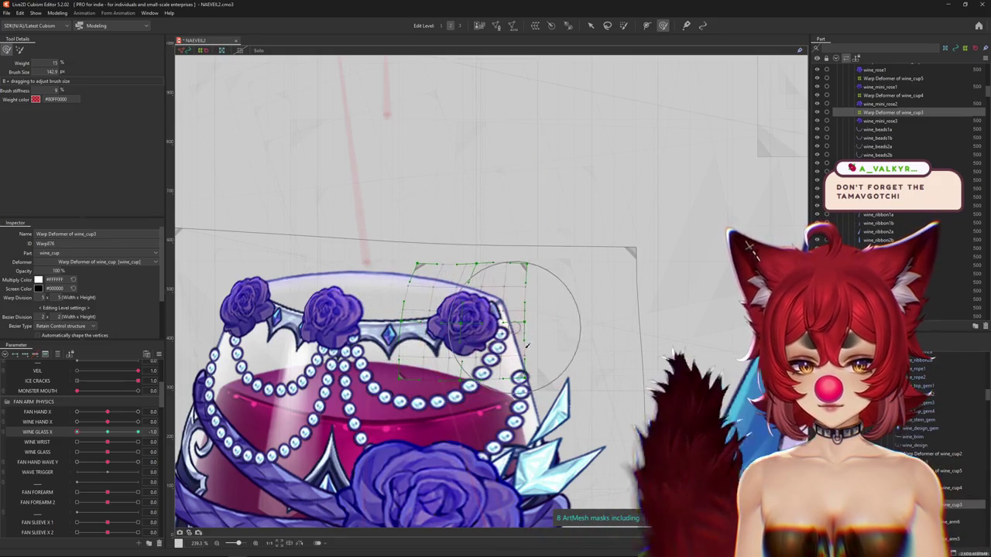
{"action": "key", "text": "ctrl+h"}
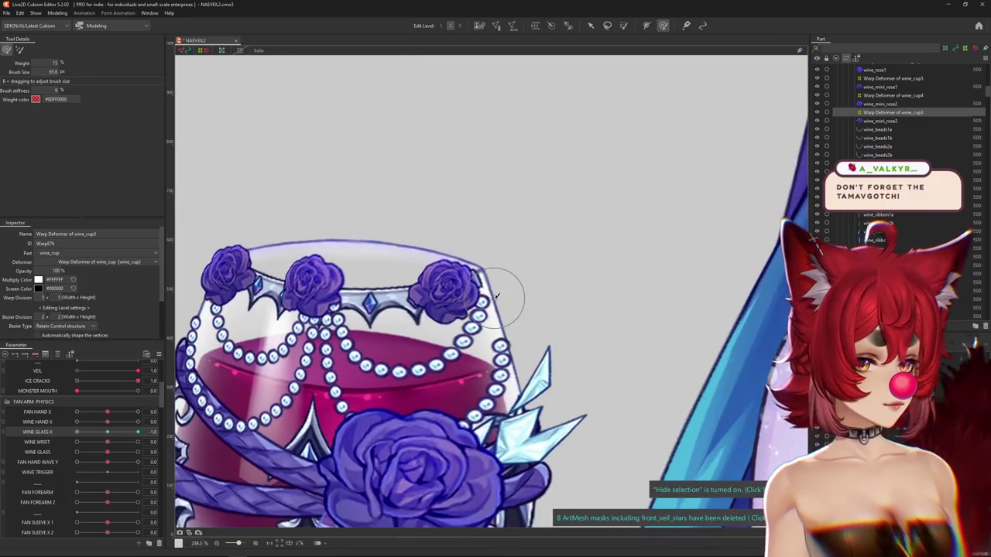
{"action": "key", "text": "ctrl+h"}
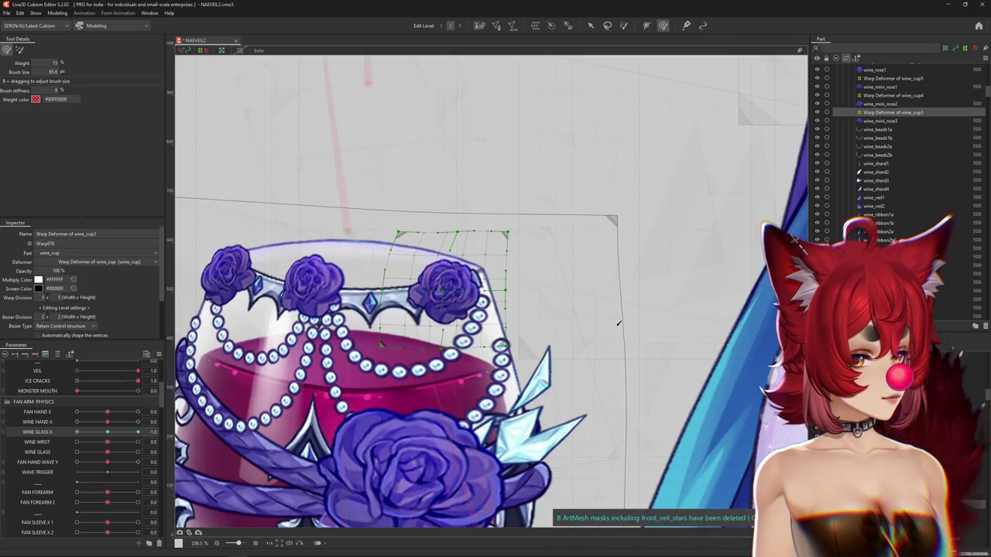
{"action": "scroll", "coordinate": [593, 321], "scroll_direction": "down", "scroll_amount": 2}
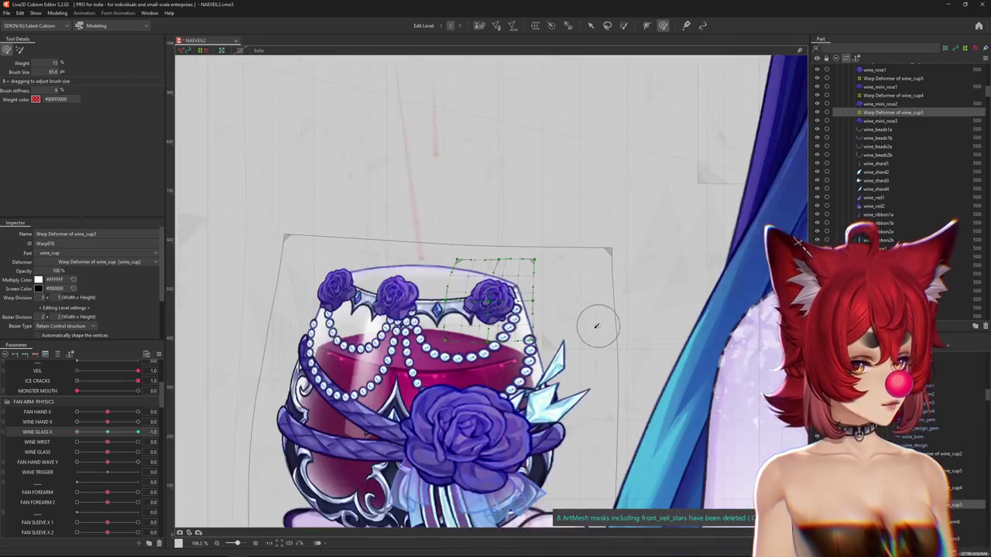
Step: Size the deform brush and preview the wine_cup3 warp at WINE GLASS X 1.0
{"action": "scroll", "coordinate": [593, 321], "scroll_direction": "down", "scroll_amount": 3}
{"action": "scroll", "coordinate": [526, 370], "scroll_direction": "up", "scroll_amount": 4}
{"action": "scroll", "coordinate": [529, 362], "scroll_direction": "up", "scroll_amount": 2}
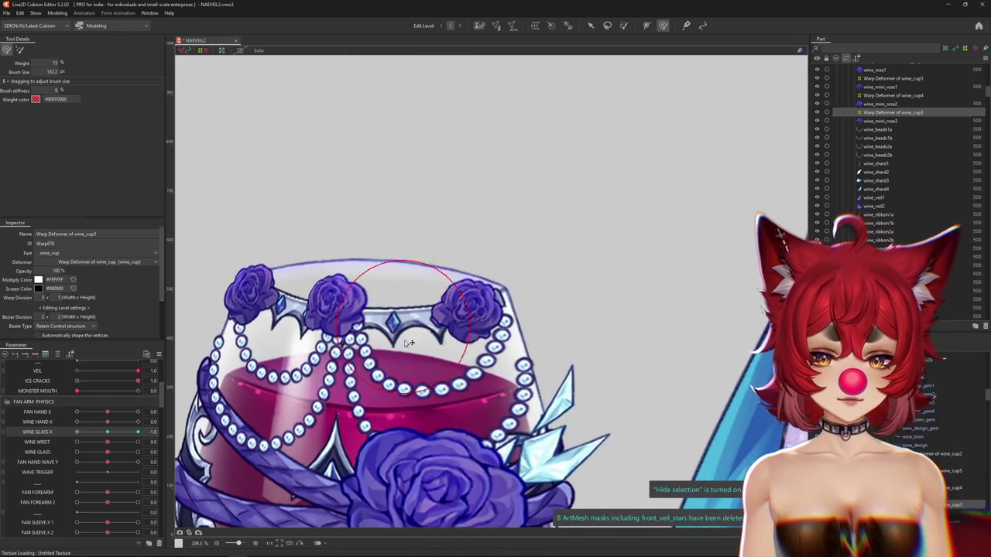
{"action": "left_click_drag", "start_coordinate": [437, 329], "coordinate": [411, 242]}
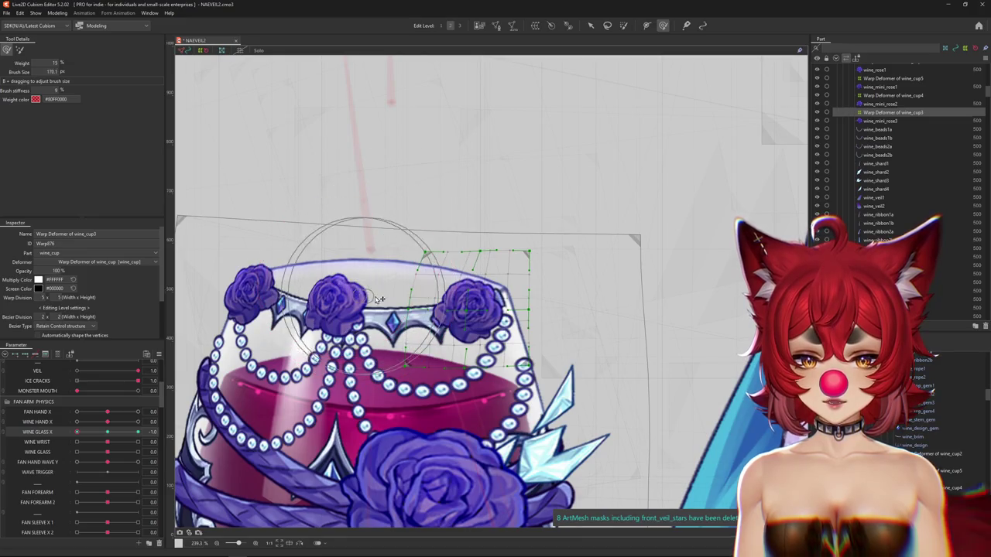
{"action": "left_click_drag", "start_coordinate": [372, 364], "coordinate": [425, 363]}
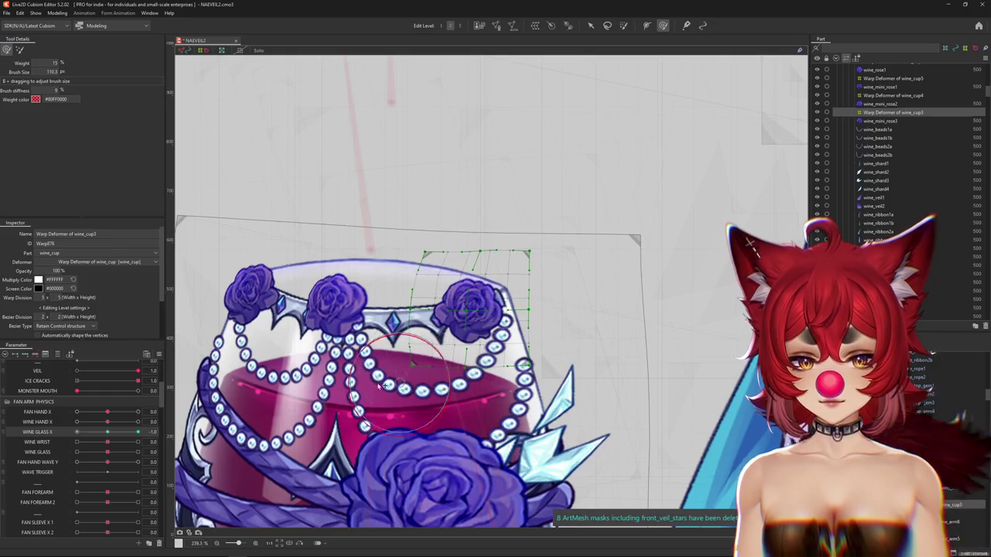
{"action": "key", "text": "b"}
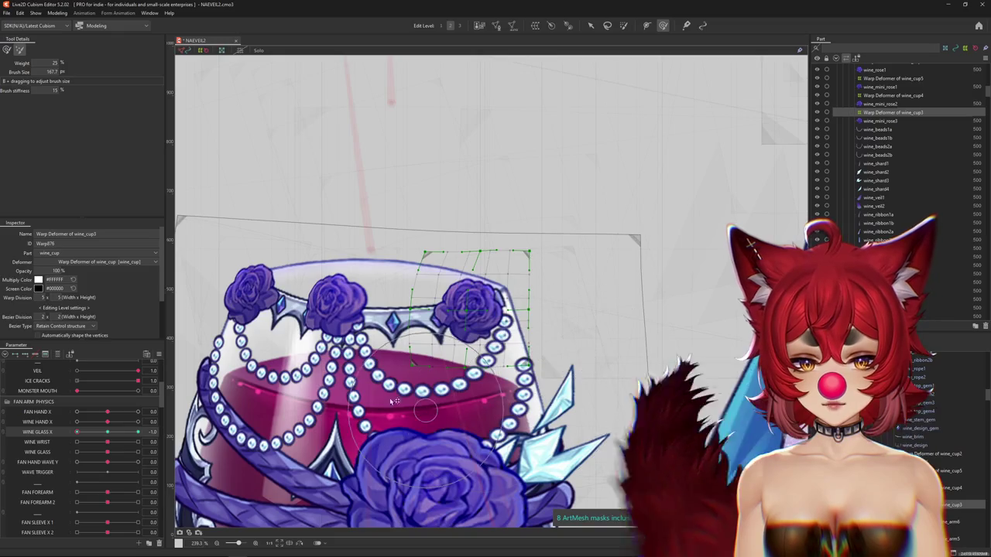
{"action": "left_click_drag", "start_coordinate": [435, 425], "coordinate": [511, 423]}
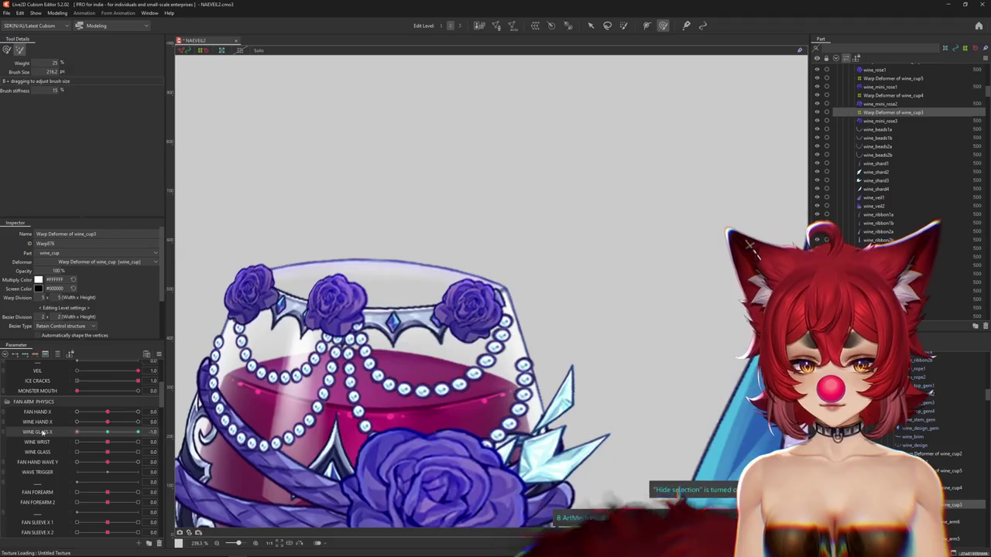
{"action": "key", "text": "ctrl+h"}
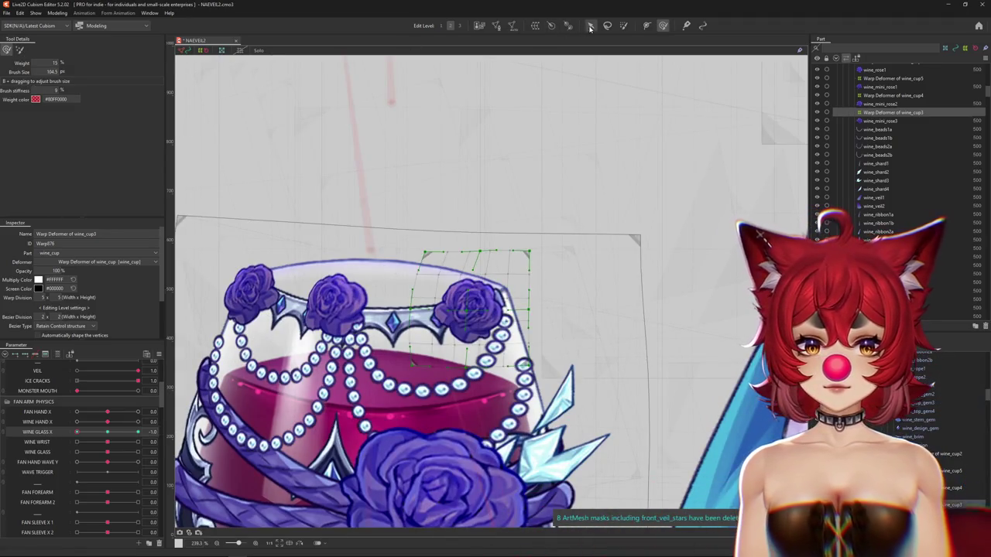
Step: Scale and nudge the rim warp slightly, then refine the brush size
{"action": "left_click_drag", "start_coordinate": [421, 247], "coordinate": [417, 245]}
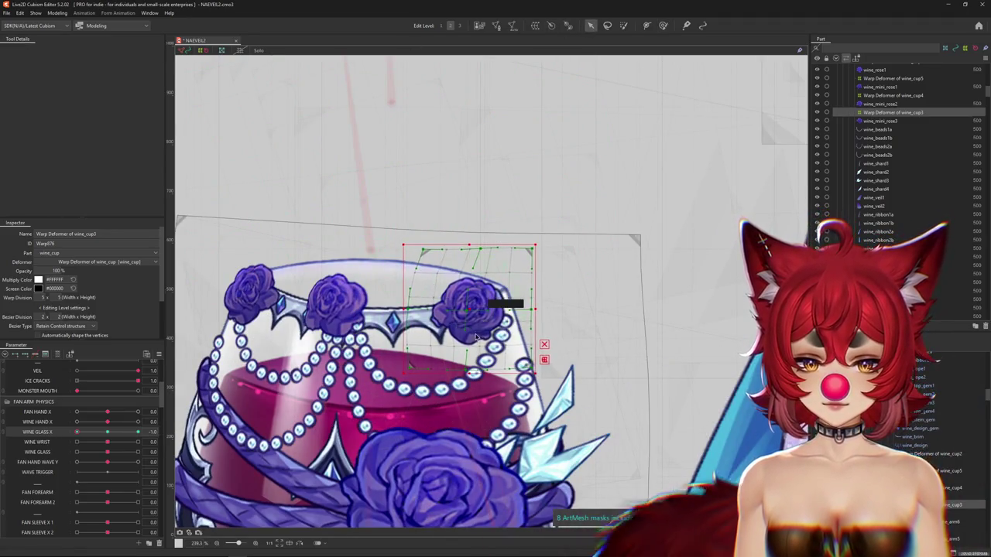
{"action": "left_click_drag", "start_coordinate": [470, 313], "coordinate": [466, 312]}
{"action": "key", "text": "ctrl+h"}
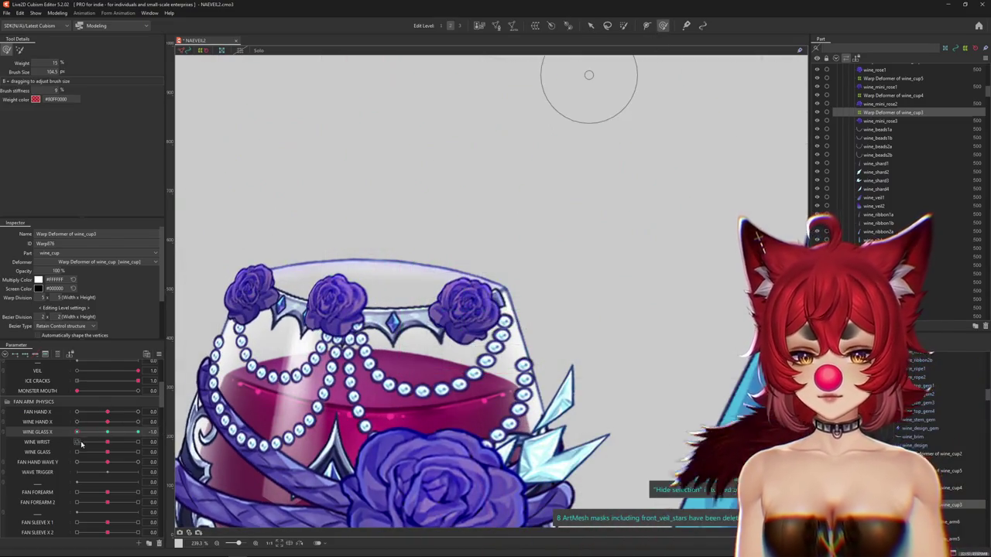
{"action": "mouse_move", "coordinate": [502, 347]}
{"action": "left_mouse_down"}
{"action": "mouse_move", "coordinate": [519, 304]}
{"action": "mouse_move", "coordinate": [590, 280]}
{"action": "left_mouse_up"}
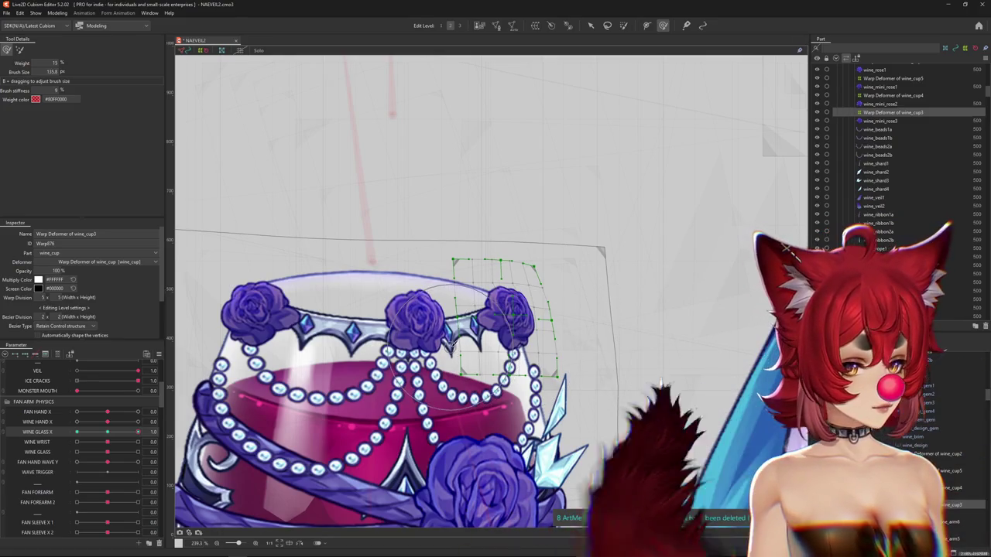
{"action": "left_click_drag", "start_coordinate": [462, 341], "coordinate": [426, 318]}
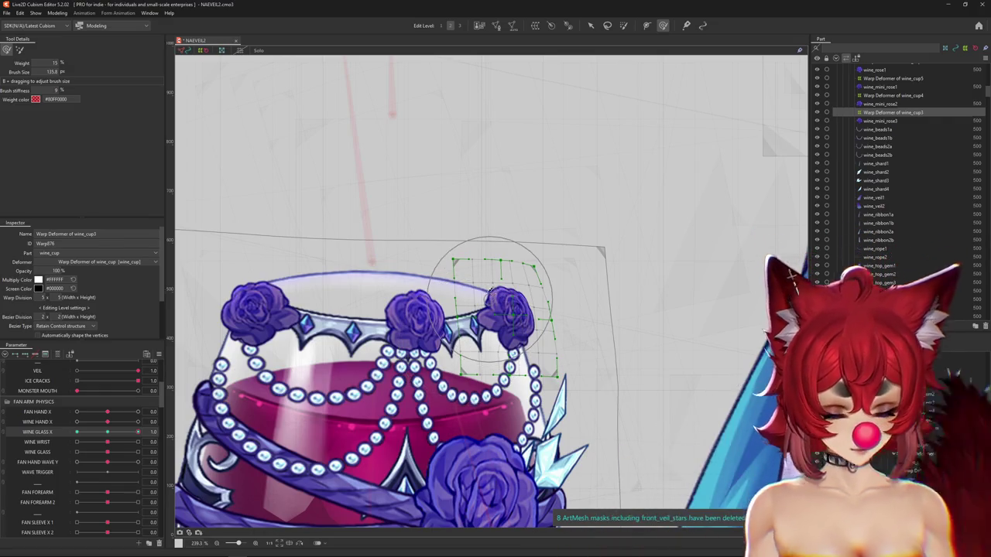
{"action": "scroll", "coordinate": [465, 329], "scroll_direction": "up", "scroll_amount": 3}
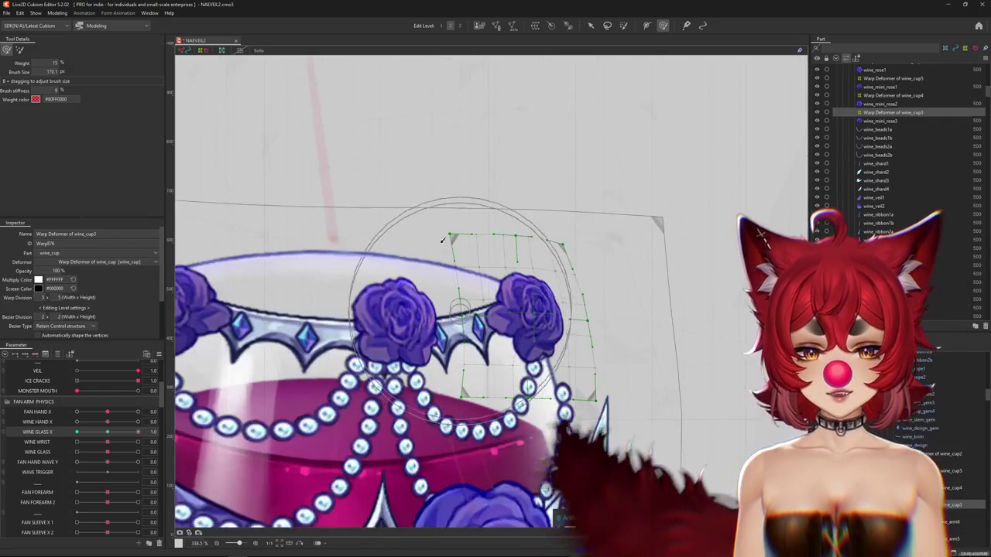
{"action": "left_click_drag", "start_coordinate": [466, 223], "coordinate": [603, 172]}
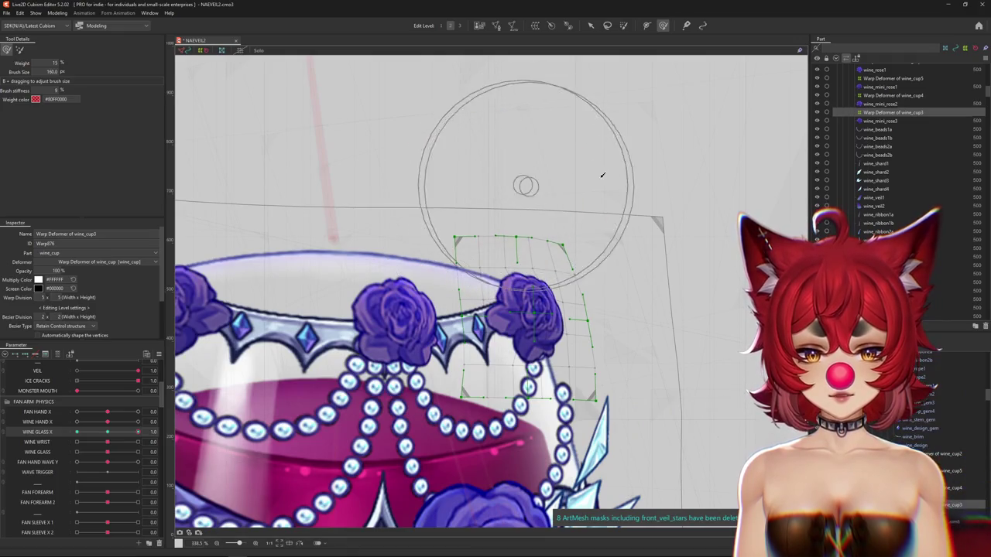
{"action": "scroll", "coordinate": [630, 343], "scroll_direction": "down", "scroll_amount": 1}
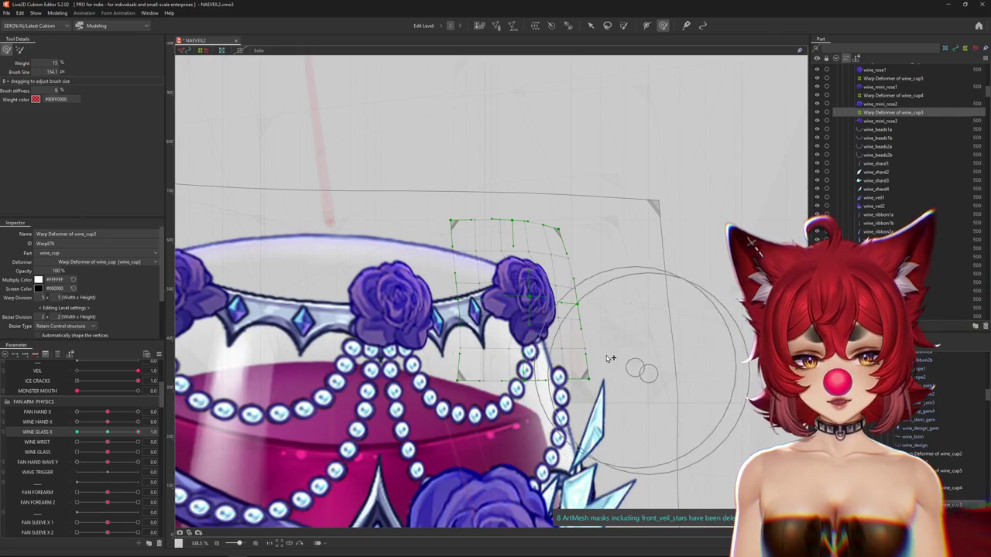
Step: Push the right part of the rim into shape, hiding the grid to check
{"action": "left_click_drag", "start_coordinate": [658, 365], "coordinate": [593, 247]}
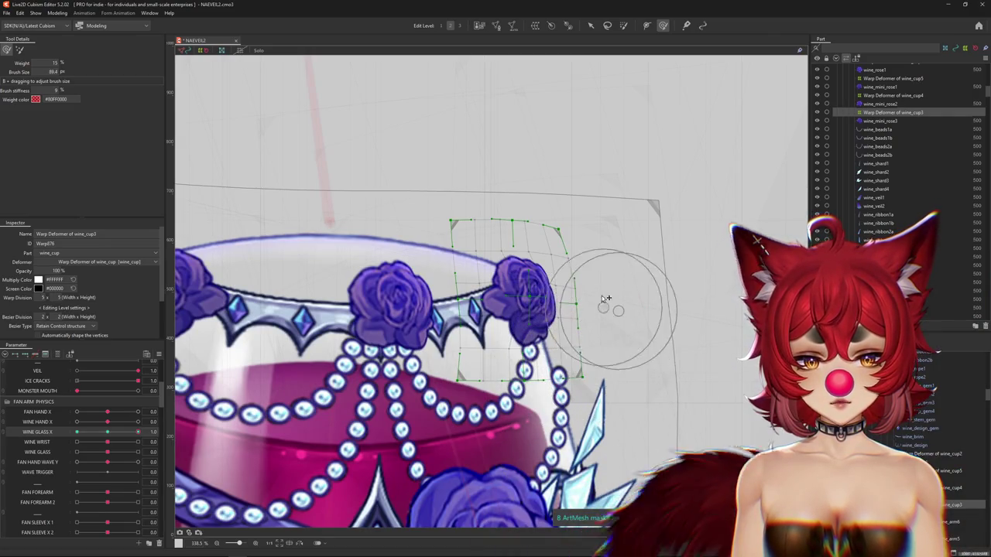
{"action": "scroll", "coordinate": [549, 243], "scroll_direction": "up", "scroll_amount": 3}
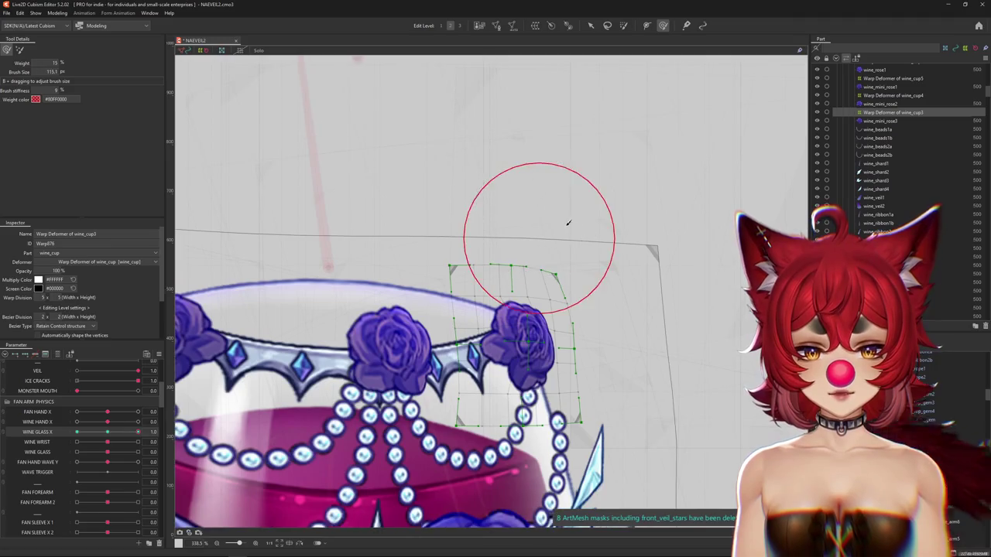
{"action": "left_click_drag", "start_coordinate": [593, 279], "coordinate": [639, 335]}
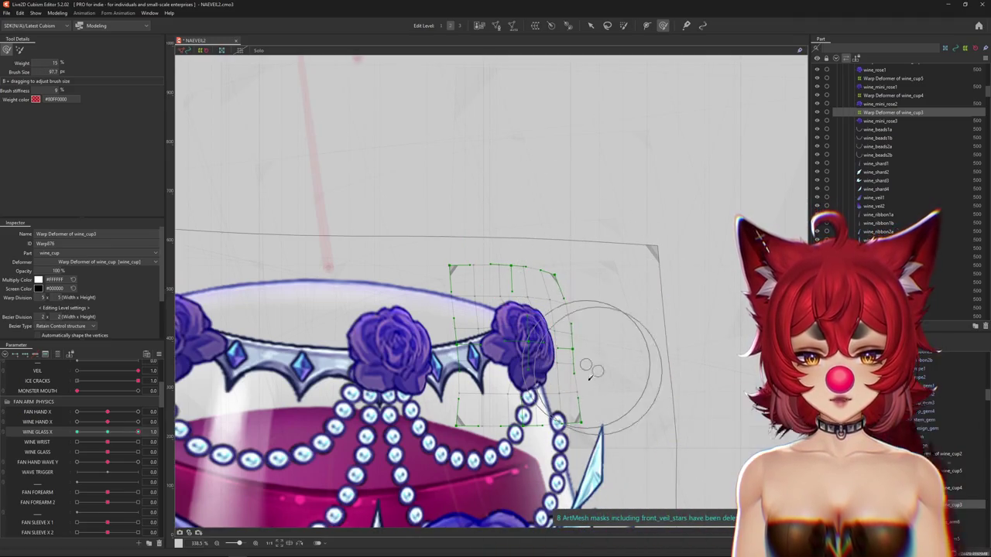
{"action": "scroll", "coordinate": [596, 332], "scroll_direction": "down", "scroll_amount": 3}
{"action": "left_click_drag", "start_coordinate": [592, 302], "coordinate": [569, 295]}
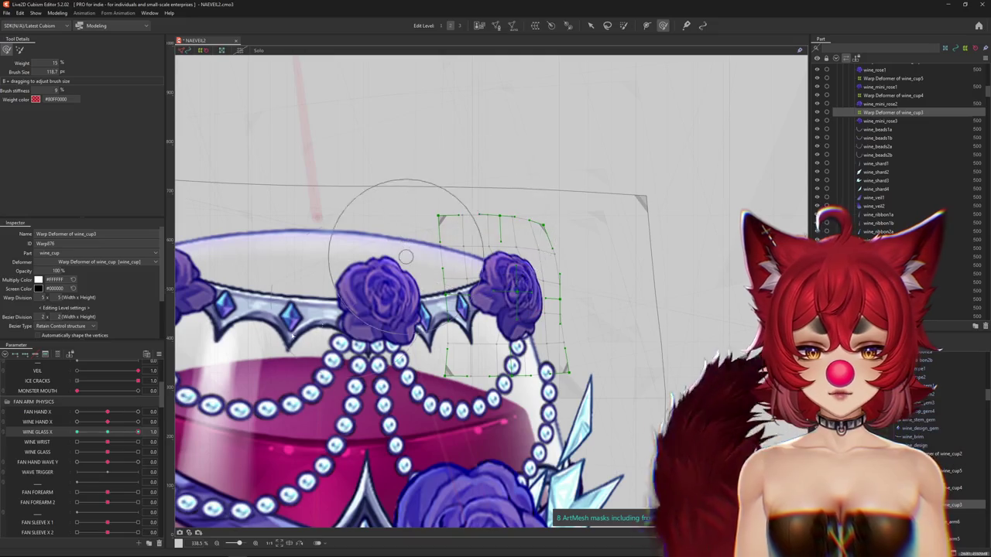
{"action": "key", "text": "ctrl+h"}
{"action": "mouse_move", "coordinate": [491, 228]}
{"action": "left_mouse_down"}
{"action": "mouse_move", "coordinate": [511, 251]}
{"action": "mouse_move", "coordinate": [445, 277]}
{"action": "left_mouse_up"}
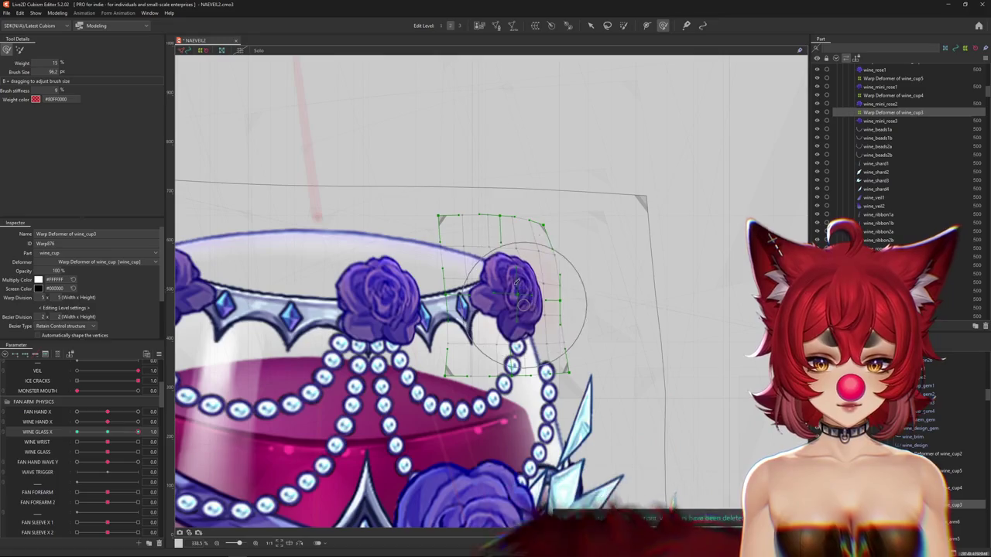
Step: Inspect the bent right rose, then leave deformer editing to view the result
{"action": "scroll", "coordinate": [446, 277], "scroll_direction": "up", "scroll_amount": 2}
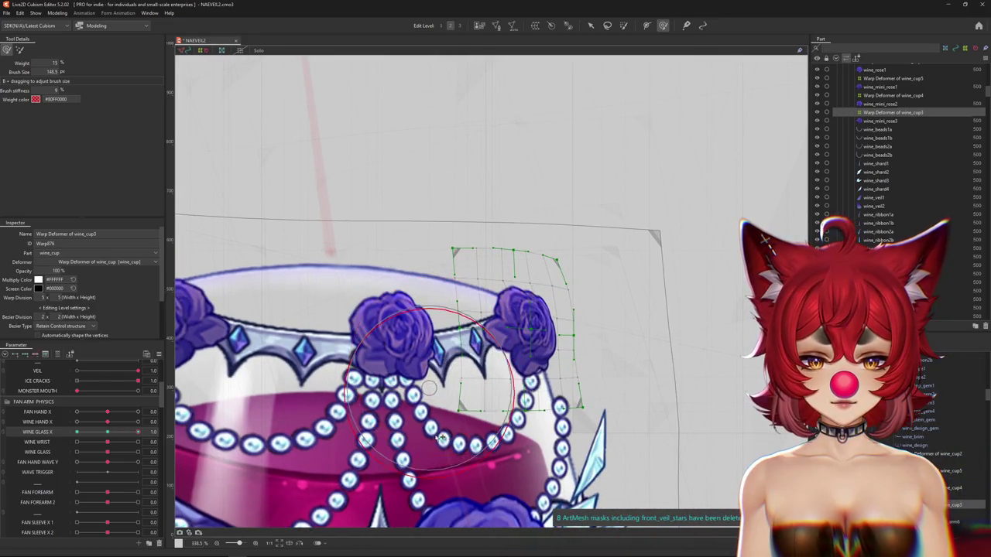
{"action": "scroll", "coordinate": [438, 470], "scroll_direction": "down", "scroll_amount": 2}
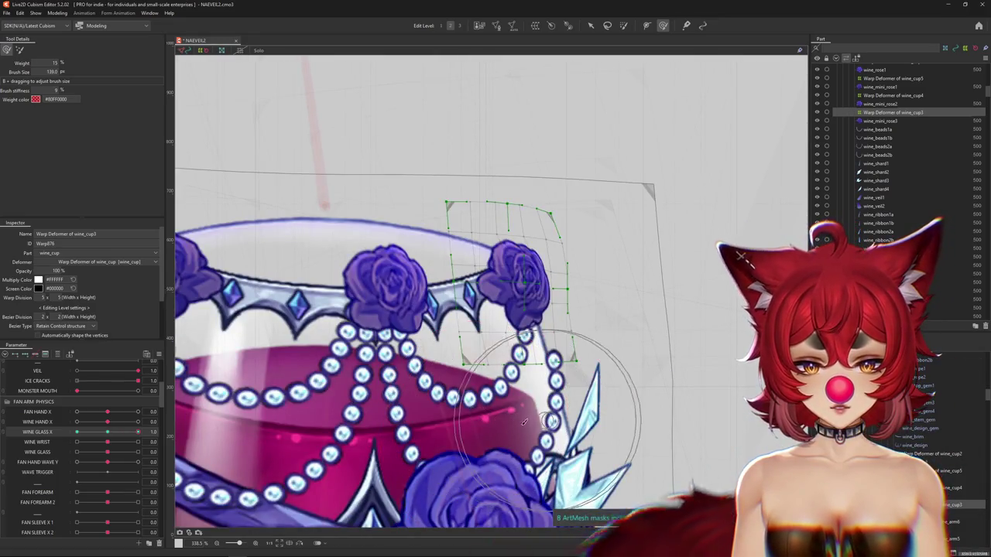
{"action": "scroll", "coordinate": [555, 361], "scroll_direction": "up", "scroll_amount": 2}
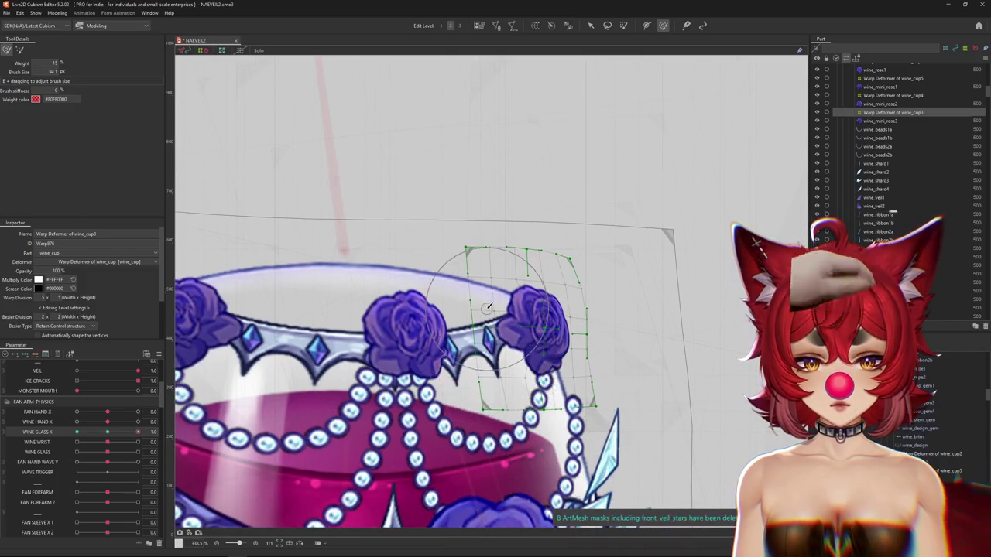
{"action": "scroll", "coordinate": [542, 385], "scroll_direction": "up", "scroll_amount": 1}
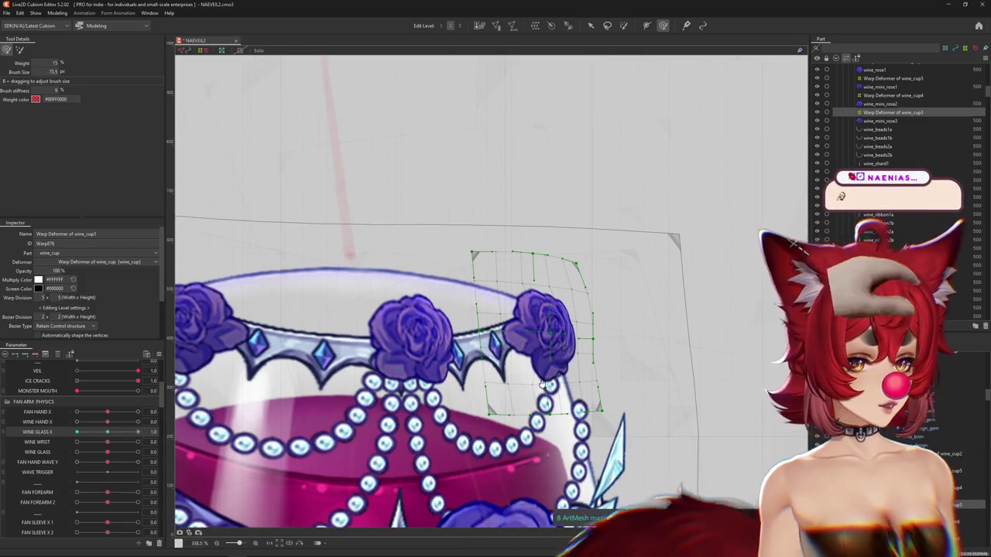
{"action": "scroll", "coordinate": [541, 385], "scroll_direction": "up", "scroll_amount": 1}
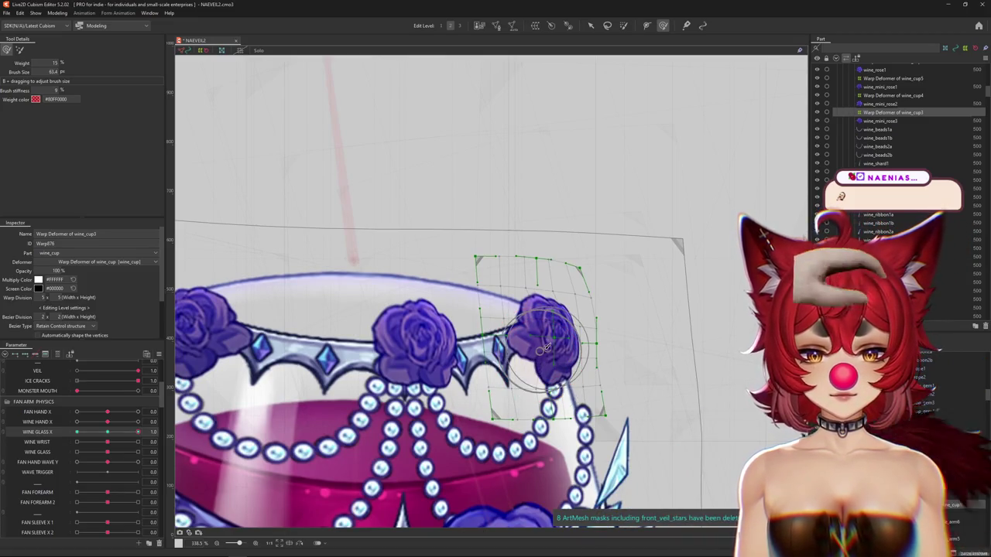
{"action": "scroll", "coordinate": [465, 371], "scroll_direction": "down", "scroll_amount": 3}
{"action": "scroll", "coordinate": [387, 387], "scroll_direction": "up", "scroll_amount": 1}
{"action": "scroll", "coordinate": [302, 399], "scroll_direction": "up", "scroll_amount": 2}
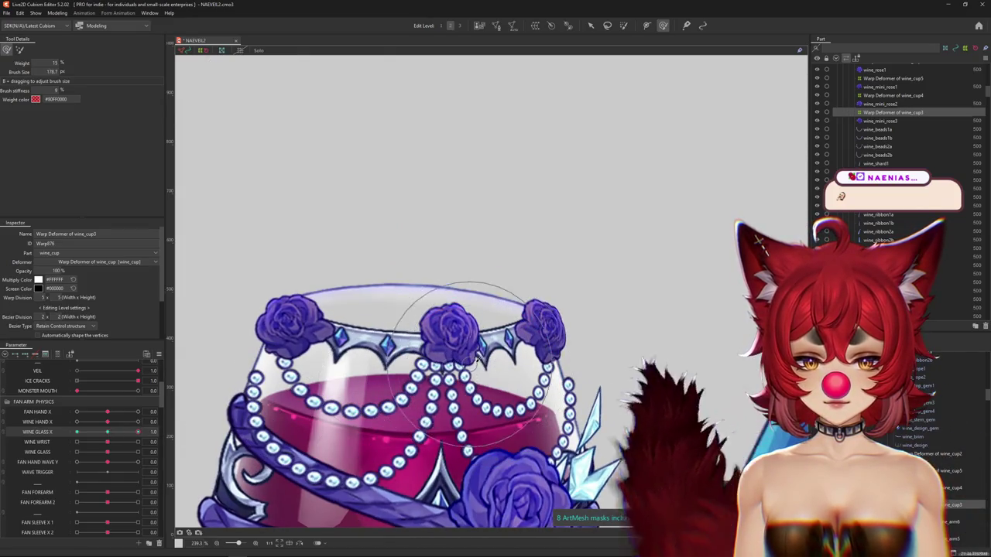
{"action": "scroll", "coordinate": [515, 380], "scroll_direction": "down", "scroll_amount": 1}
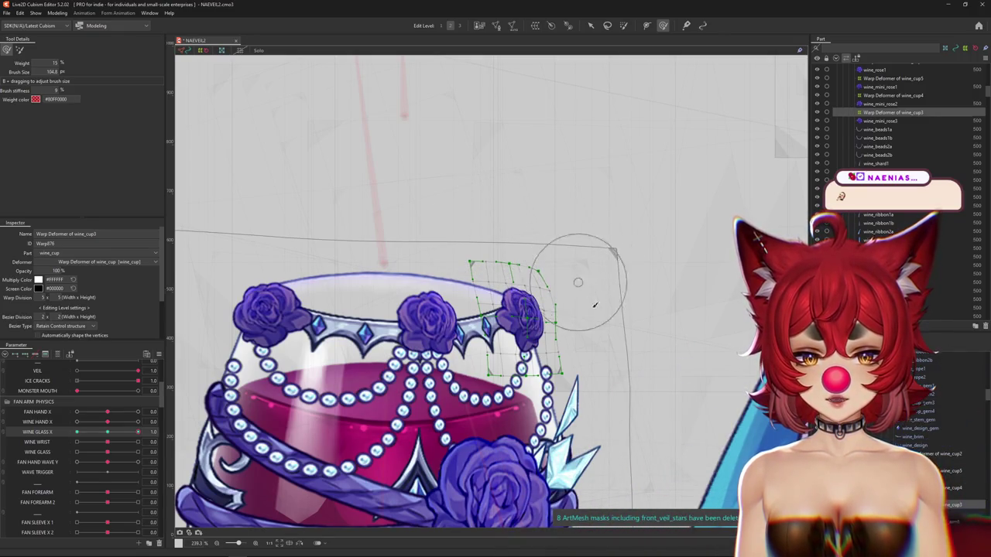
{"action": "scroll", "coordinate": [592, 300], "scroll_direction": "down", "scroll_amount": 1}
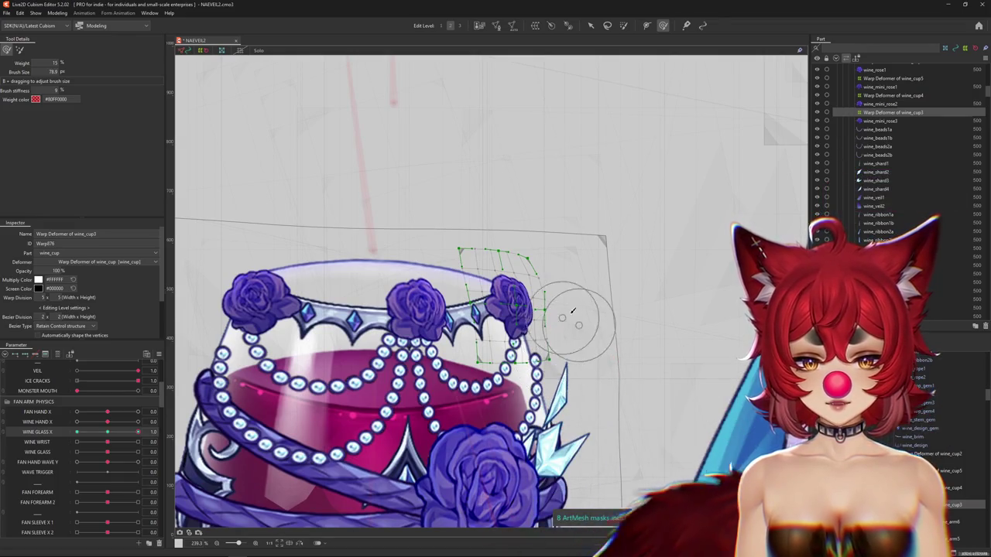
{"action": "scroll", "coordinate": [569, 311], "scroll_direction": "down", "scroll_amount": 1}
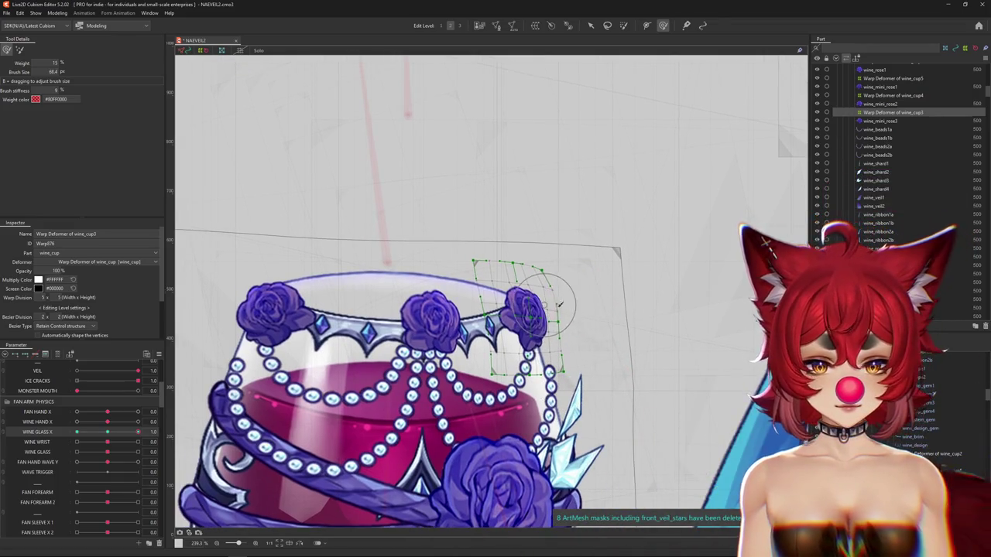
{"action": "scroll", "coordinate": [589, 336], "scroll_direction": "down", "scroll_amount": 1}
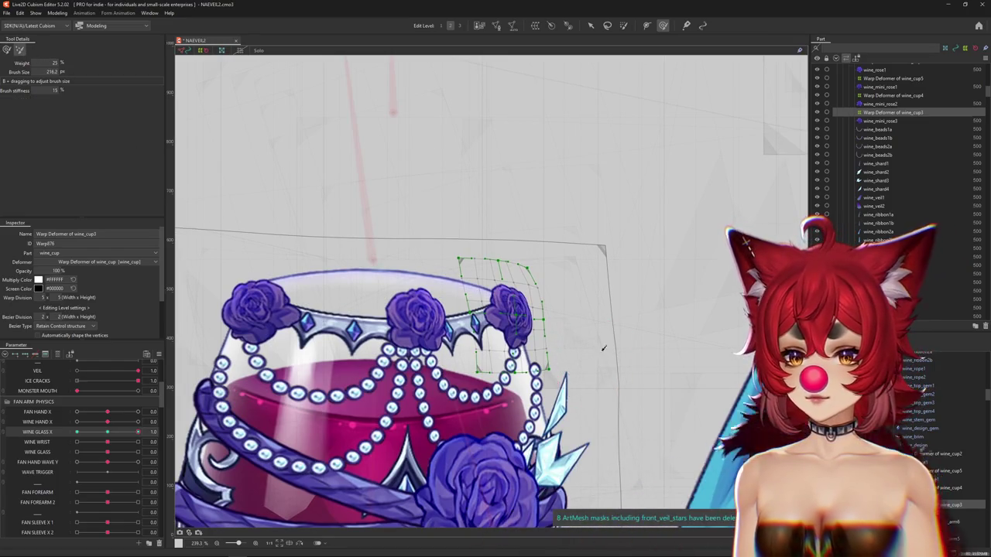
{"action": "left_click_drag", "start_coordinate": [575, 324], "coordinate": [590, 335]}
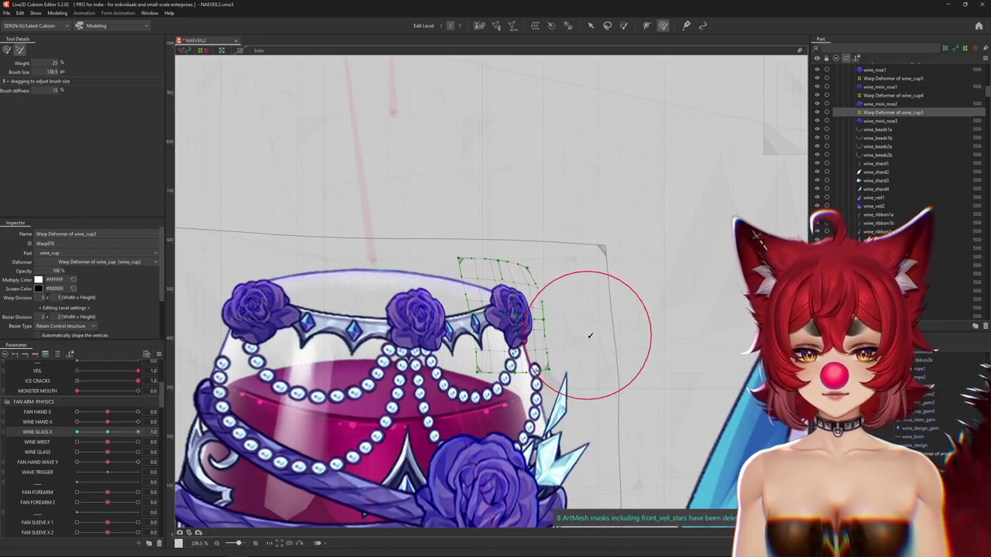
{"action": "left_click", "coordinate": [460, 26]}
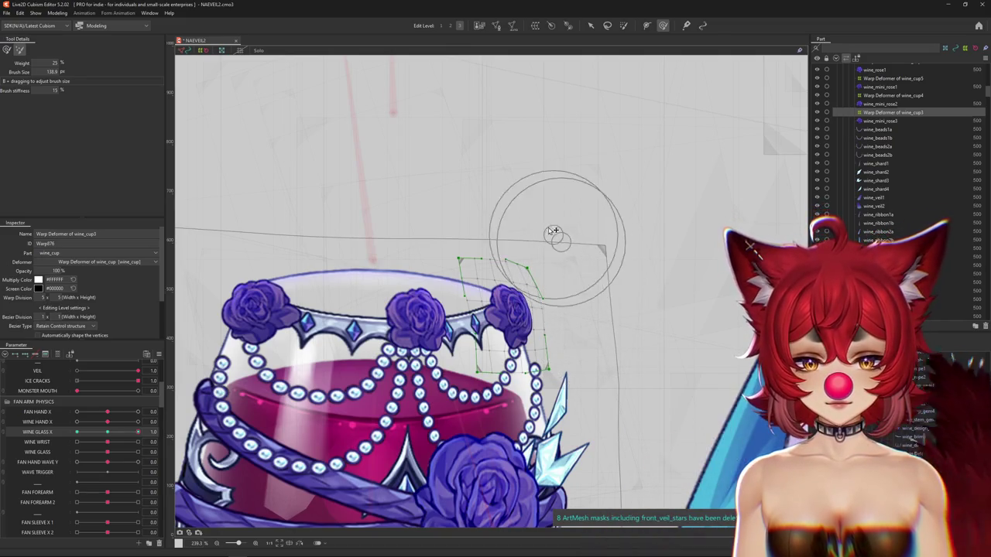
{"action": "key", "text": "b"}
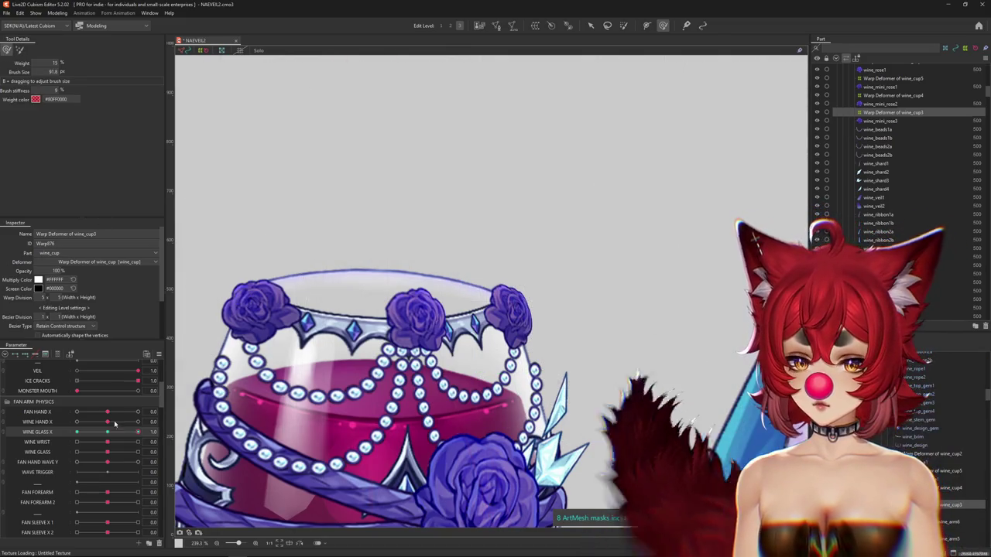
{"action": "mouse_move", "coordinate": [534, 348]}
{"action": "left_mouse_down"}
{"action": "mouse_move", "coordinate": [515, 273]}
{"action": "mouse_move", "coordinate": [568, 306]}
{"action": "left_mouse_up"}
{"action": "scroll", "coordinate": [498, 255], "scroll_direction": "down", "scroll_amount": 2}
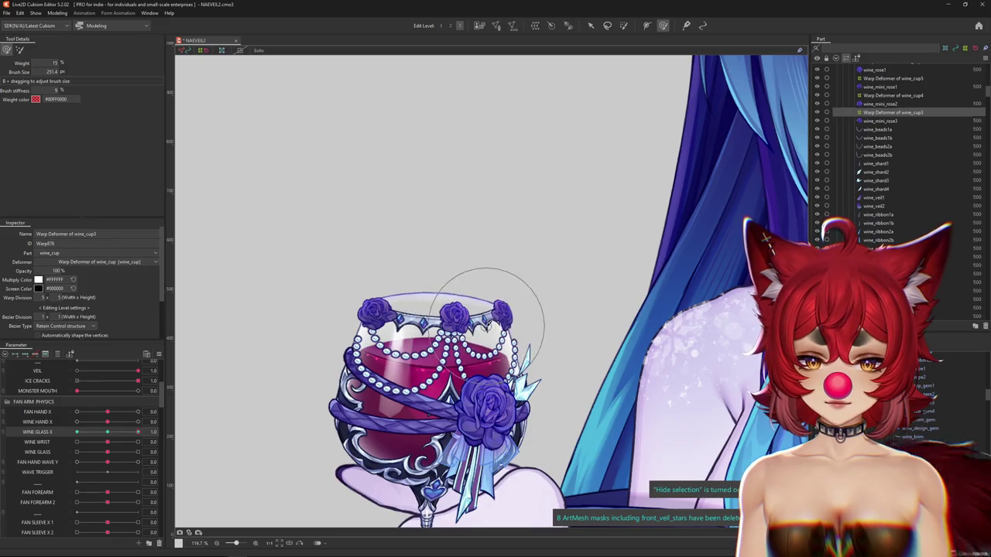
{"action": "left_click_drag", "start_coordinate": [483, 329], "coordinate": [546, 319]}
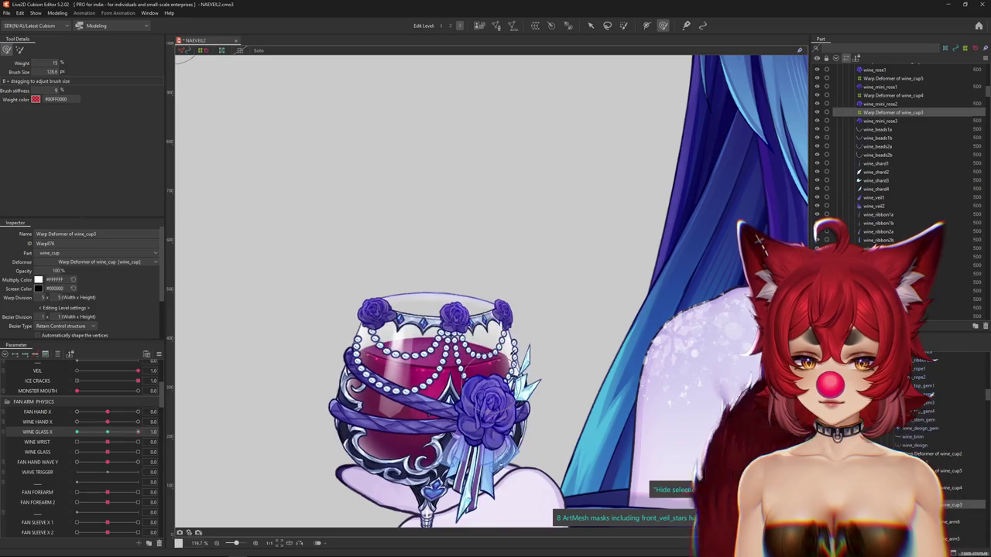
{"action": "left_click_drag", "start_coordinate": [499, 329], "coordinate": [493, 329]}
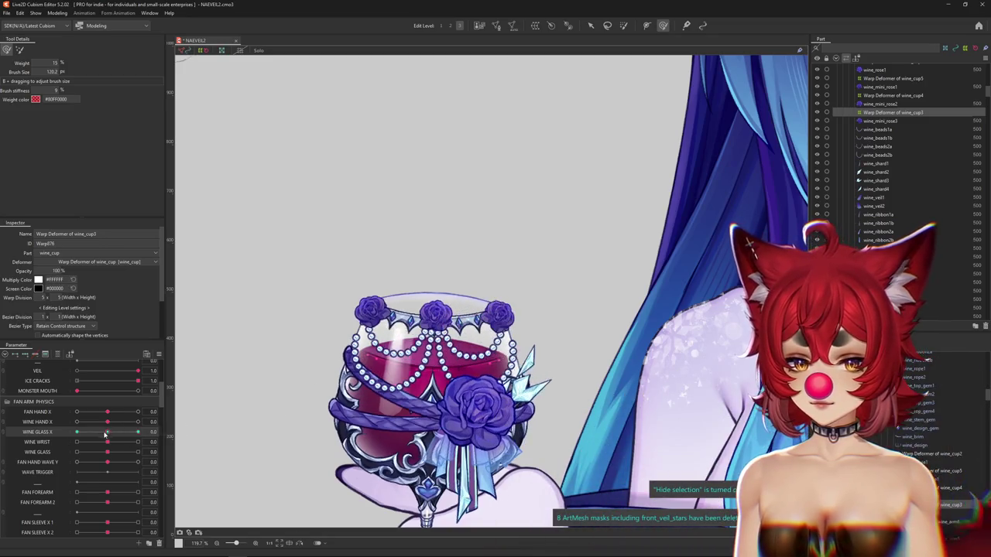
{"action": "scroll", "coordinate": [456, 290], "scroll_direction": "up", "scroll_amount": 3}
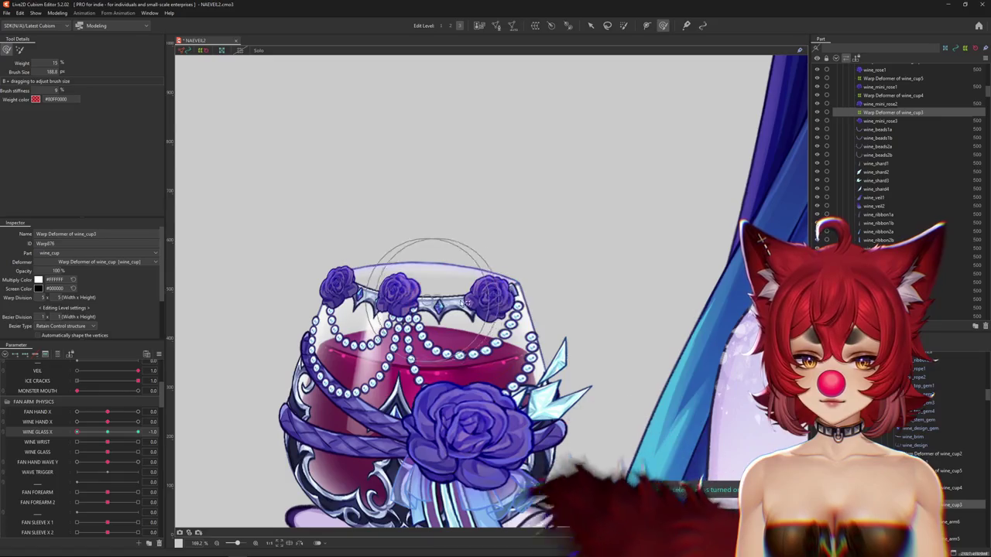
{"action": "left_click_drag", "start_coordinate": [457, 290], "coordinate": [542, 353]}
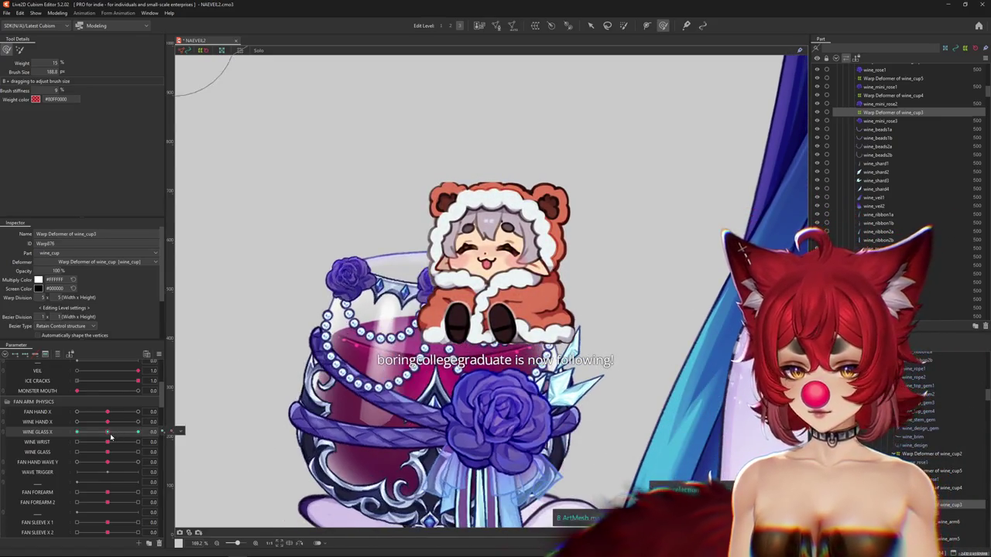
{"action": "mouse_move", "coordinate": [453, 310]}
{"action": "left_mouse_down"}
{"action": "mouse_move", "coordinate": [515, 372]}
{"action": "mouse_move", "coordinate": [164, 432]}
{"action": "mouse_move", "coordinate": [77, 432]}
{"action": "mouse_move", "coordinate": [120, 437]}
{"action": "left_mouse_up"}
{"action": "left_click", "coordinate": [177, 432]}
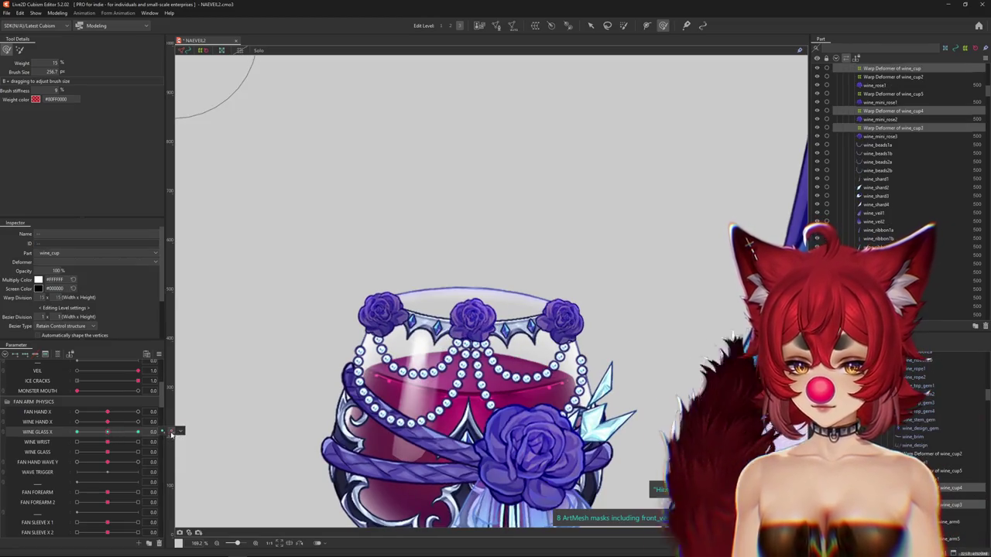
Step: Bend the right rose's warp deformer with the brush, then scrub WINE GLASS X to preview
{"action": "scroll", "coordinate": [500, 316], "scroll_direction": "down", "scroll_amount": 3}
{"action": "scroll", "coordinate": [581, 311], "scroll_direction": "up", "scroll_amount": 2}
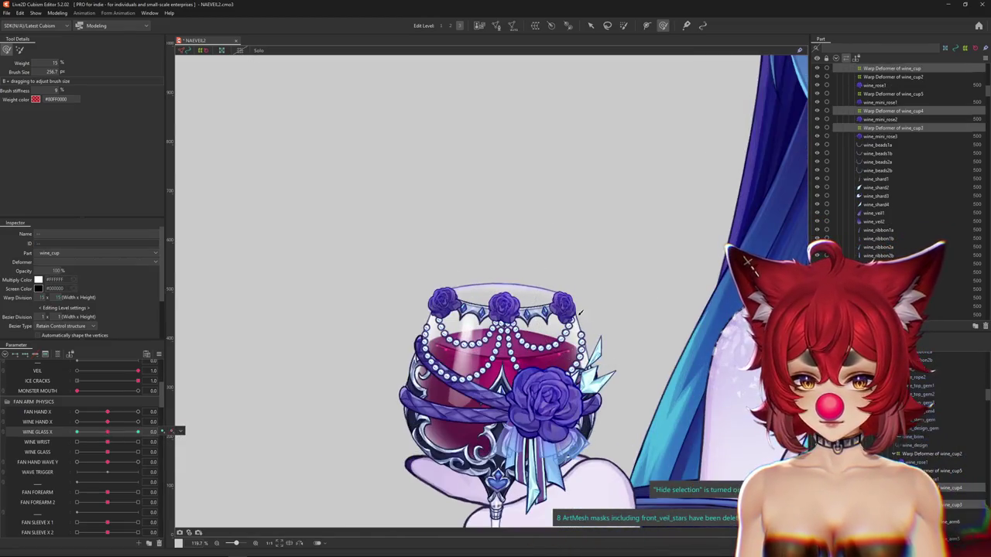
{"action": "left_click", "coordinate": [893, 111]}
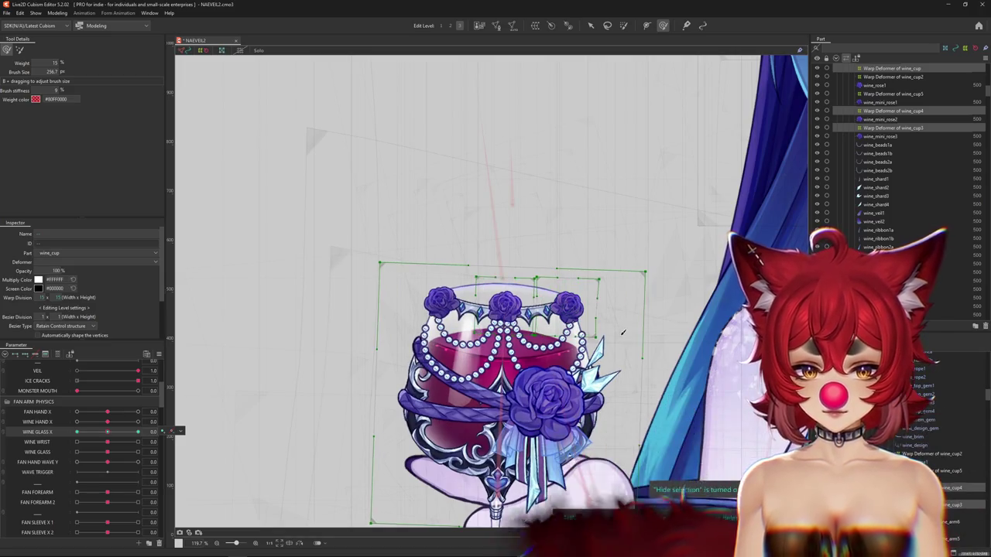
{"action": "scroll", "coordinate": [643, 336], "scroll_direction": "up", "scroll_amount": 2}
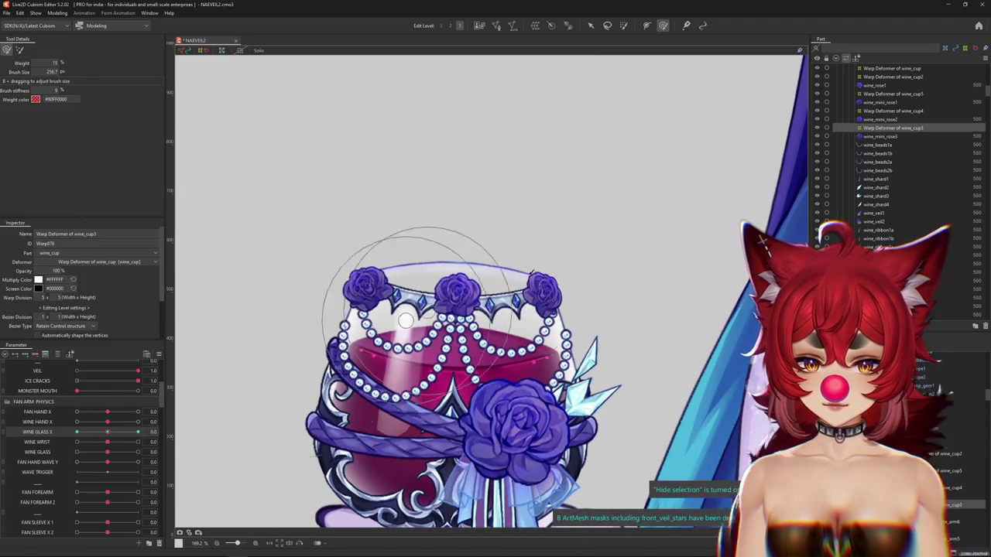
{"action": "left_click_drag", "start_coordinate": [558, 356], "coordinate": [585, 362]}
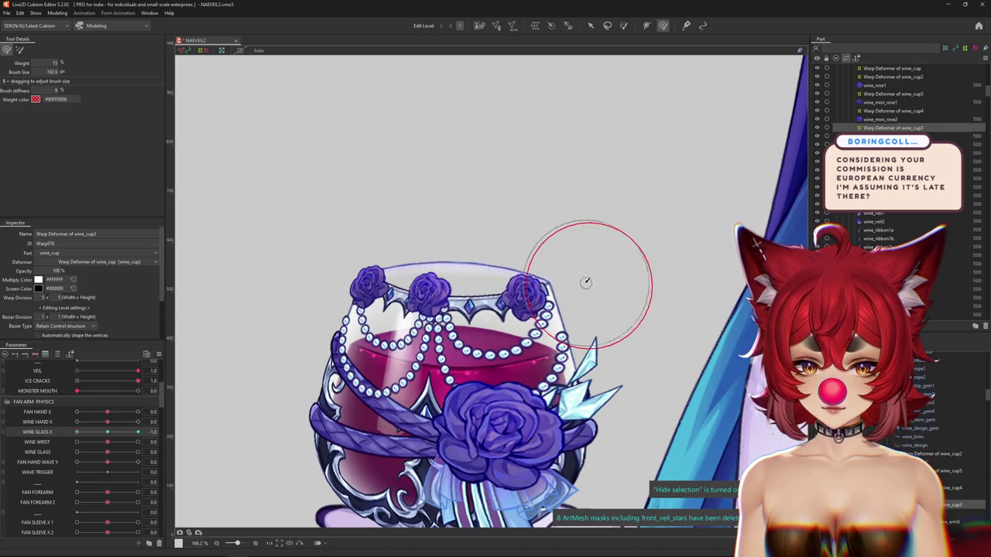
{"action": "left_click_drag", "start_coordinate": [579, 324], "coordinate": [567, 311]}
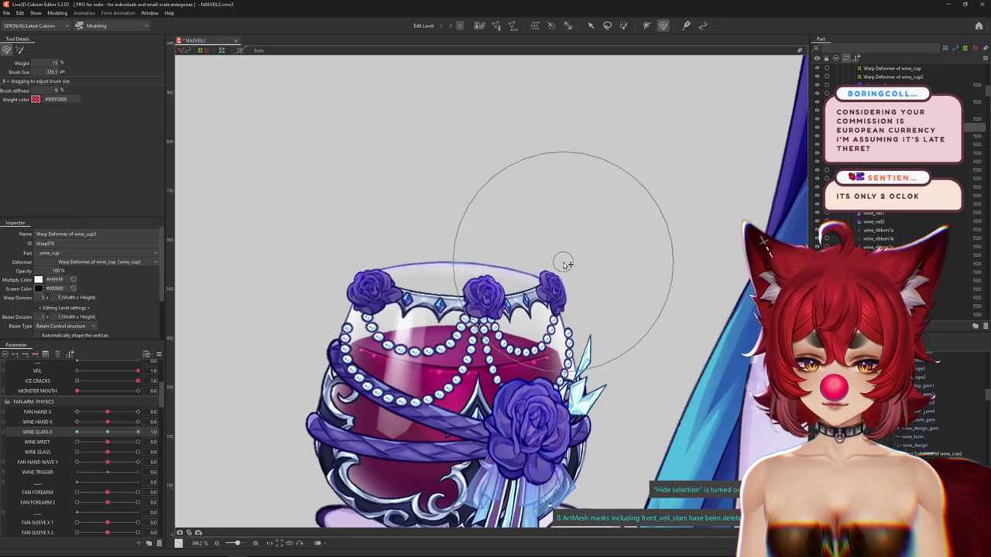
{"action": "left_click", "coordinate": [100, 432]}
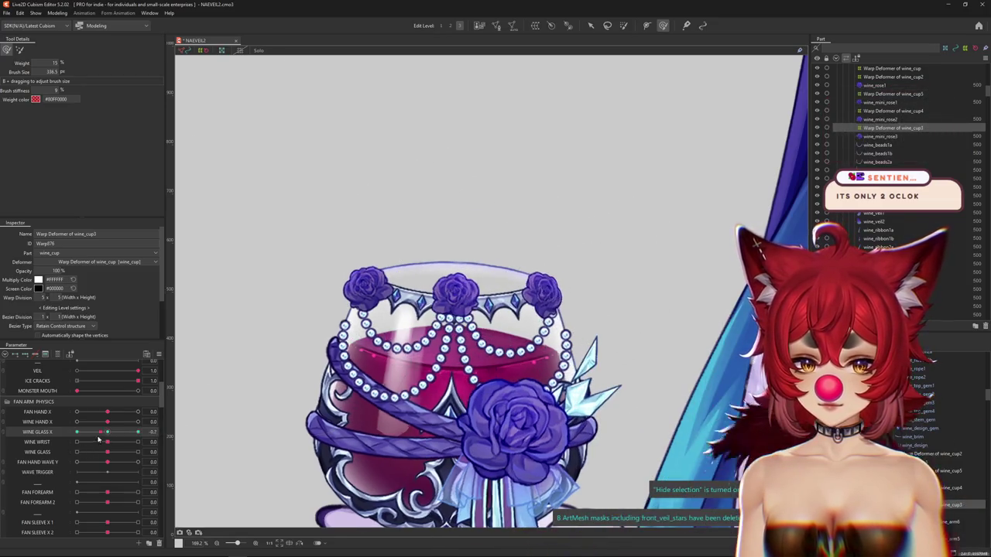
{"action": "scroll", "coordinate": [367, 296], "scroll_direction": "up", "scroll_amount": 1}
{"action": "scroll", "coordinate": [368, 297], "scroll_direction": "up", "scroll_amount": 1}
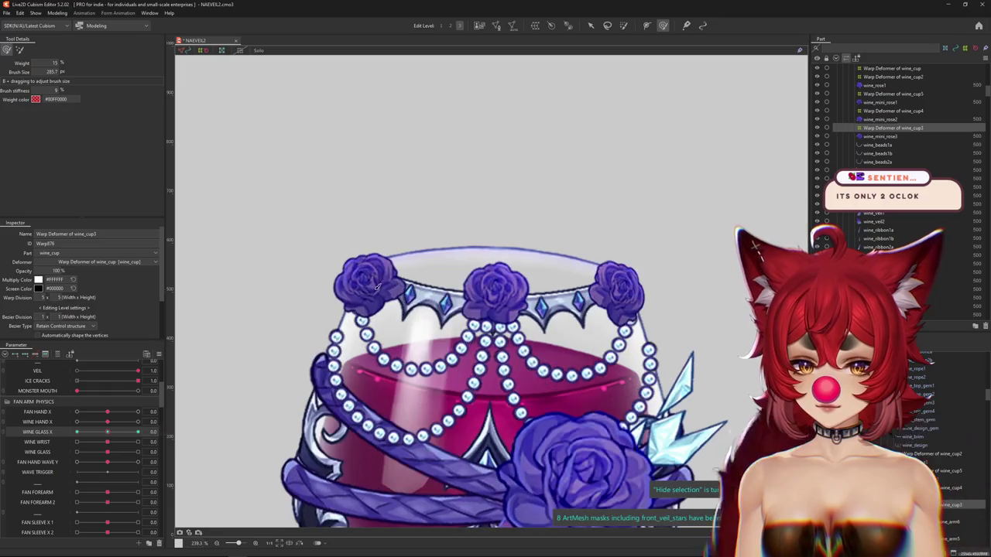
Step: Select the left mini rose from the objects stacked on the rim
{"action": "right_click", "coordinate": [391, 307]}
{"action": "left_click", "coordinate": [402, 313]}
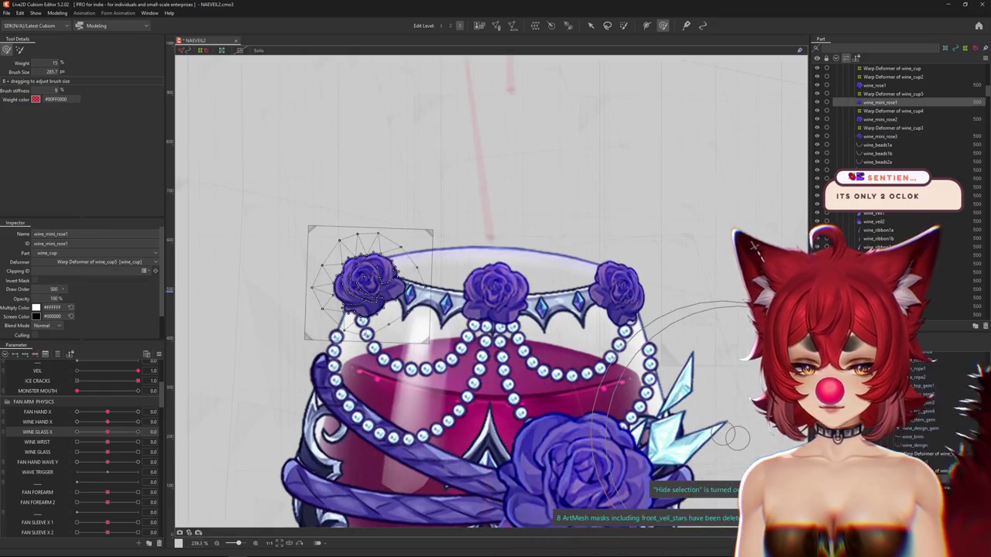
{"action": "left_click", "coordinate": [365, 283]}
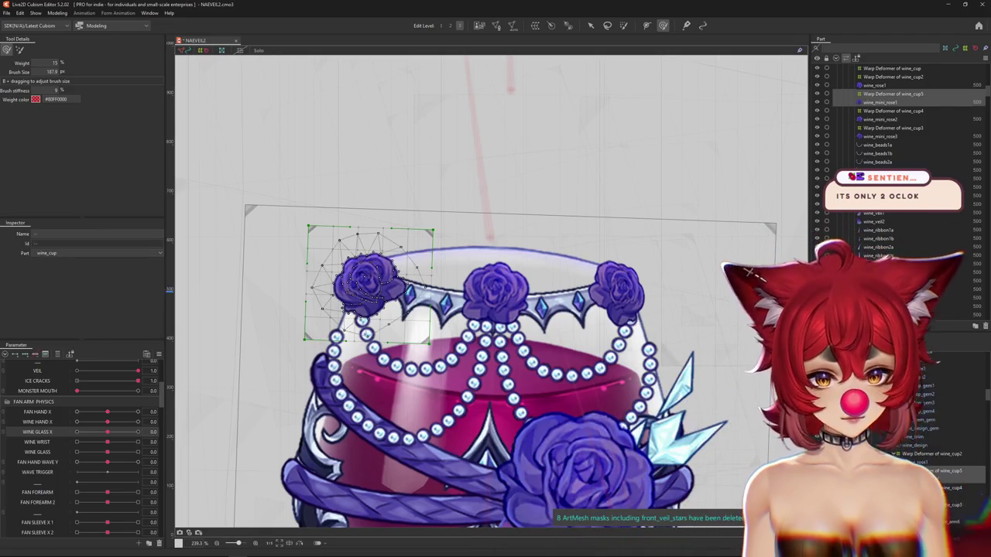
Step: Select the right mini rose's warp deformer and paste a copy of it
{"action": "left_click", "coordinate": [632, 296]}
{"action": "left_click", "coordinate": [673, 314]}
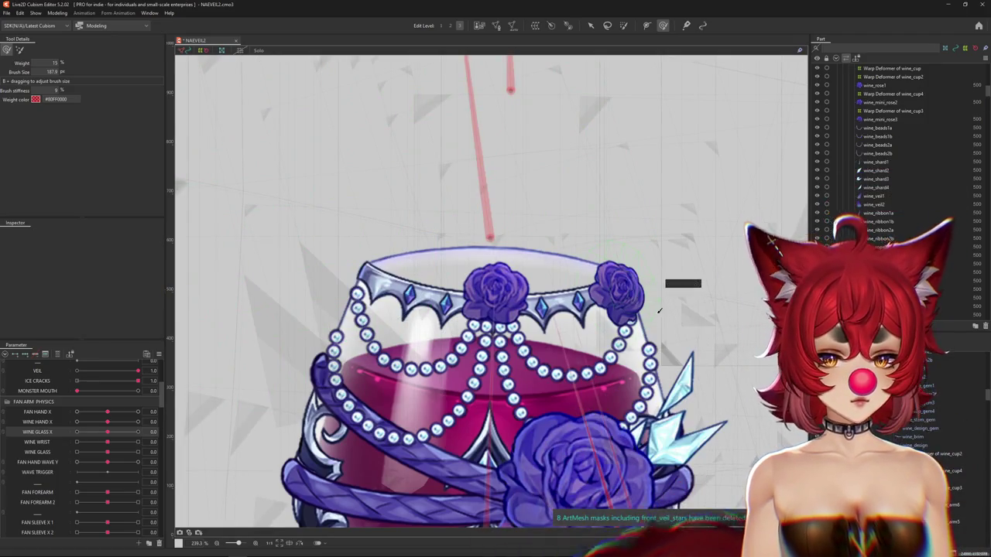
{"action": "left_click", "coordinate": [658, 298]}
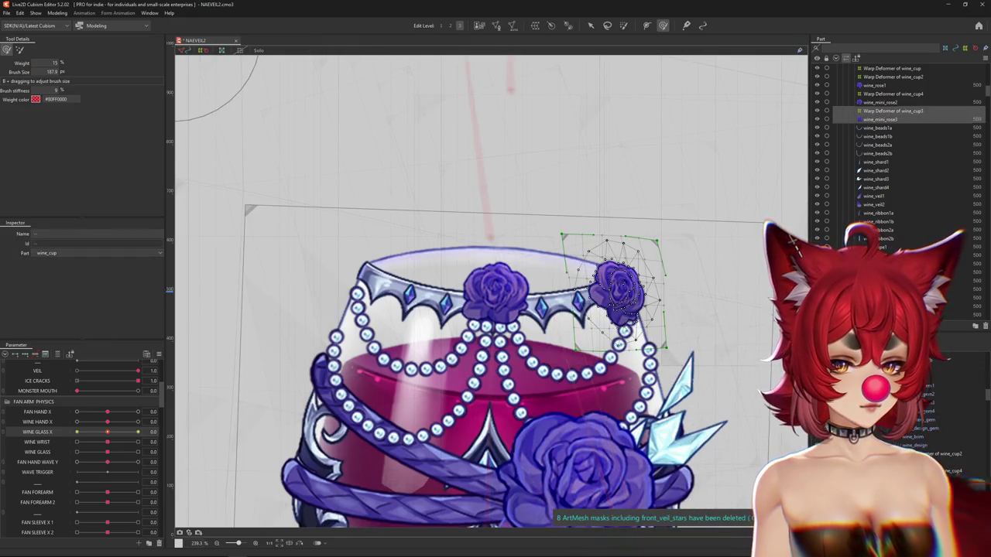
{"action": "key", "text": "ctrl+v"}
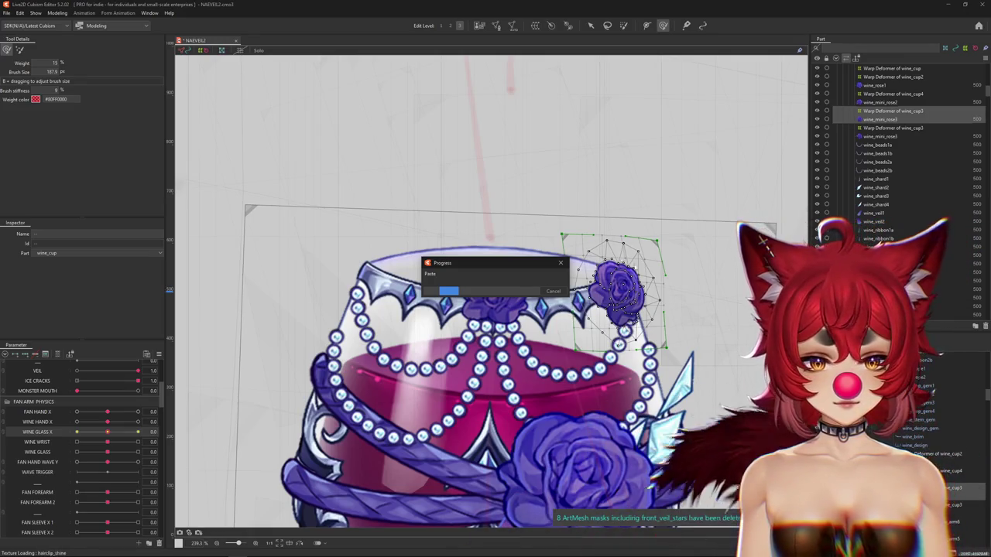
Step: Mirror the pasted rose copy across WINE GLASS X to the rim's left side
{"action": "right_click", "coordinate": [624, 291]}
{"action": "left_click", "coordinate": [641, 447]}
{"action": "left_click", "coordinate": [454, 254]}
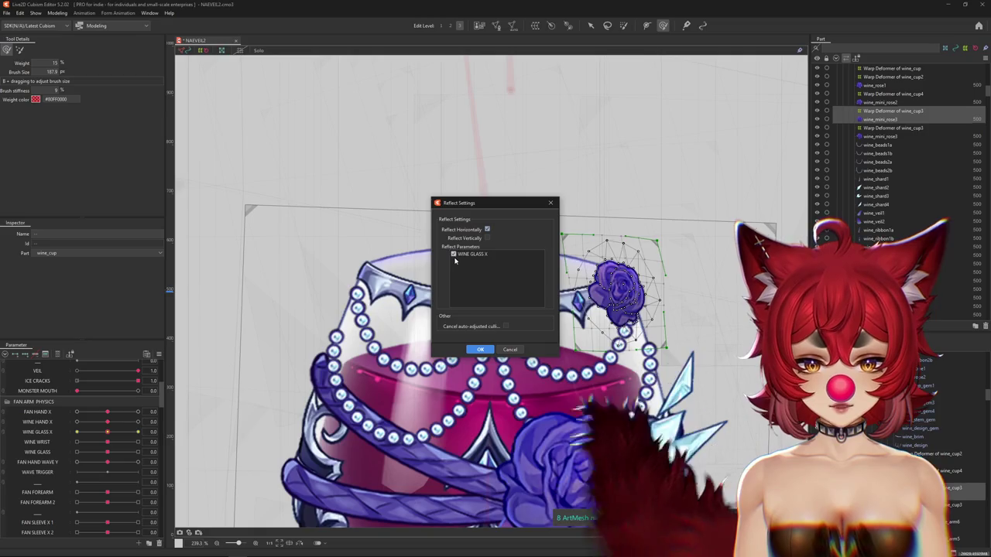
{"action": "left_click", "coordinate": [480, 350]}
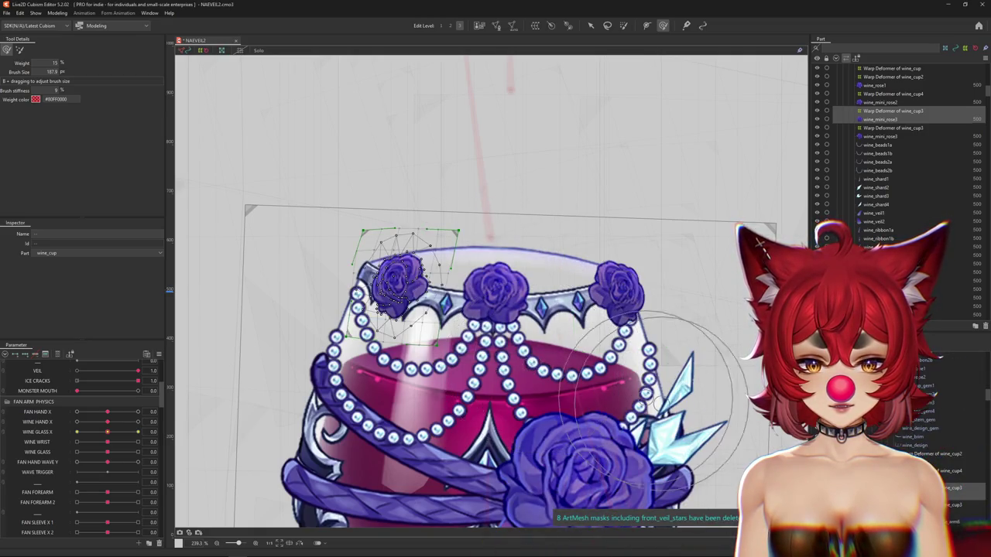
Step: Move the mirrored rose's deformer left onto the rim and preview without the grid
{"action": "left_click", "coordinate": [398, 280]}
{"action": "left_click_drag", "start_coordinate": [399, 280], "coordinate": [381, 279]}
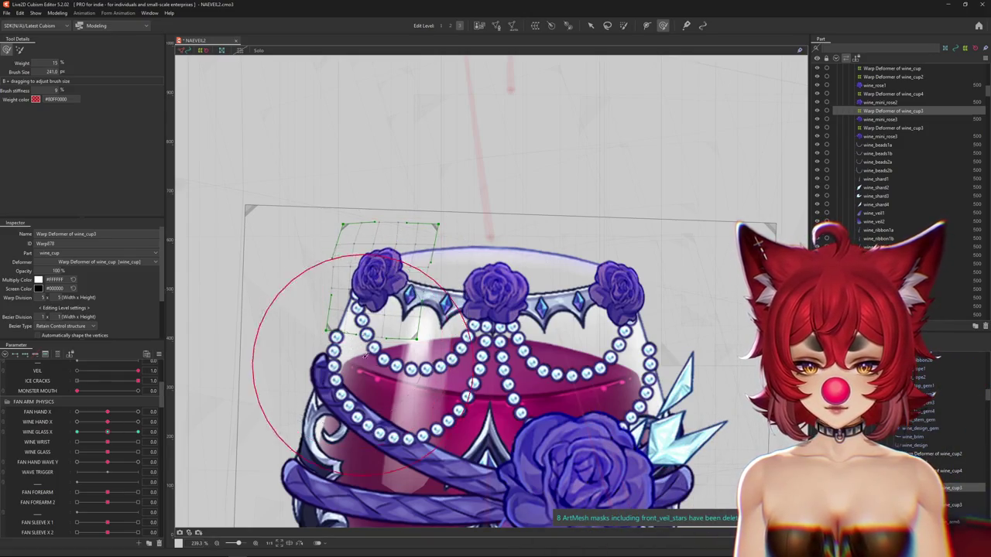
{"action": "left_click_drag", "start_coordinate": [343, 220], "coordinate": [409, 179]}
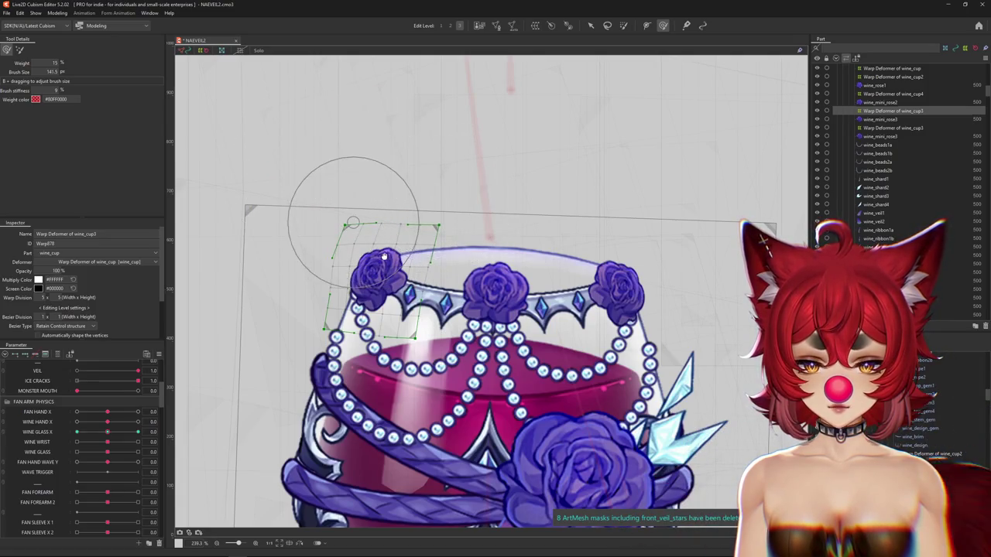
{"action": "left_click_drag", "start_coordinate": [386, 256], "coordinate": [336, 237]}
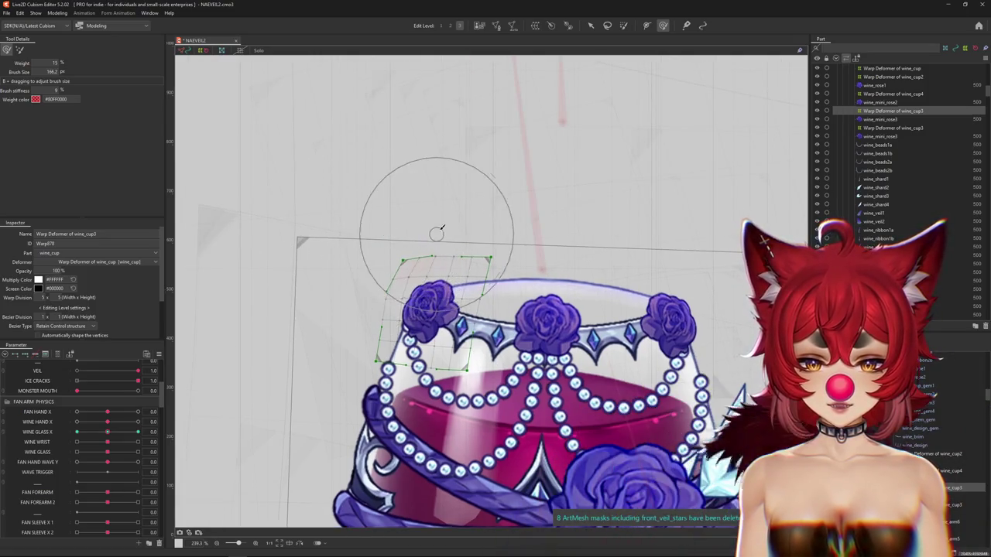
{"action": "key", "text": "ctrl+h"}
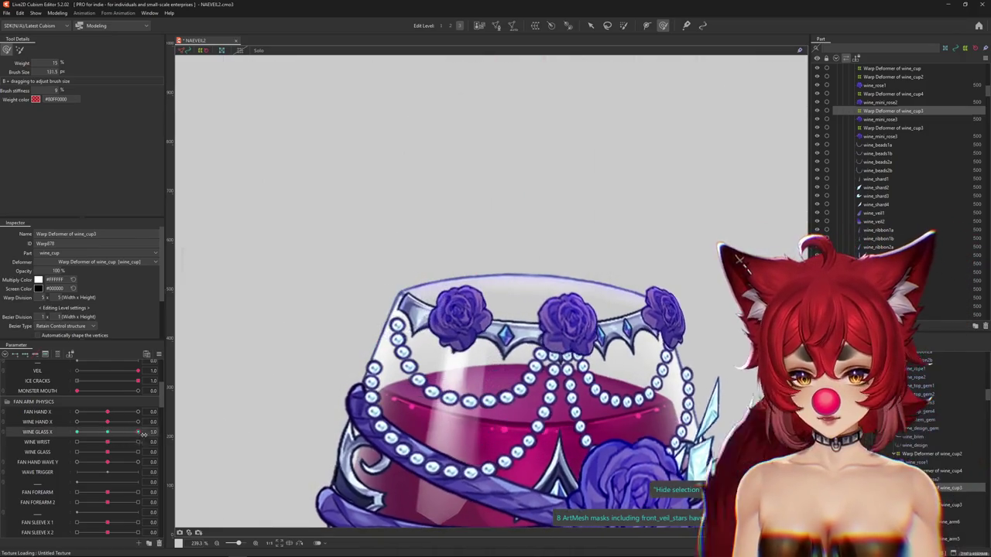
Step: Shift the left rose's deformer slightly left and up, sweeping WINE GLASS X to check
{"action": "key", "text": "ctrl+h"}
{"action": "left_click_drag", "start_coordinate": [455, 317], "coordinate": [442, 316]}
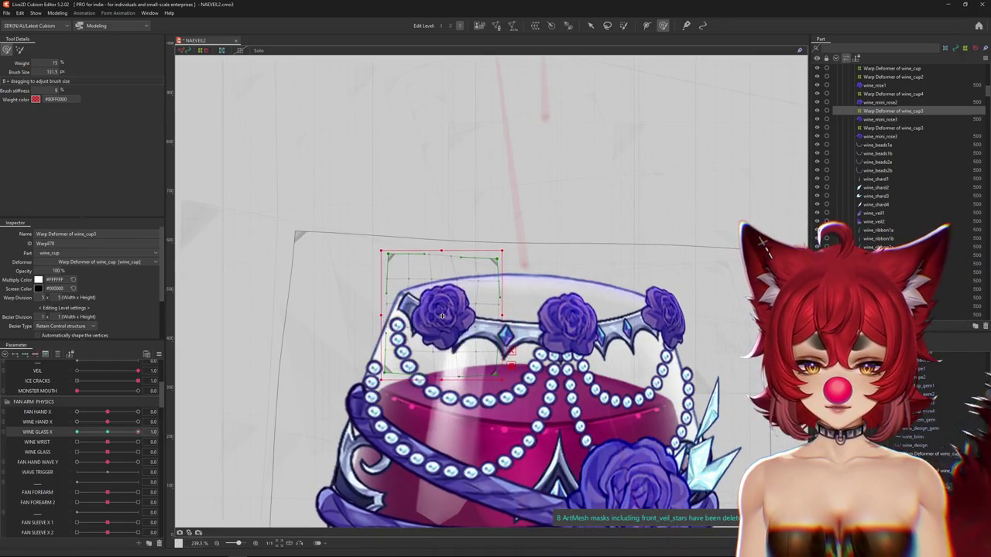
{"action": "mouse_move", "coordinate": [107, 432]}
{"action": "left_mouse_down"}
{"action": "mouse_move", "coordinate": [89, 428]}
{"action": "mouse_move", "coordinate": [179, 432]}
{"action": "left_mouse_up"}
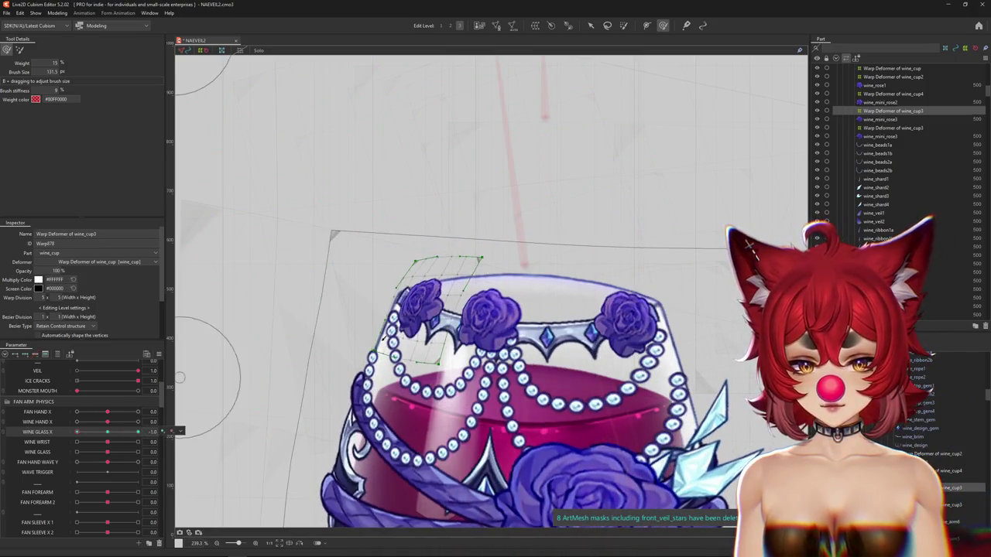
{"action": "left_click_drag", "start_coordinate": [417, 306], "coordinate": [414, 306]}
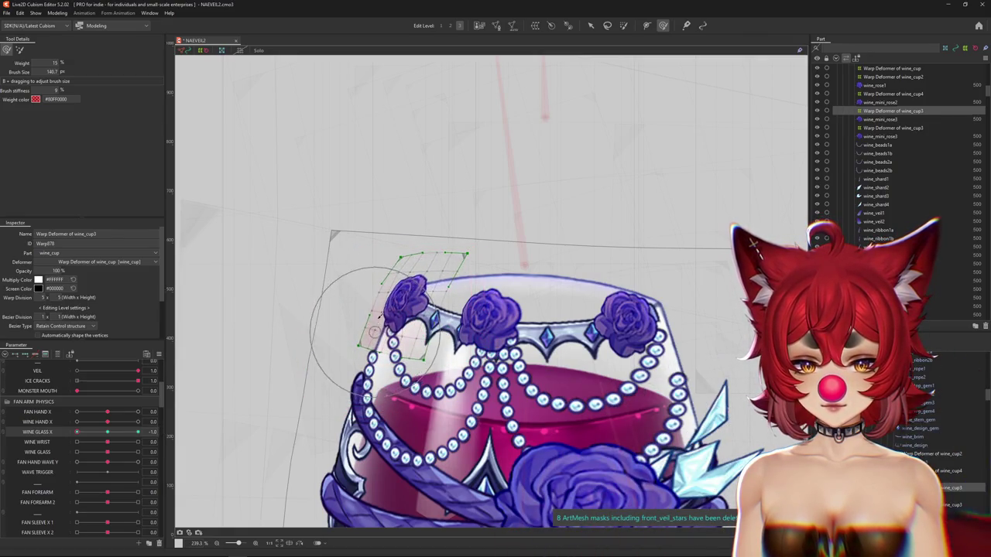
{"action": "key", "text": "ctrl+h"}
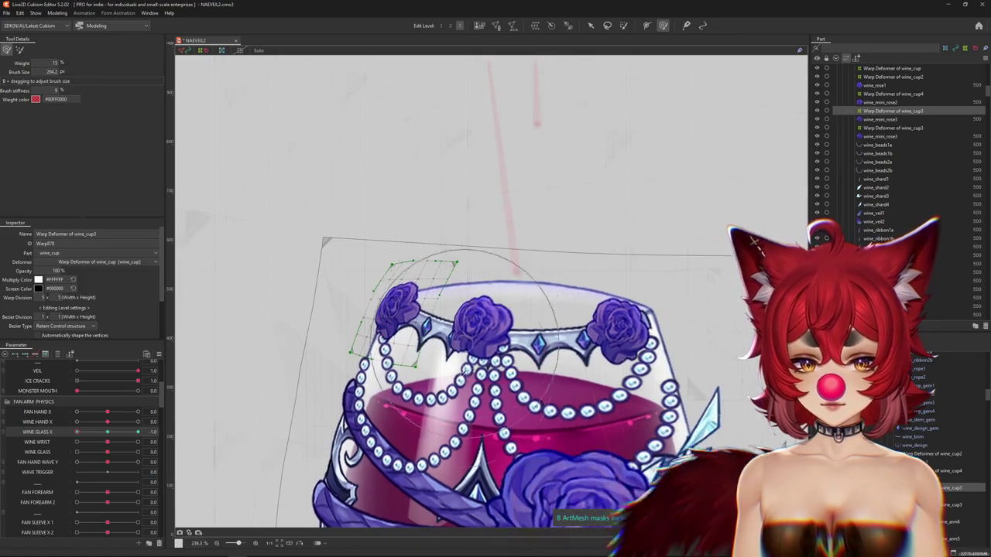
Step: Sweep WINE GLASS X to watch the glass bend and check the middle rose's wine_cup4 deformer
{"action": "left_click_drag", "start_coordinate": [437, 372], "coordinate": [360, 345]}
{"action": "scroll", "coordinate": [359, 345], "scroll_direction": "down", "scroll_amount": 3}
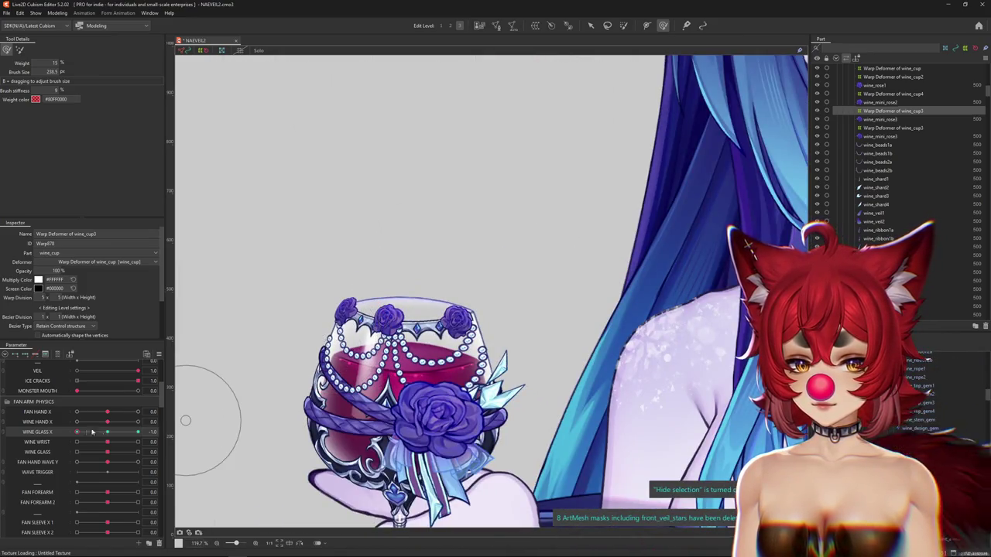
{"action": "scroll", "coordinate": [317, 319], "scroll_direction": "up", "scroll_amount": 5}
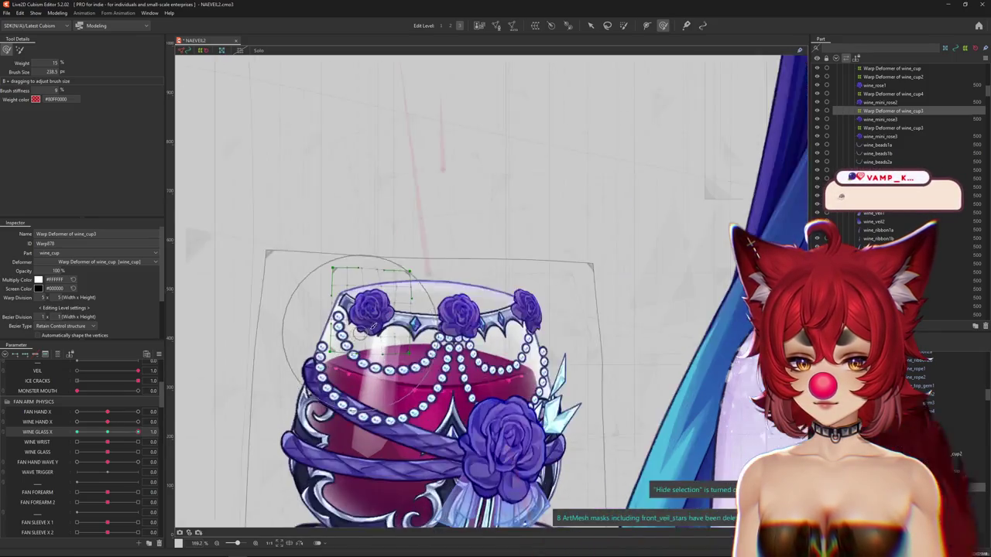
{"action": "mouse_move", "coordinate": [136, 420]}
{"action": "left_mouse_down"}
{"action": "mouse_move", "coordinate": [136, 437]}
{"action": "mouse_move", "coordinate": [58, 434]}
{"action": "left_mouse_up"}
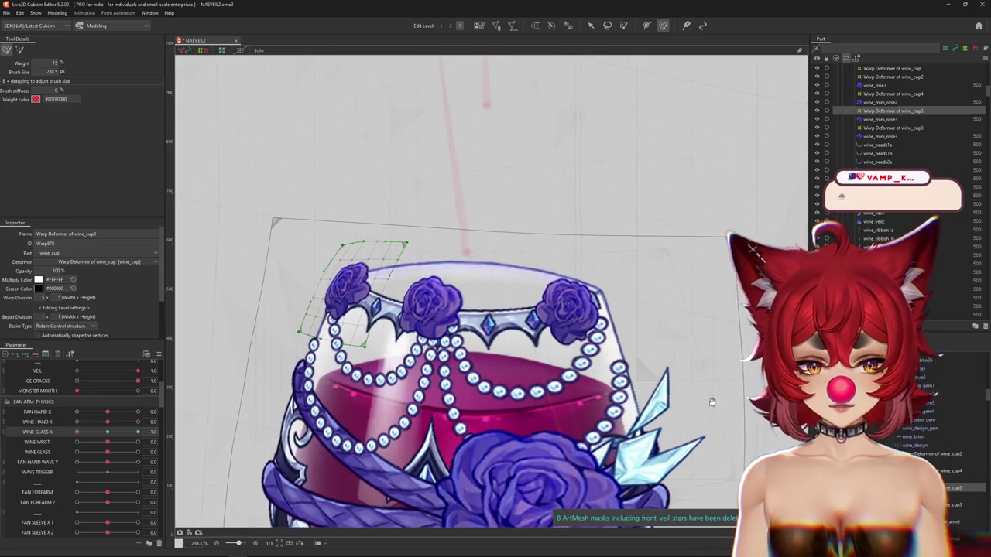
{"action": "left_click", "coordinate": [426, 294]}
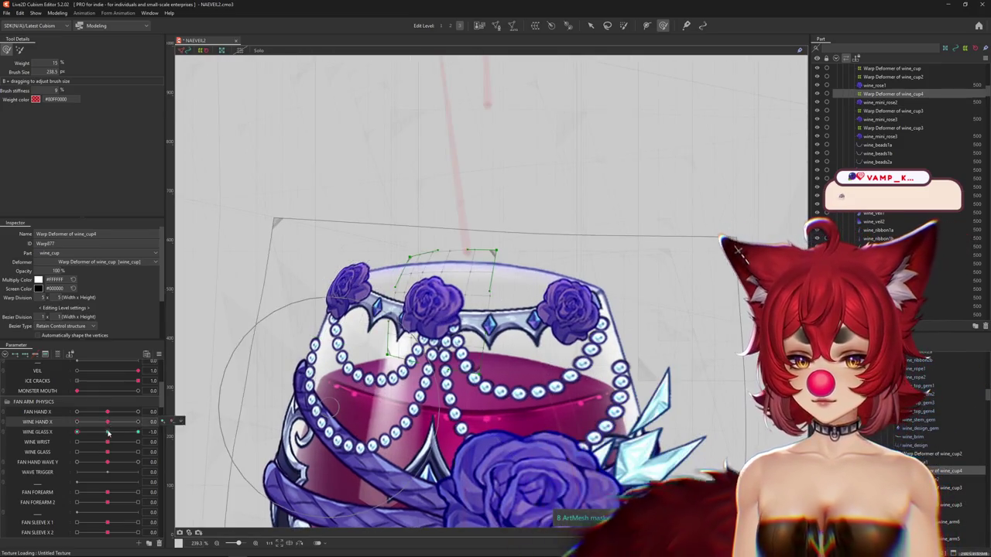
{"action": "left_click_drag", "start_coordinate": [77, 432], "coordinate": [138, 432]}
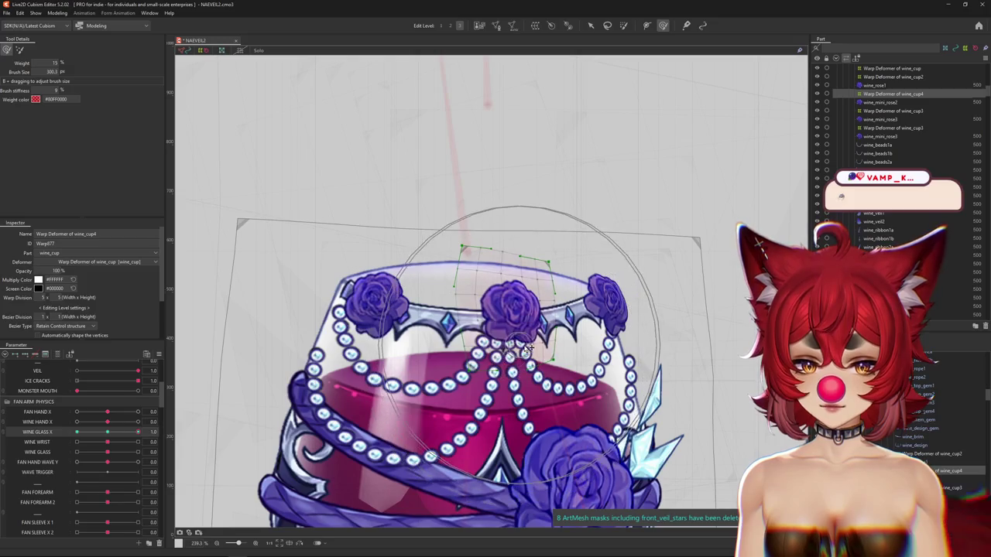
{"action": "left_click", "coordinate": [52, 435]}
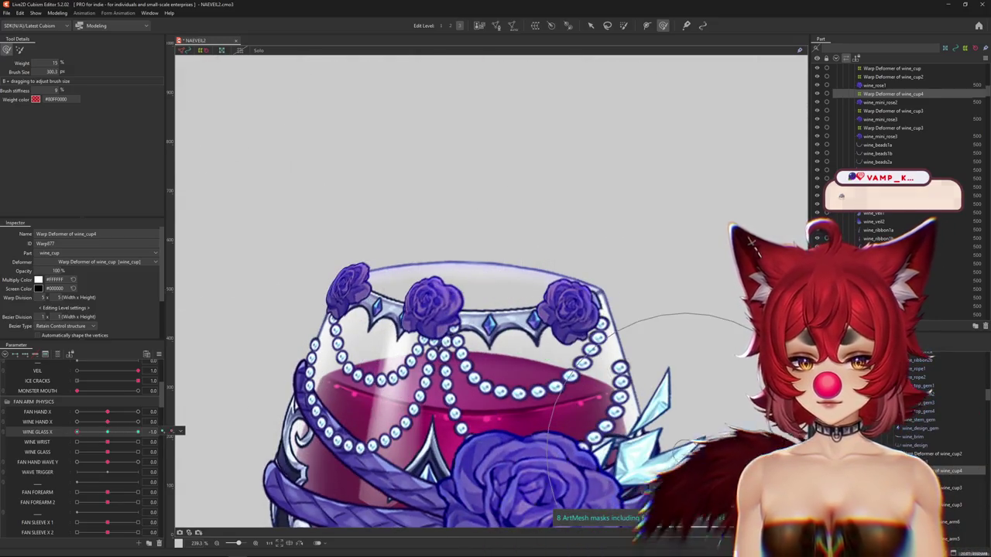
Step: Check the wine_cup2 and left rose wine_cup3 deformers at WINE GLASS X -1.0
{"action": "left_click", "coordinate": [612, 333]}
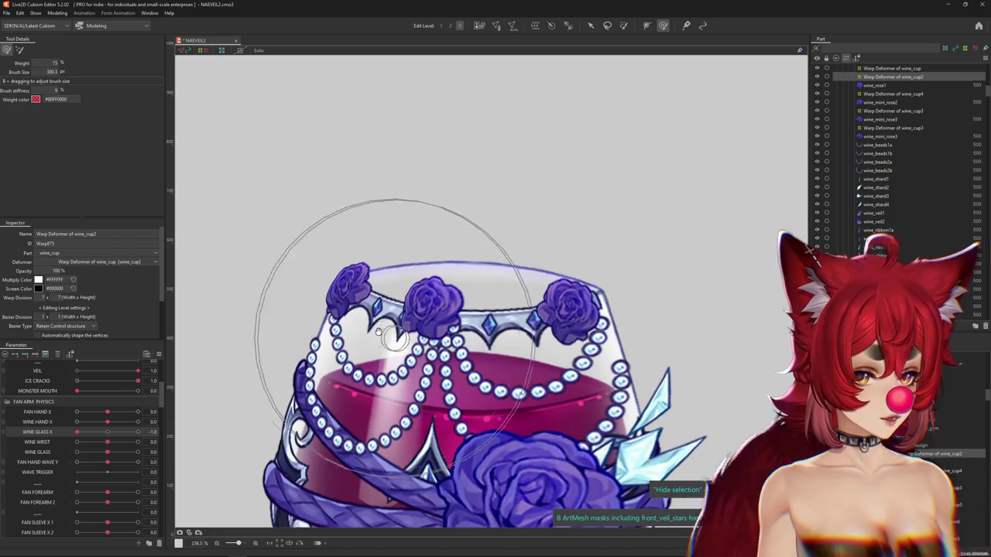
{"action": "left_click_drag", "start_coordinate": [394, 339], "coordinate": [409, 342]}
{"action": "left_click", "coordinate": [107, 434]}
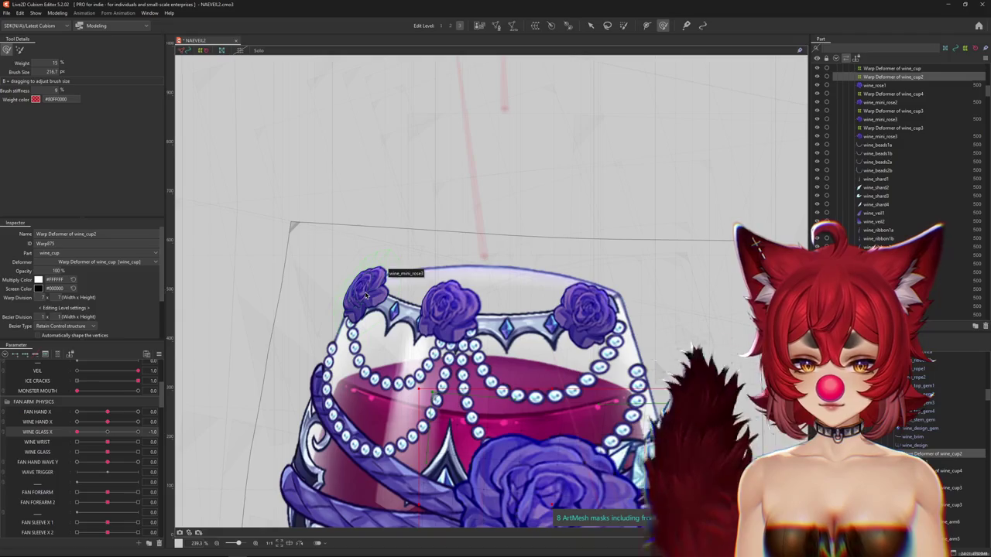
{"action": "left_click", "coordinate": [366, 295]}
{"action": "left_click", "coordinate": [284, 442]}
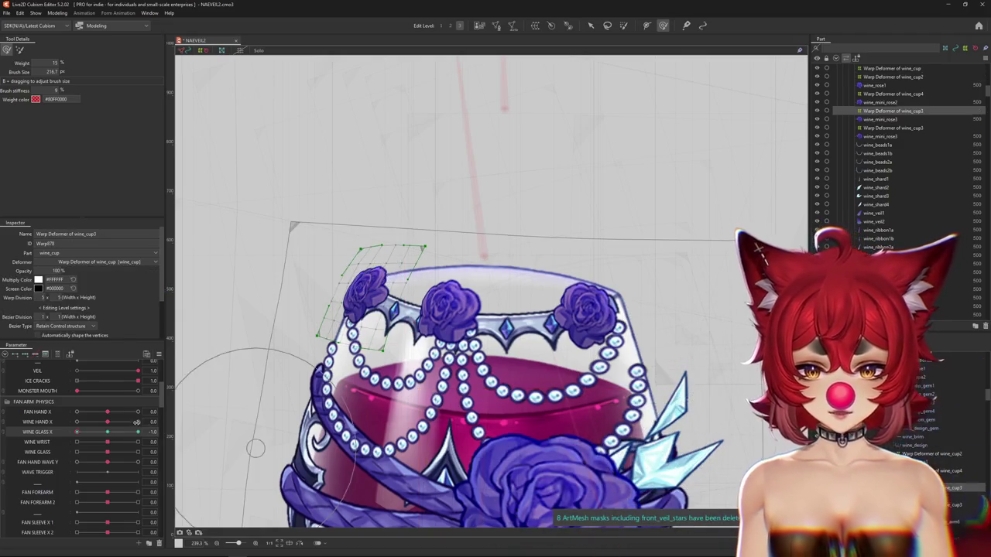
{"action": "mouse_move", "coordinate": [400, 299]}
{"action": "left_mouse_down"}
{"action": "mouse_move", "coordinate": [361, 287]}
{"action": "mouse_move", "coordinate": [383, 233]}
{"action": "left_mouse_up"}
{"action": "left_click", "coordinate": [104, 435]}
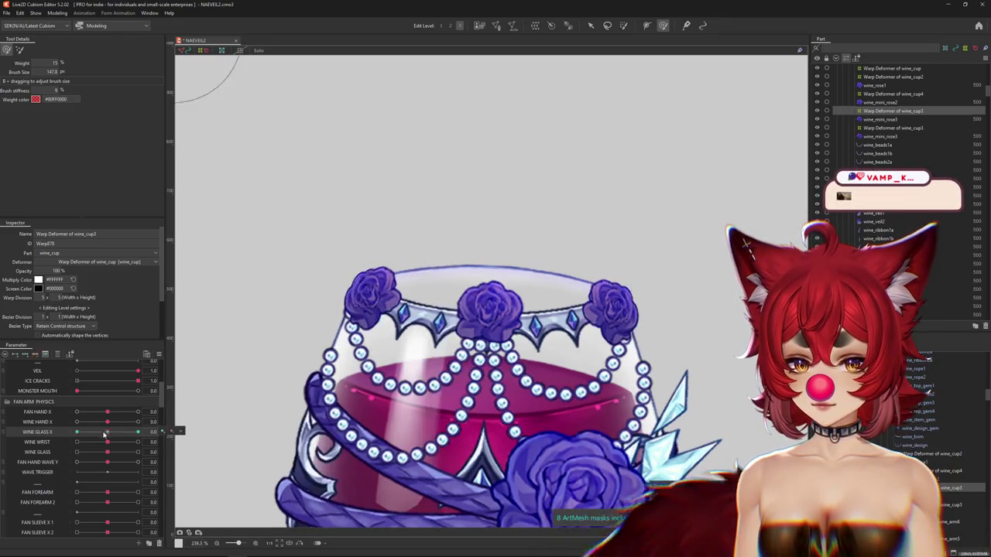
Step: Test WINE GLASS X at 1.0, undoing stray changes, then reset it to 0.0
{"action": "left_click_drag", "start_coordinate": [104, 435], "coordinate": [191, 433]}
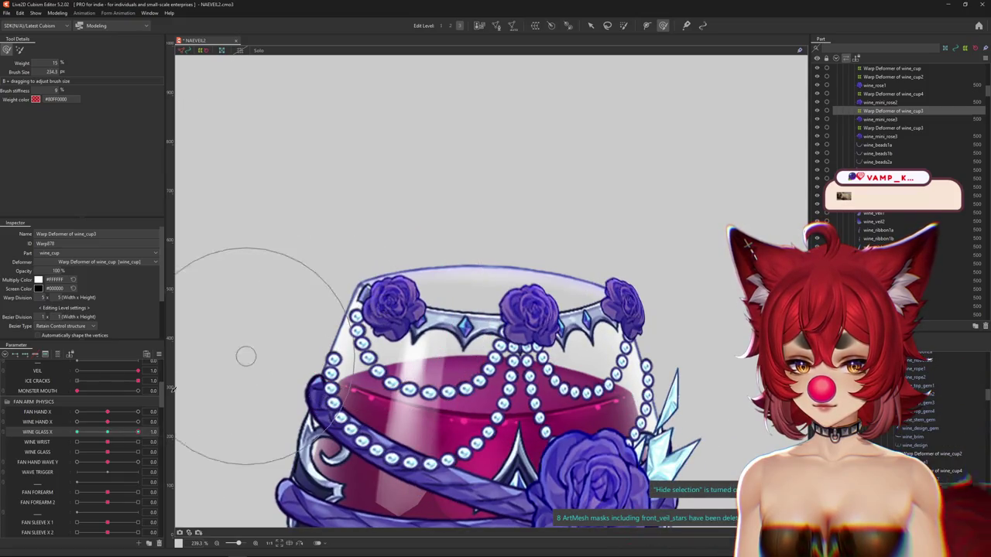
{"action": "key", "text": "ctrl+z"}
{"action": "left_click_drag", "start_coordinate": [348, 288], "coordinate": [352, 298]}
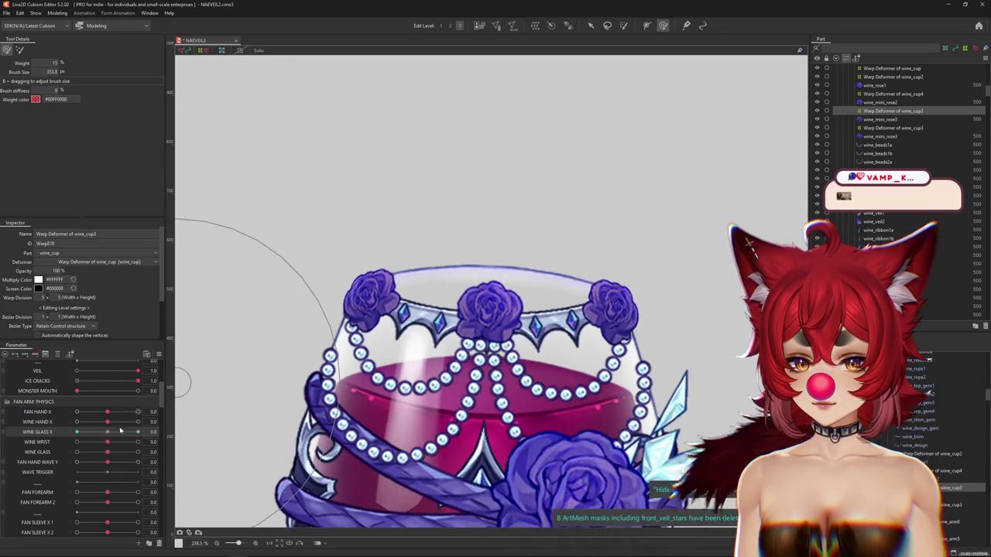
{"action": "left_click_drag", "start_coordinate": [121, 428], "coordinate": [140, 431]}
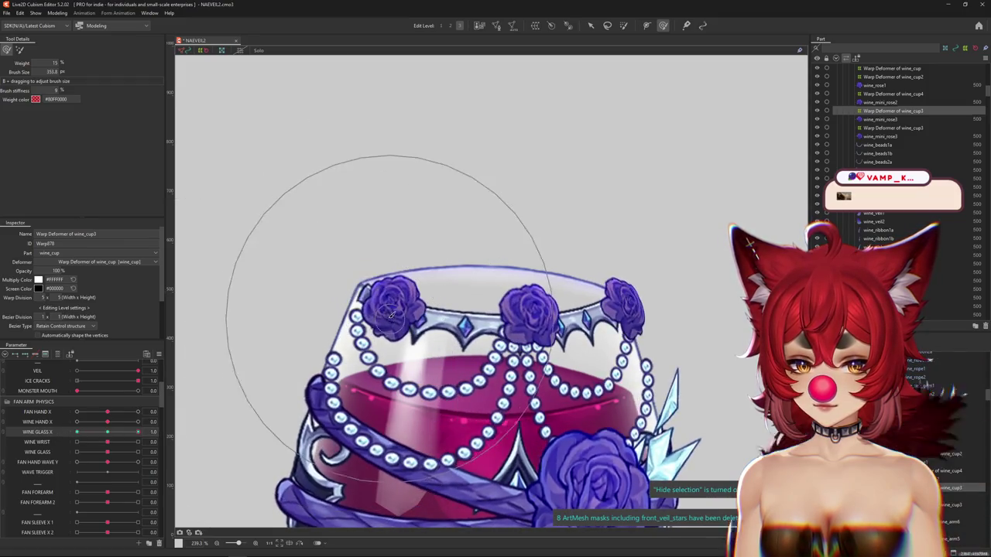
{"action": "key", "text": "ctrl+z"}
{"action": "left_click_drag", "start_coordinate": [107, 432], "coordinate": [171, 431]}
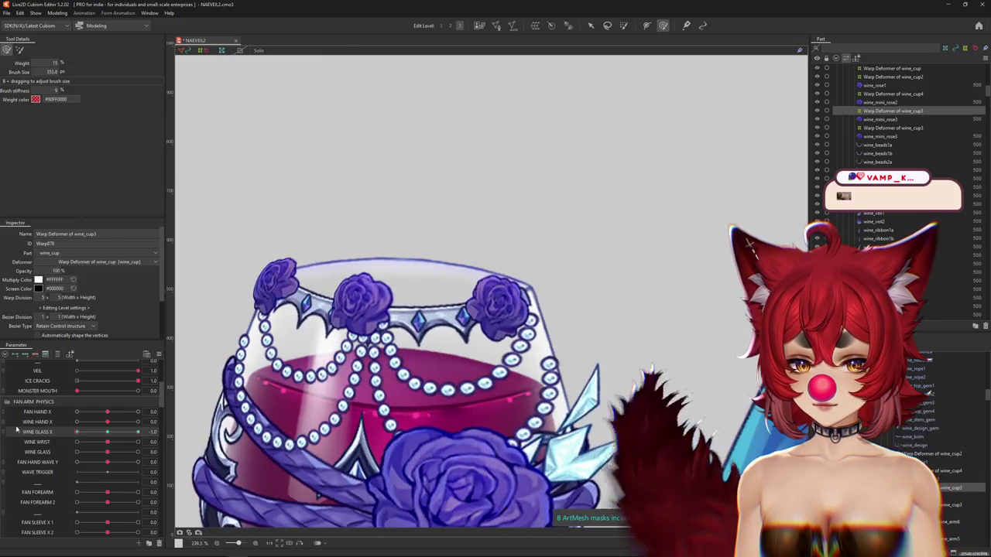
{"action": "key", "text": "ctrl+h"}
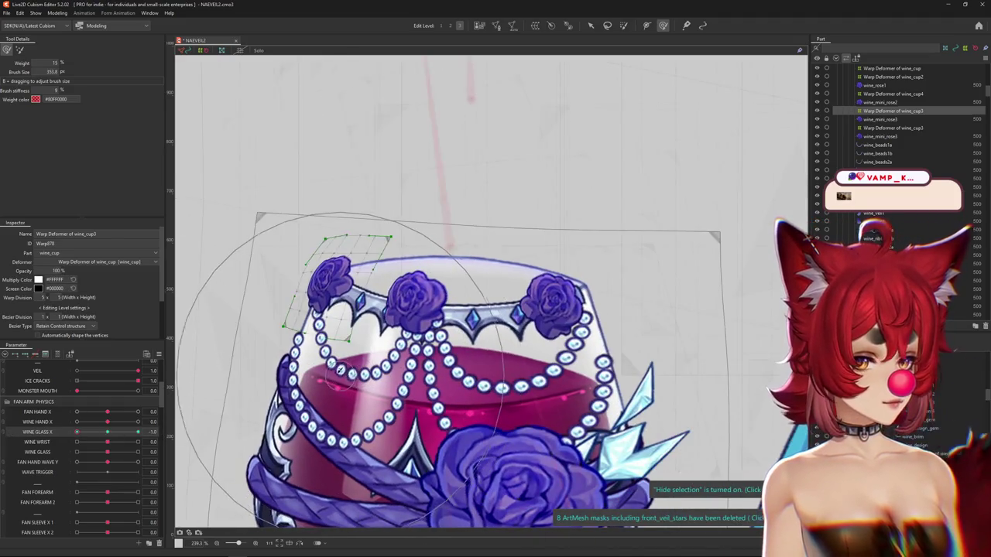
{"action": "left_click", "coordinate": [107, 432]}
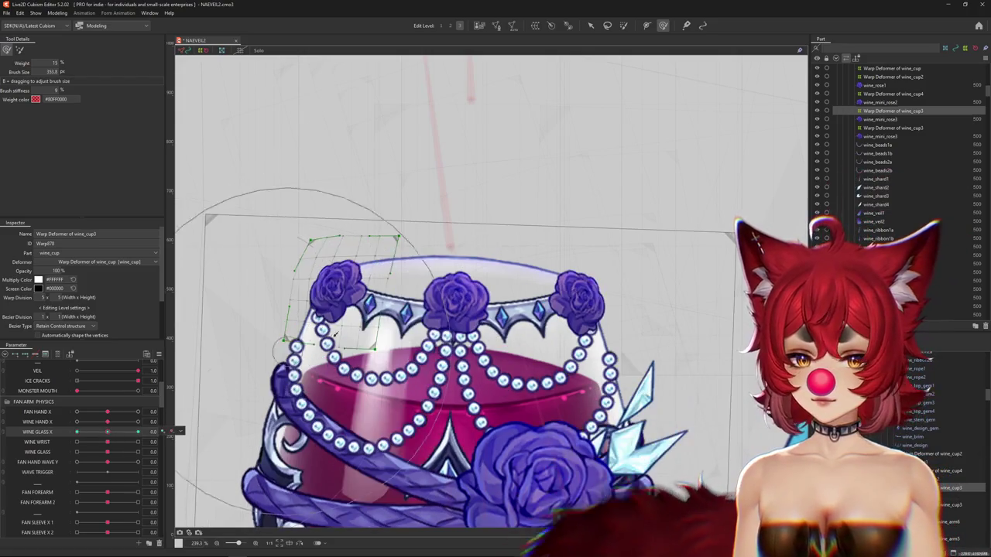
{"action": "left_click", "coordinate": [406, 316]}
{"action": "key", "text": "ctrl+h"}
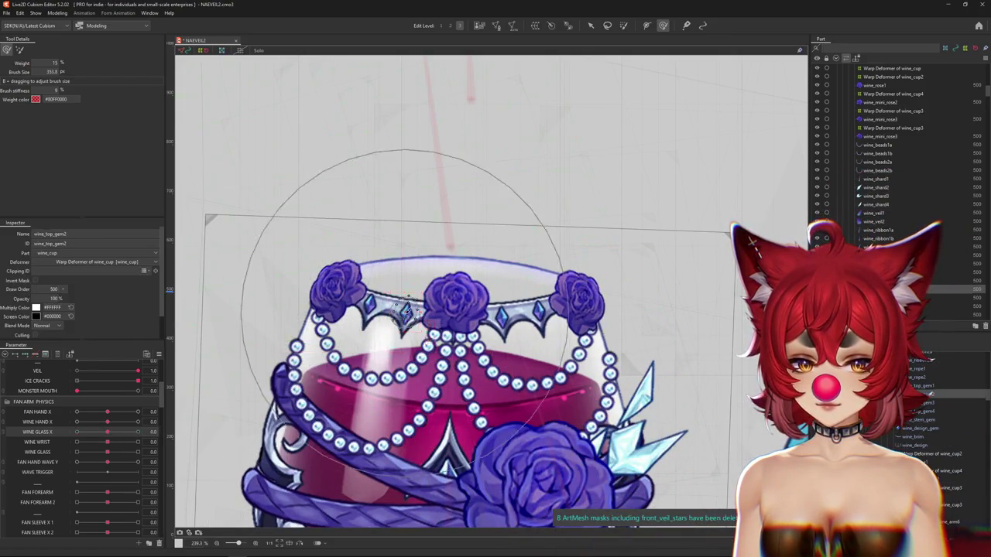
Step: Select wine_brim and isolate the wine_cup part's meshes on the canvas
{"action": "scroll", "coordinate": [410, 305], "scroll_direction": "down", "scroll_amount": 3}
{"action": "scroll", "coordinate": [423, 320], "scroll_direction": "up", "scroll_amount": 3}
{"action": "key", "text": "ctrl+h"}
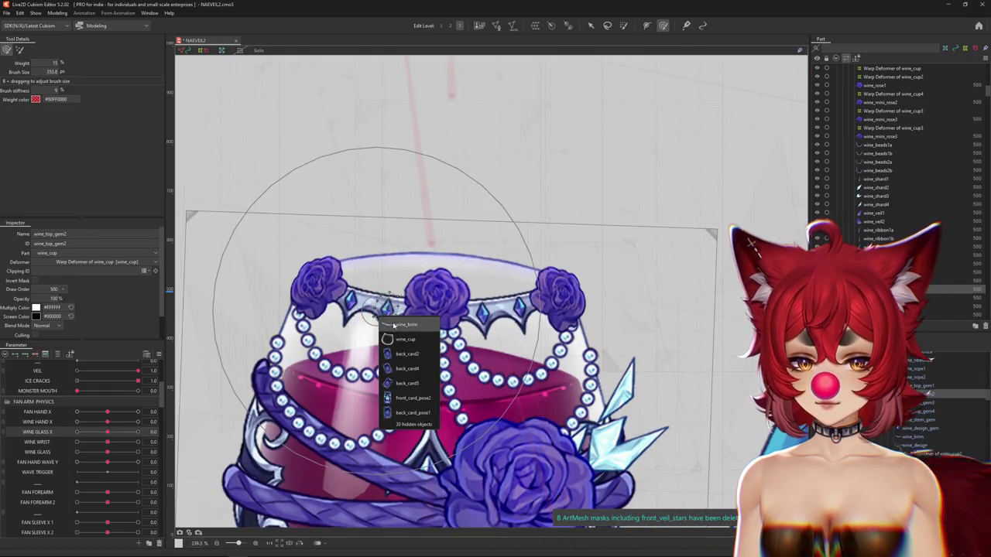
{"action": "left_click", "coordinate": [399, 325]}
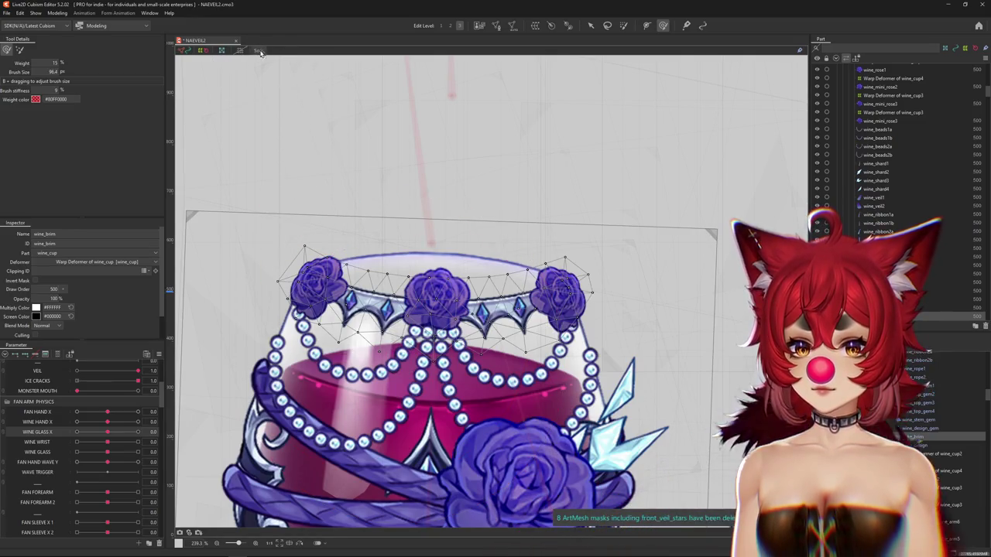
{"action": "left_click", "coordinate": [259, 51]}
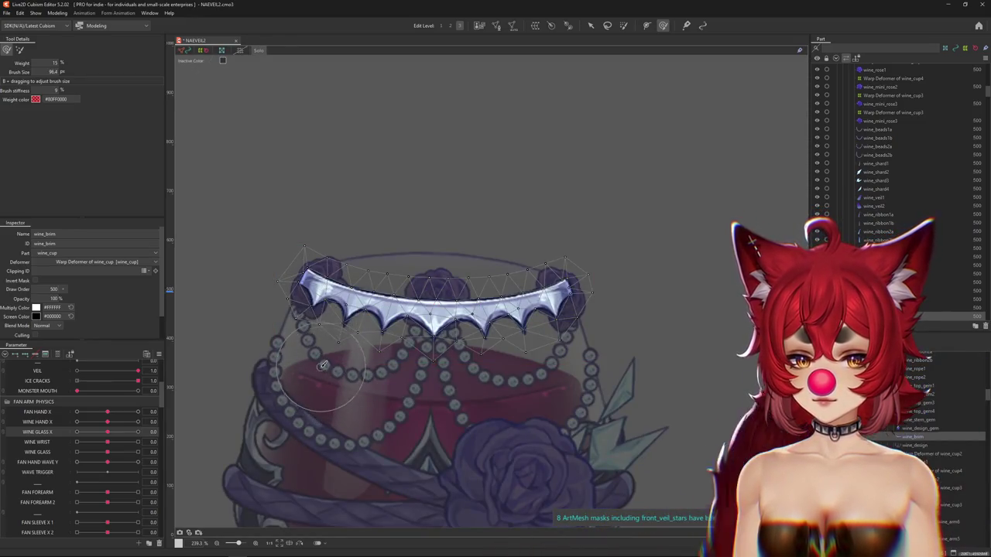
{"action": "left_click", "coordinate": [258, 51]}
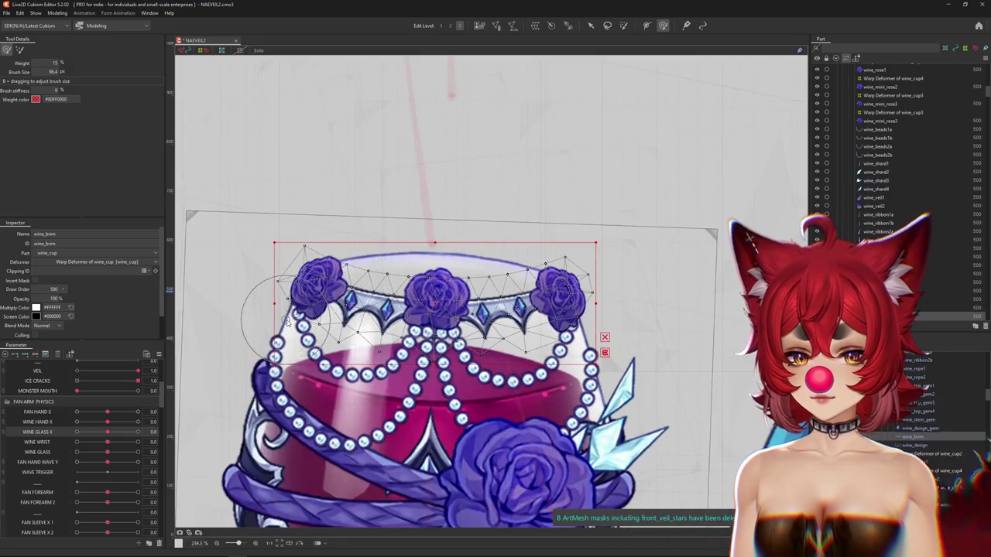
{"action": "left_click", "coordinate": [324, 342]}
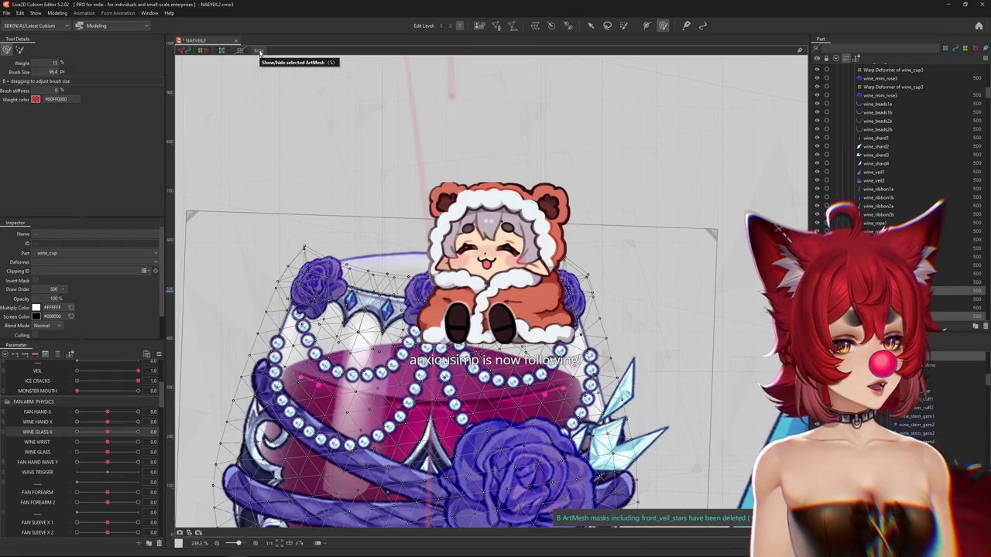
{"action": "left_click", "coordinate": [259, 50]}
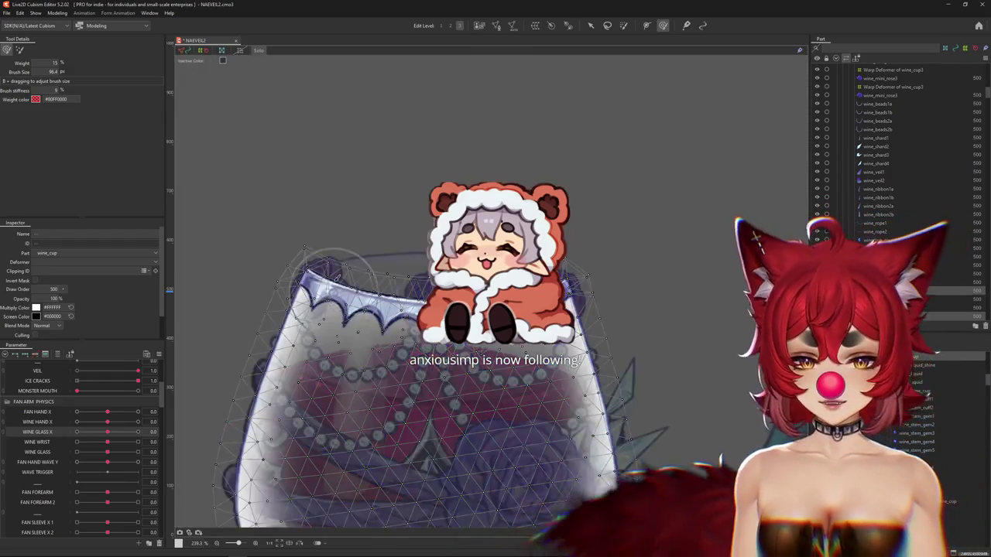
{"action": "key", "text": "ctrl+h"}
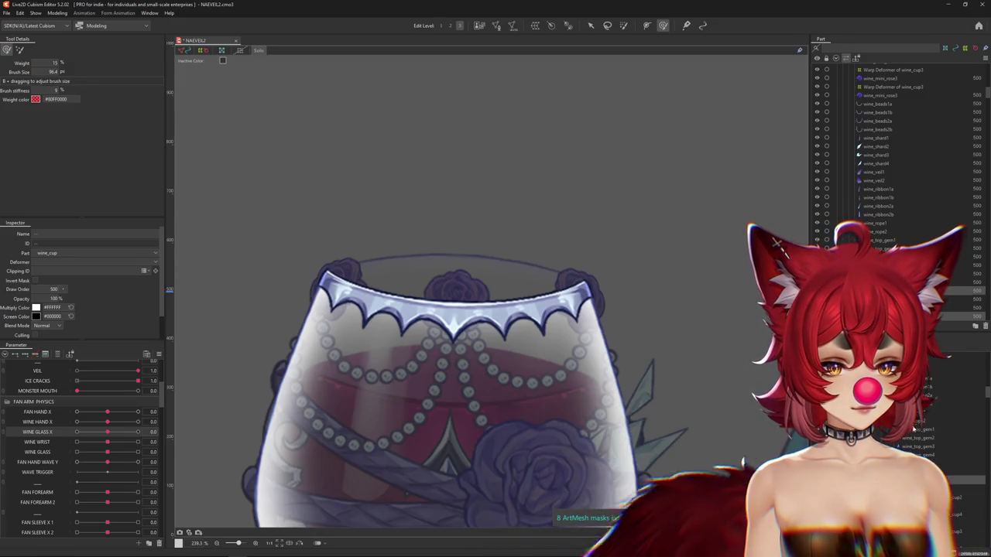
Step: Bend the wine_brim band with the Deform Brush at WINE GLASS X 1.0, then enter Mesh Edit
{"action": "left_click", "coordinate": [914, 426]}
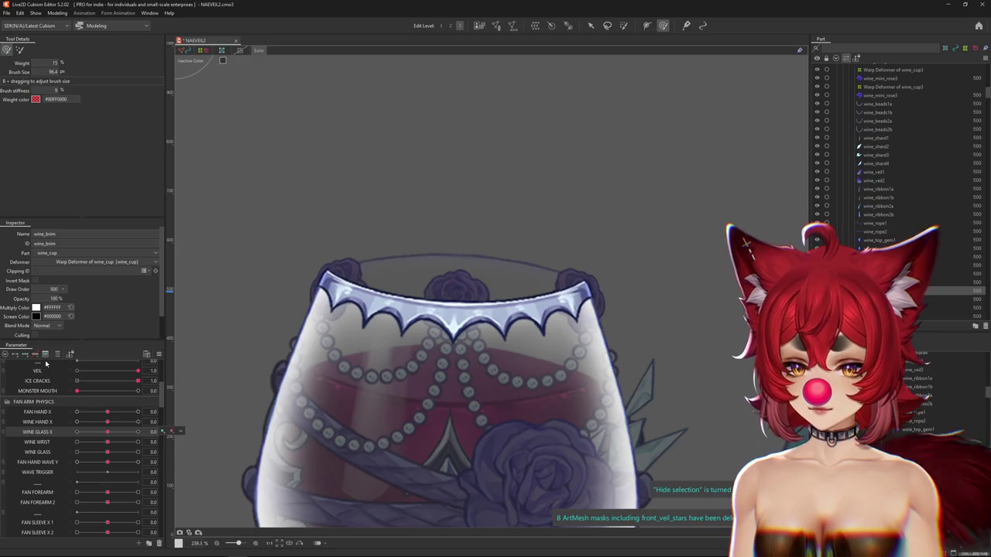
{"action": "left_click_drag", "start_coordinate": [106, 439], "coordinate": [298, 371]}
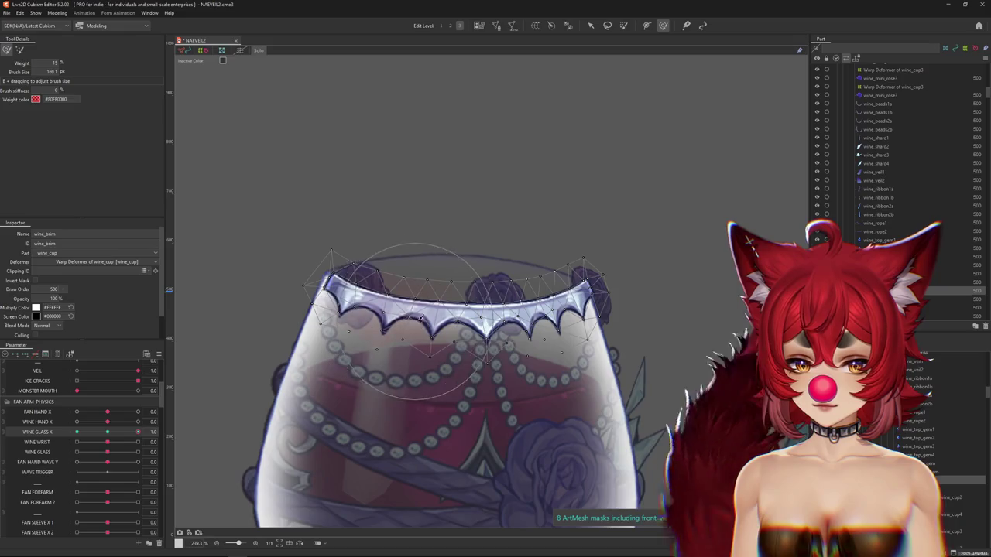
{"action": "left_click_drag", "start_coordinate": [404, 335], "coordinate": [324, 269]}
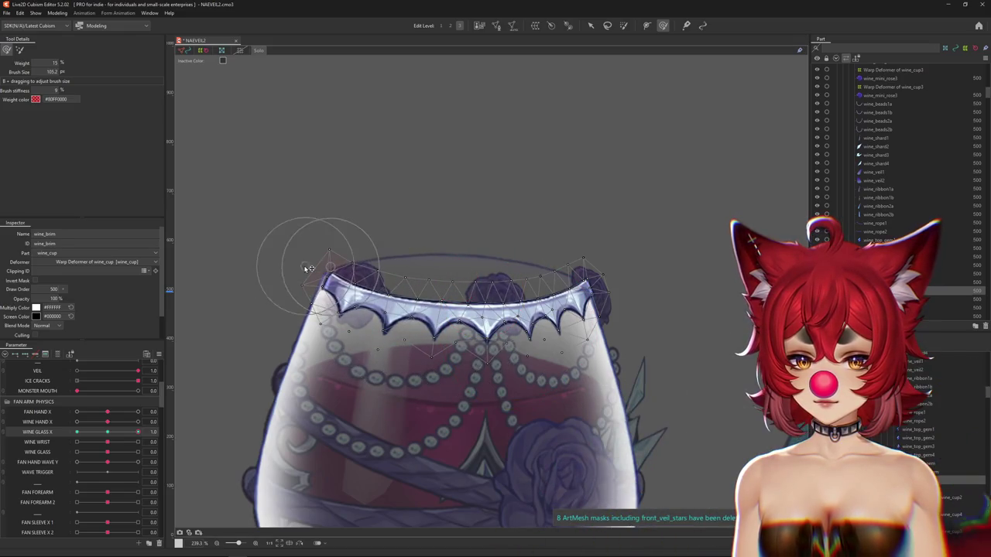
{"action": "left_click_drag", "start_coordinate": [383, 317], "coordinate": [641, 319]}
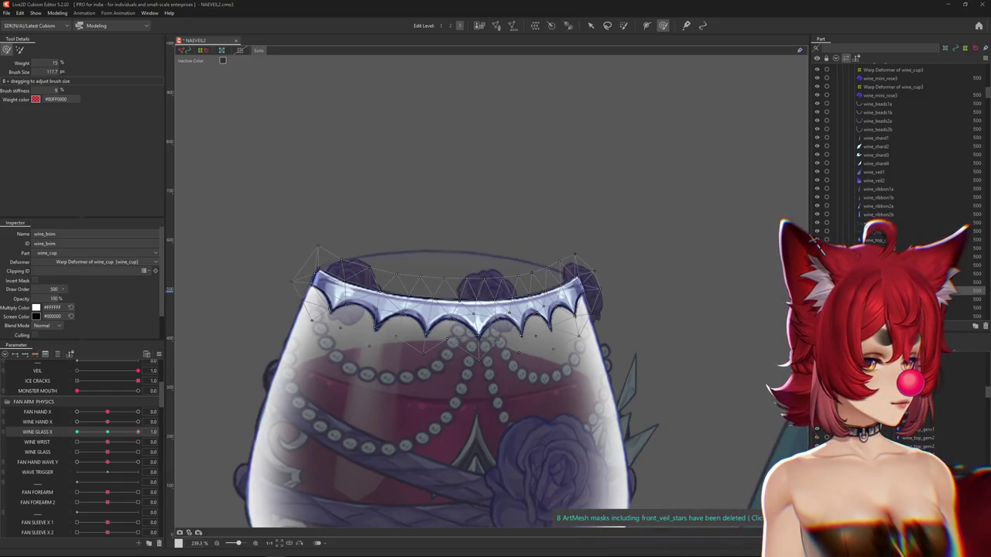
{"action": "left_click_drag", "start_coordinate": [137, 432], "coordinate": [128, 434]}
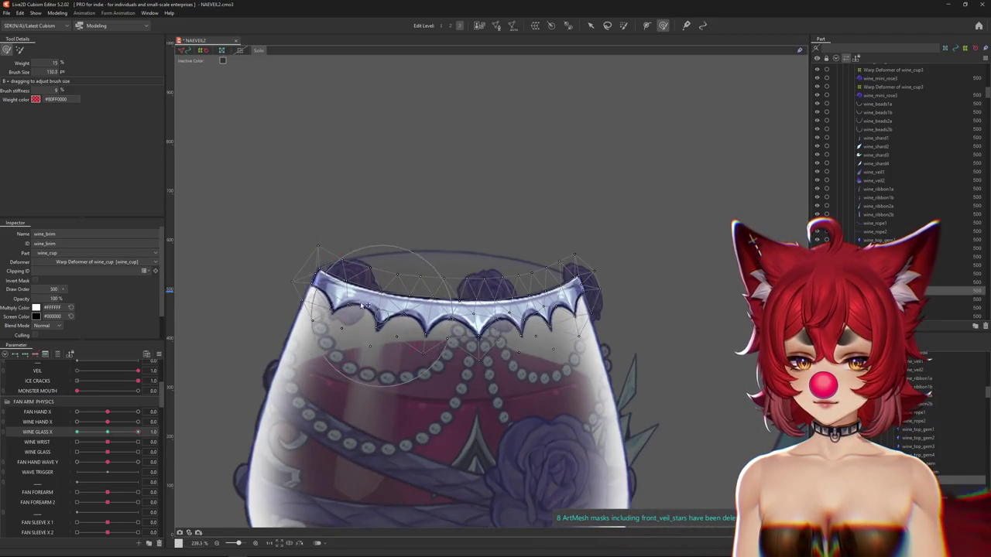
{"action": "left_click_drag", "start_coordinate": [418, 364], "coordinate": [442, 370]}
{"action": "left_click_drag", "start_coordinate": [515, 327], "coordinate": [465, 341]}
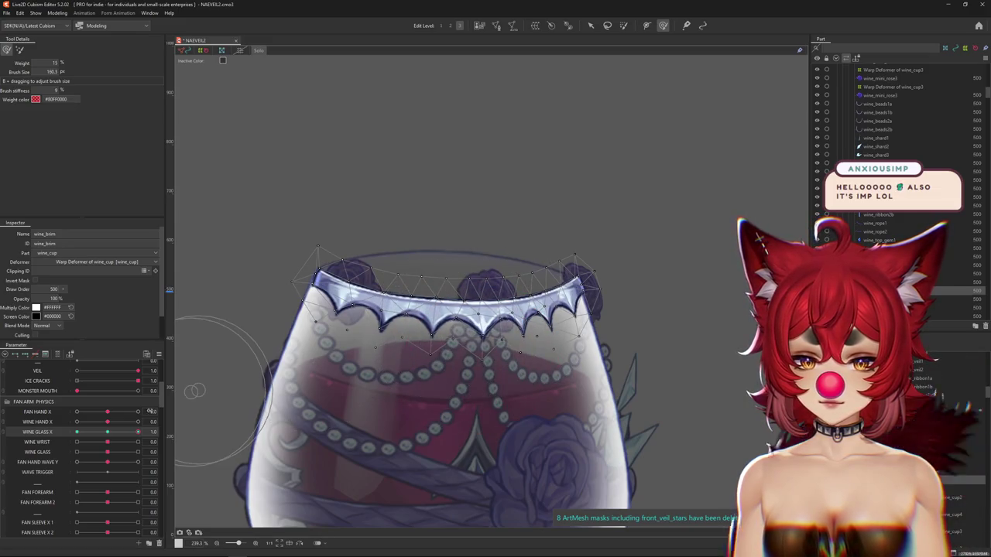
{"action": "left_click", "coordinate": [495, 25]}
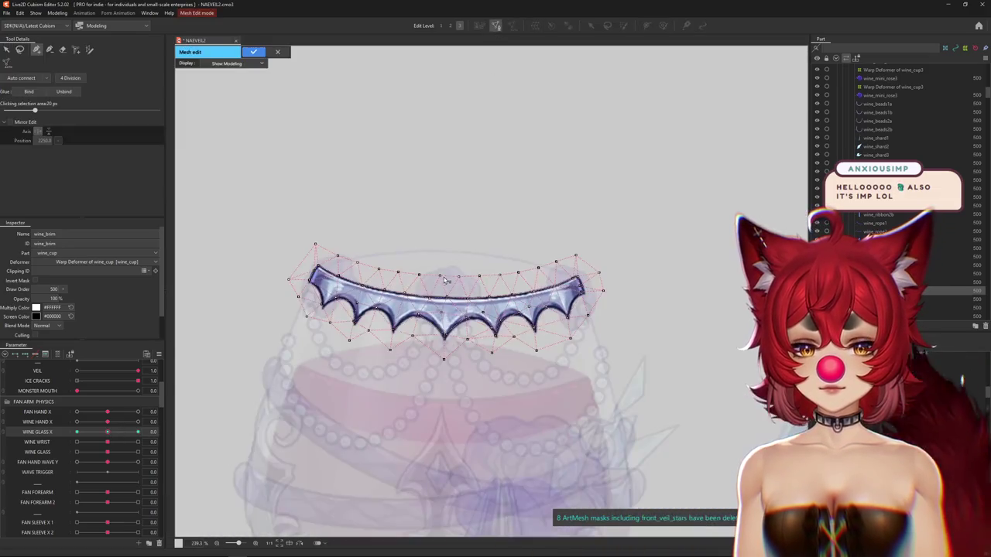
{"action": "scroll", "coordinate": [417, 326], "scroll_direction": "up", "scroll_amount": 3}
{"action": "left_click", "coordinate": [497, 321]}
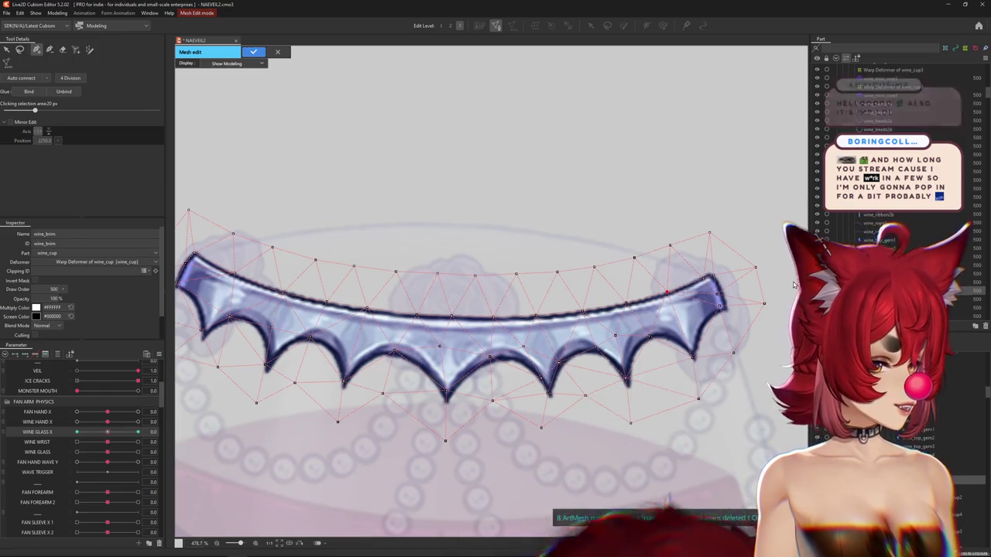
{"action": "left_click_drag", "start_coordinate": [429, 318], "coordinate": [507, 329]}
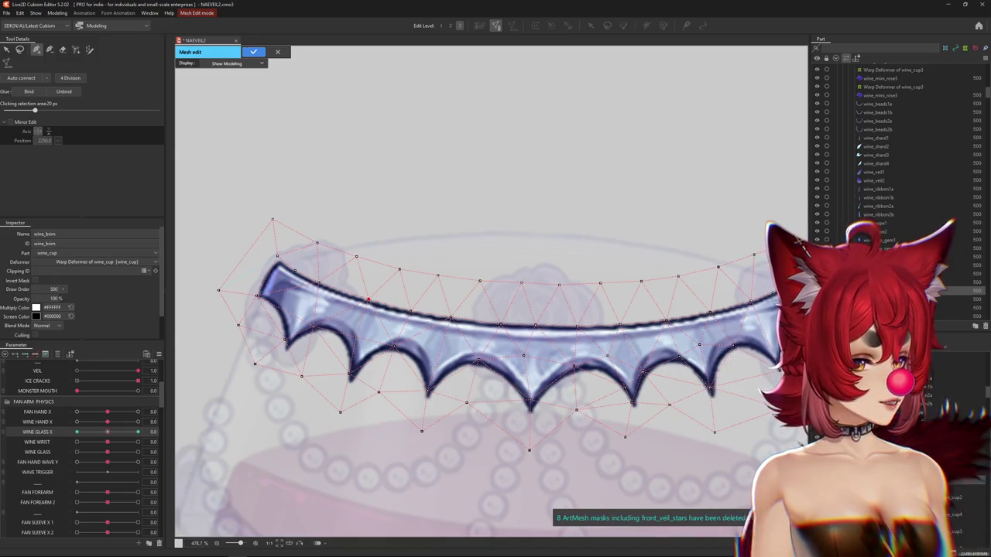
Step: Move the wine_brim wing-tip vertex down, join the spike-tip vertex to its neighbour with an edge, and adjust the left spikes
{"action": "scroll", "coordinate": [471, 368], "scroll_direction": "down", "scroll_amount": 2}
{"action": "scroll", "coordinate": [471, 369], "scroll_direction": "up", "scroll_amount": 4}
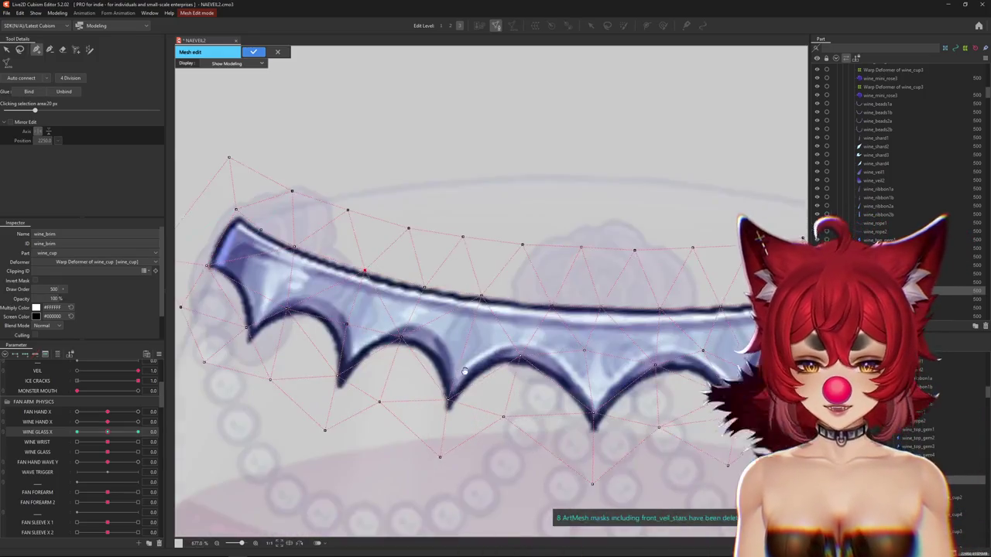
{"action": "left_click", "coordinate": [490, 400]}
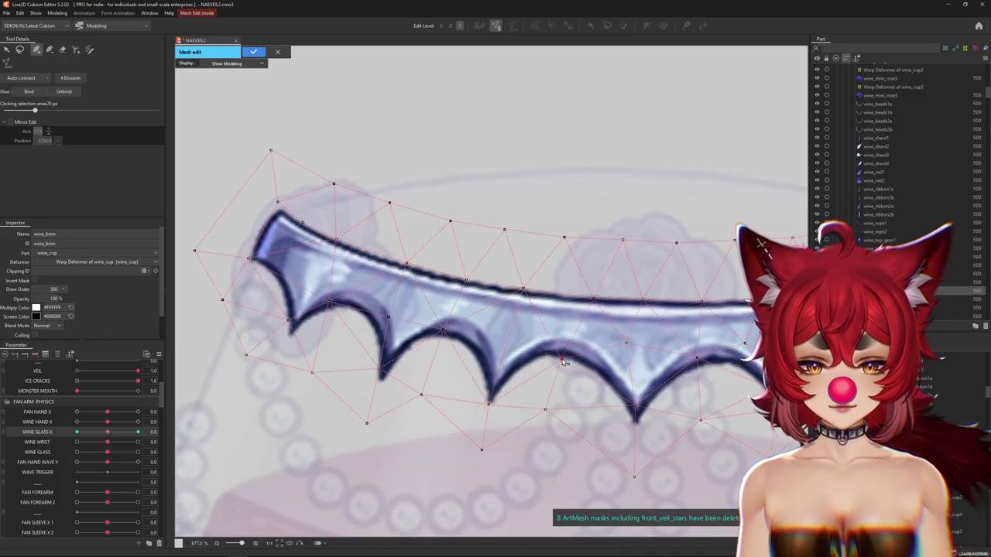
{"action": "left_click_drag", "start_coordinate": [634, 405], "coordinate": [634, 428]}
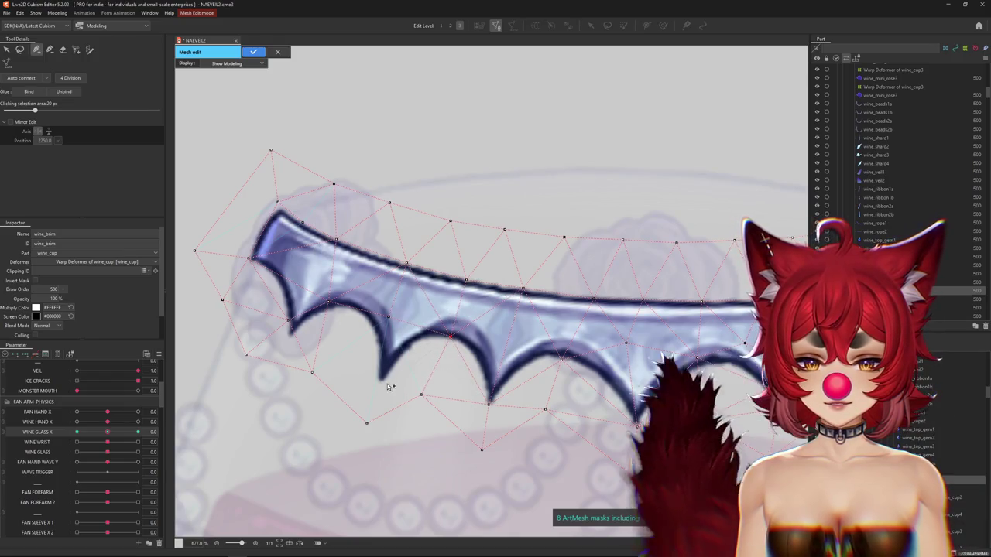
{"action": "left_click", "coordinate": [381, 385]}
{"action": "mouse_move", "coordinate": [359, 311]}
{"action": "left_mouse_down"}
{"action": "mouse_move", "coordinate": [331, 305]}
{"action": "mouse_move", "coordinate": [352, 306]}
{"action": "left_mouse_up"}
{"action": "left_click_drag", "start_coordinate": [288, 319], "coordinate": [291, 338]}
{"action": "left_click_drag", "start_coordinate": [285, 254], "coordinate": [331, 310]}
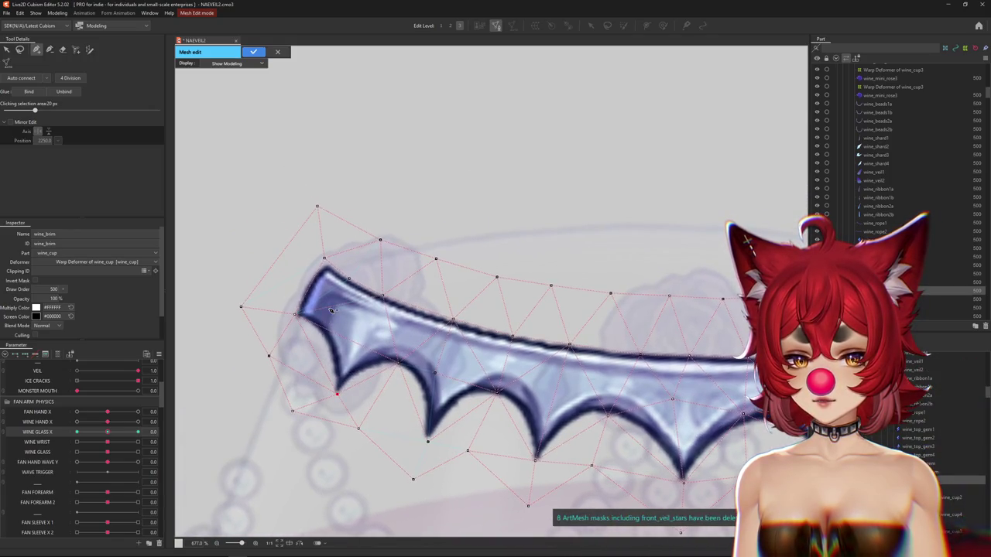
Step: Adjust the vertices at the brim's right end and apply the edited mesh
{"action": "scroll", "coordinate": [395, 337], "scroll_direction": "down", "scroll_amount": 2}
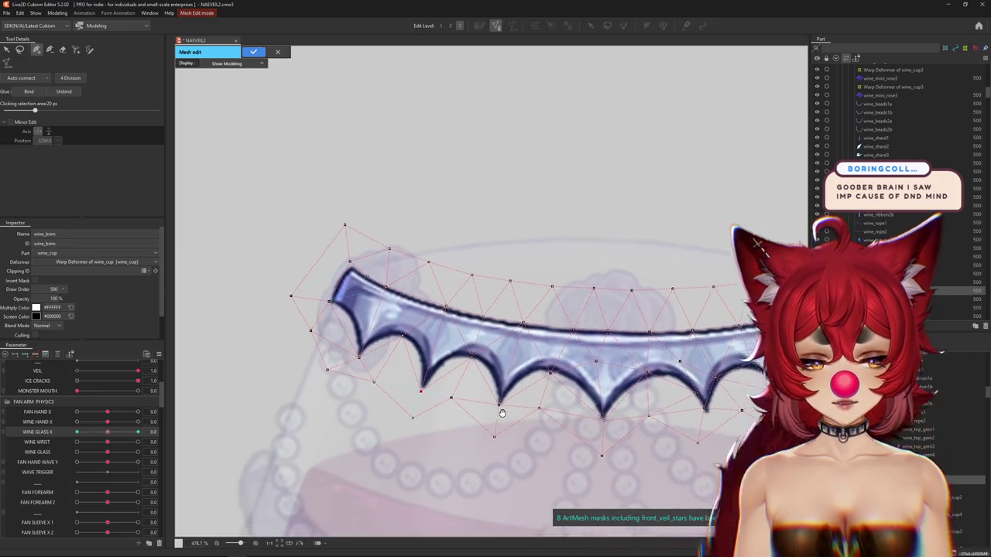
{"action": "scroll", "coordinate": [524, 321], "scroll_direction": "up", "scroll_amount": 2}
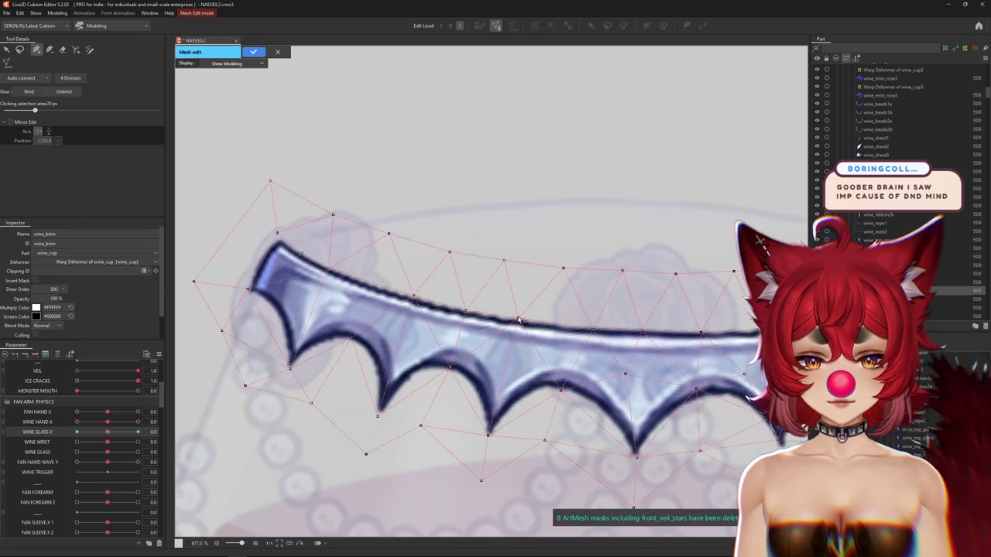
{"action": "left_click_drag", "start_coordinate": [581, 401], "coordinate": [457, 394]}
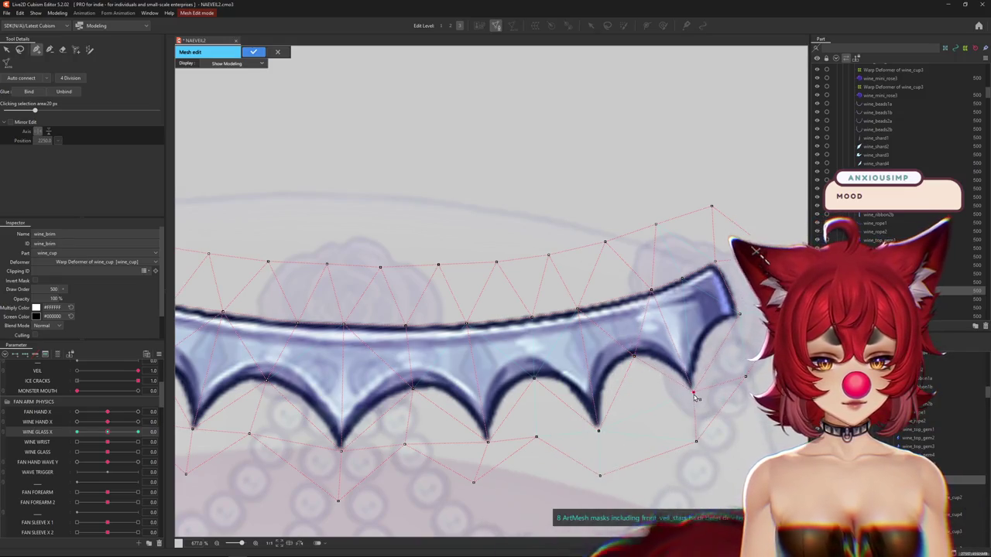
{"action": "left_click", "coordinate": [657, 290]}
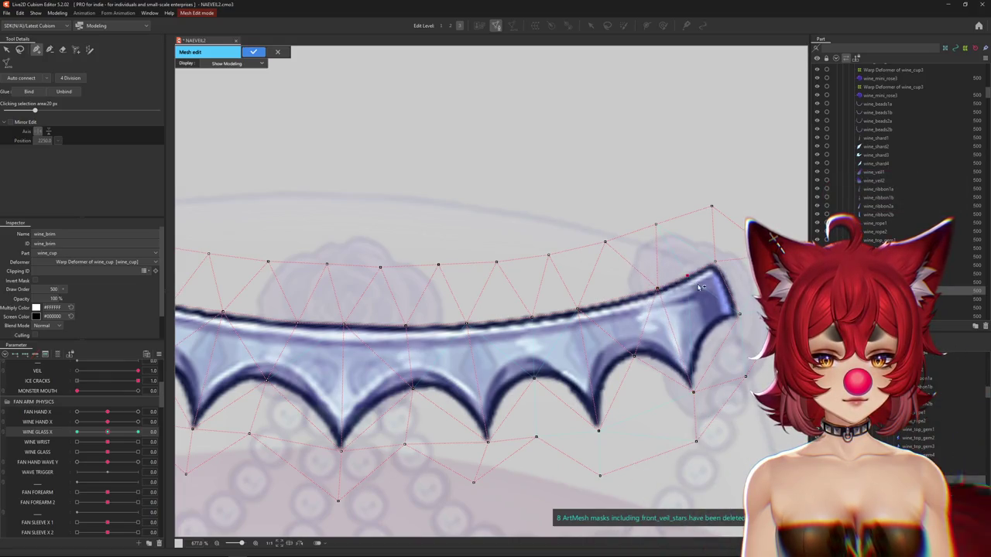
{"action": "left_click", "coordinate": [716, 261]}
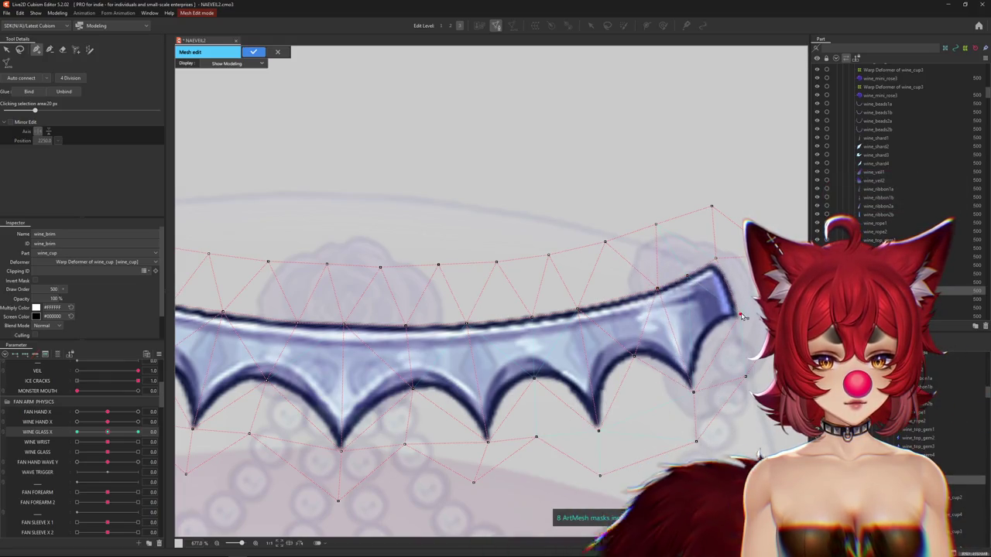
{"action": "scroll", "coordinate": [731, 314], "scroll_direction": "down", "scroll_amount": 5}
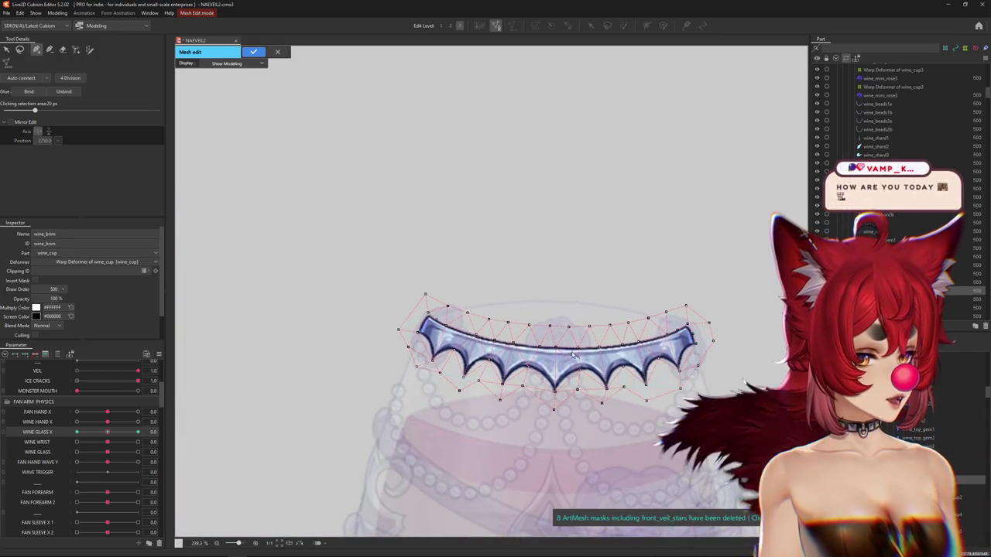
{"action": "left_click", "coordinate": [253, 52]}
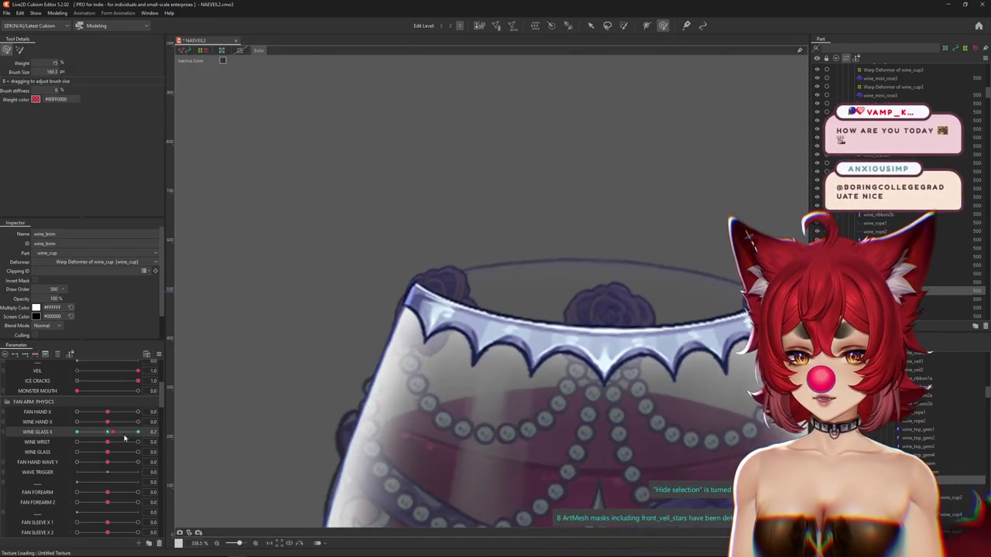
Step: Resize the Deform Brush and bend the wine_brim's left end to follow the glass tilt at WINE GLASS X 1.0
{"action": "left_click_drag", "start_coordinate": [406, 295], "coordinate": [394, 298]}
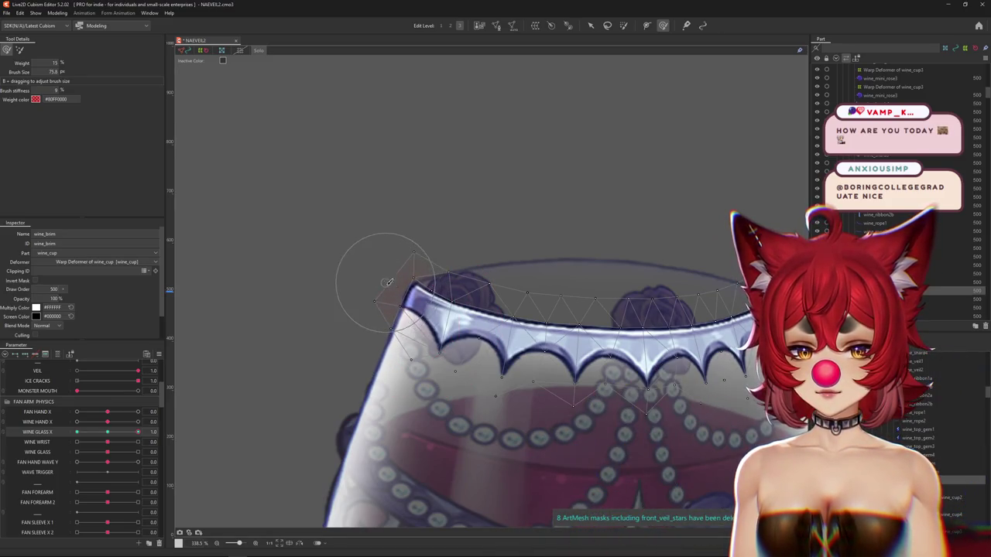
{"action": "left_click_drag", "start_coordinate": [456, 319], "coordinate": [462, 318]}
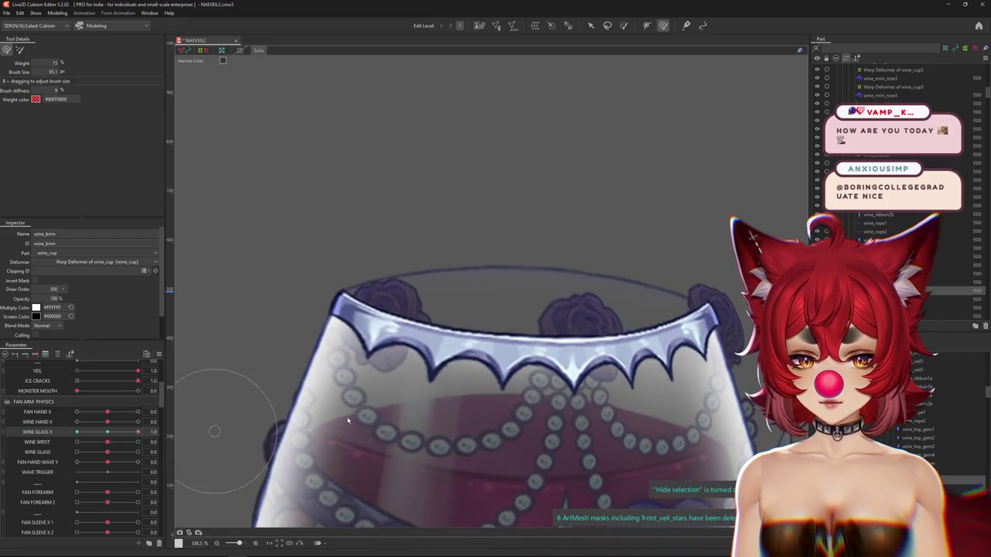
{"action": "left_click_drag", "start_coordinate": [394, 437], "coordinate": [433, 434]}
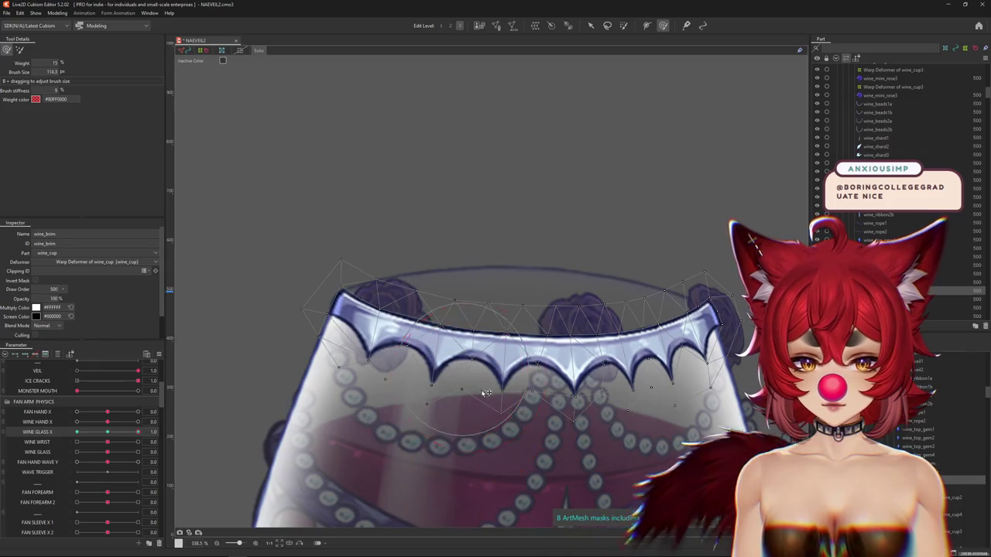
{"action": "mouse_move", "coordinate": [610, 418]}
{"action": "left_mouse_down"}
{"action": "mouse_move", "coordinate": [553, 412]}
{"action": "mouse_move", "coordinate": [579, 396]}
{"action": "left_mouse_up"}
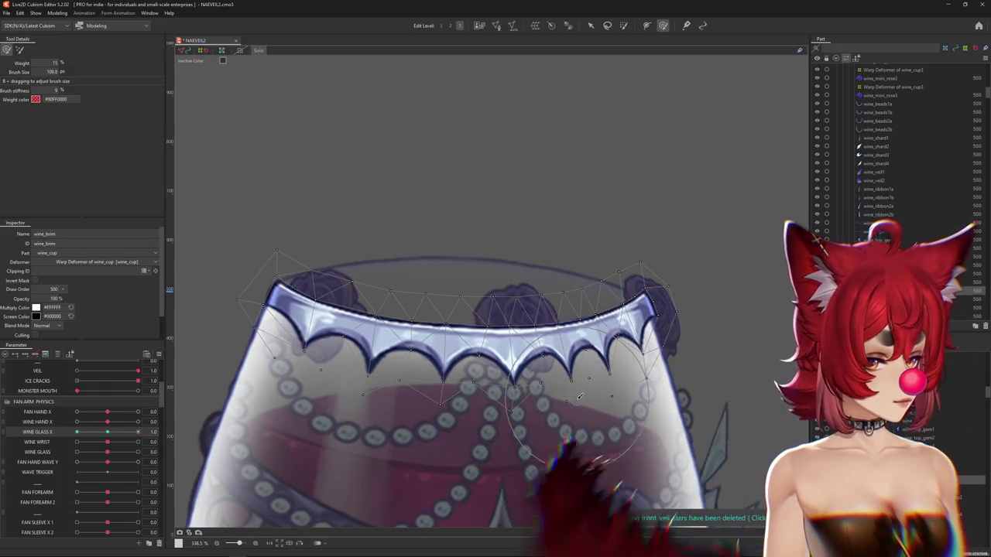
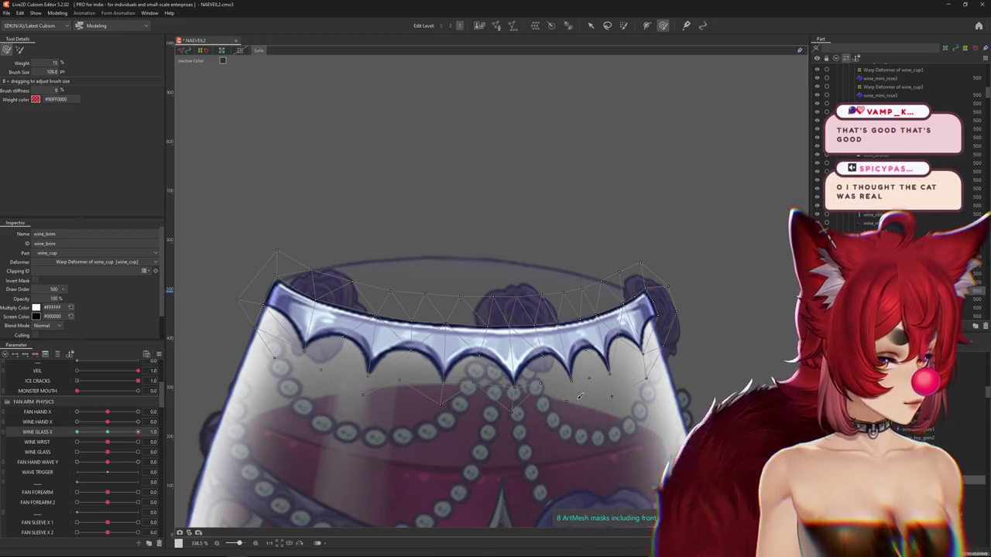
Step: Paint wine_brim weights with a smaller brush, then preview the glass at WINE GLASS X -1
{"action": "mouse_move", "coordinate": [585, 341]}
{"action": "left_mouse_down"}
{"action": "mouse_move", "coordinate": [532, 317]}
{"action": "mouse_move", "coordinate": [539, 324]}
{"action": "mouse_move", "coordinate": [514, 294]}
{"action": "mouse_move", "coordinate": [545, 339]}
{"action": "mouse_move", "coordinate": [551, 301]}
{"action": "left_mouse_up"}
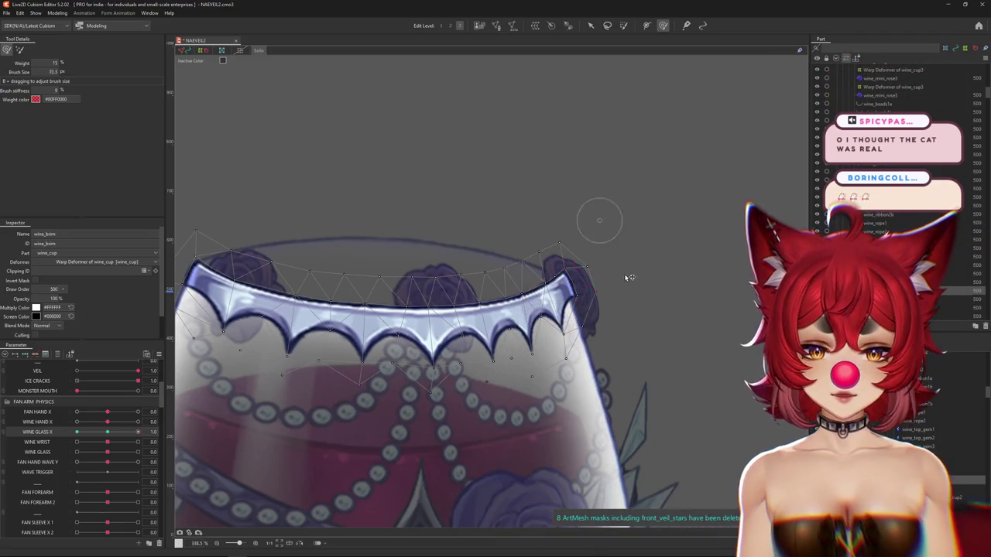
{"action": "key", "text": "ctrl+h"}
{"action": "scroll", "coordinate": [601, 290], "scroll_direction": "down", "scroll_amount": 3}
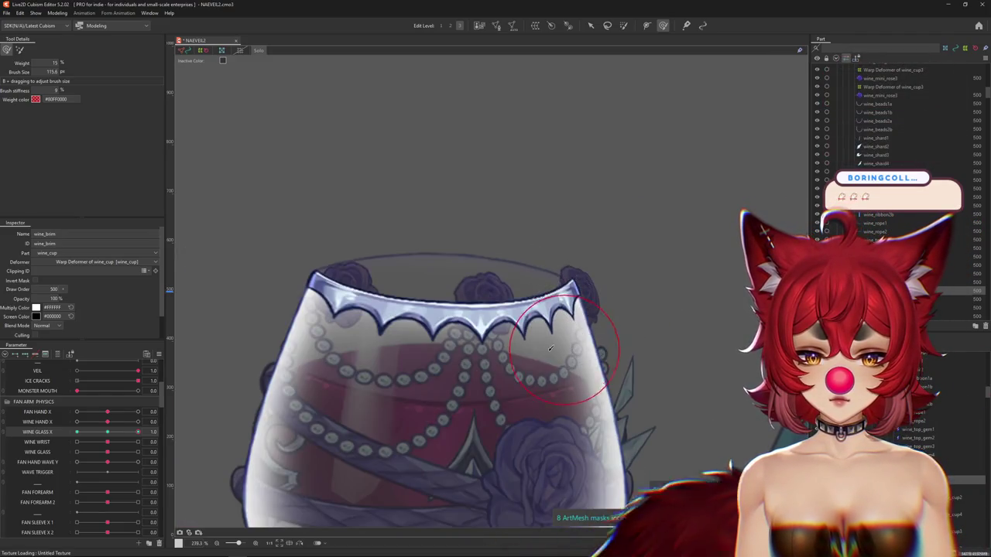
{"action": "mouse_move", "coordinate": [584, 339]}
{"action": "left_mouse_down"}
{"action": "mouse_move", "coordinate": [556, 311]}
{"action": "mouse_move", "coordinate": [468, 342]}
{"action": "mouse_move", "coordinate": [505, 305]}
{"action": "left_mouse_up"}
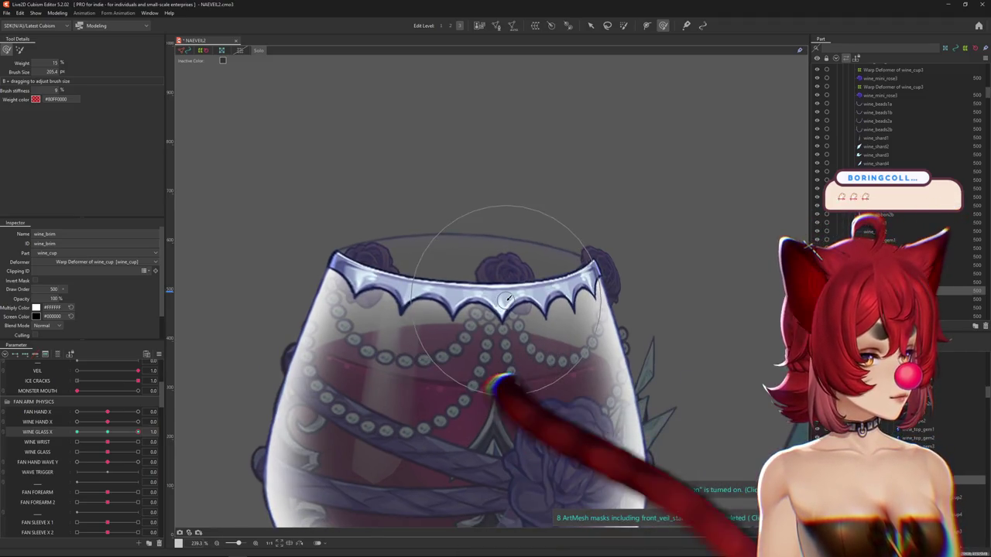
{"action": "left_click_drag", "start_coordinate": [138, 432], "coordinate": [76, 431]}
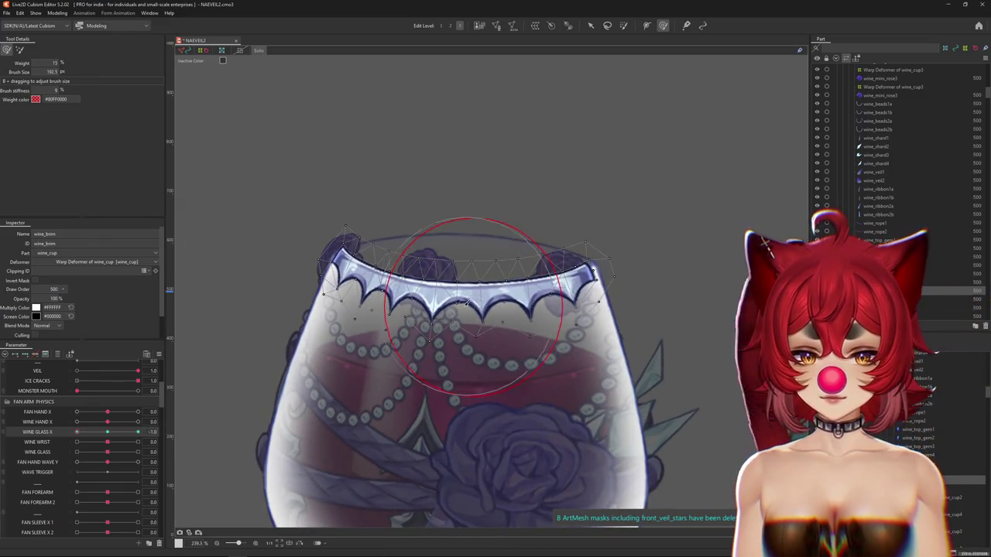
Step: Refine the brim weights with the wireframe hidden and retest across WINE GLASS X
{"action": "mouse_move", "coordinate": [331, 223]}
{"action": "left_mouse_down"}
{"action": "mouse_move", "coordinate": [354, 205]}
{"action": "mouse_move", "coordinate": [461, 312]}
{"action": "left_mouse_up"}
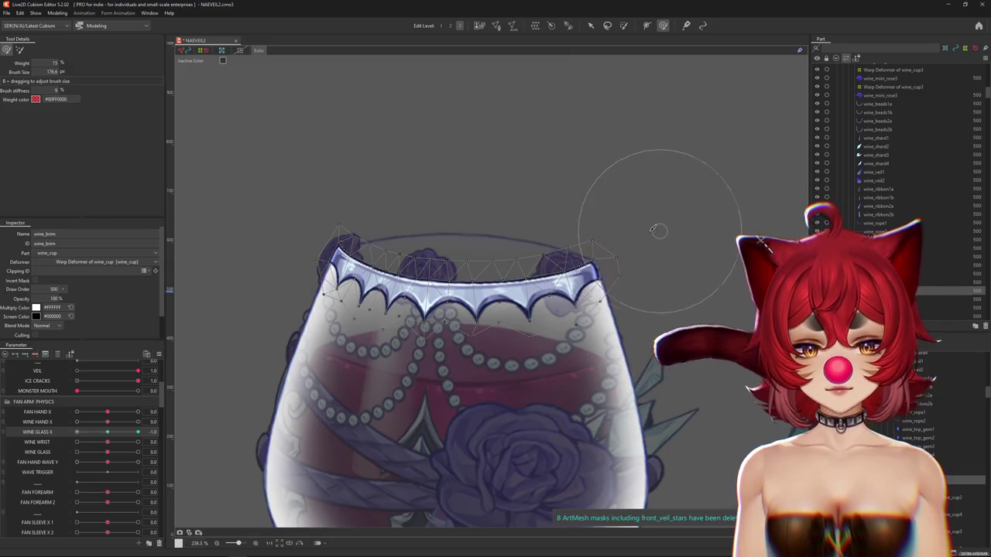
{"action": "key", "text": "ctrl+h"}
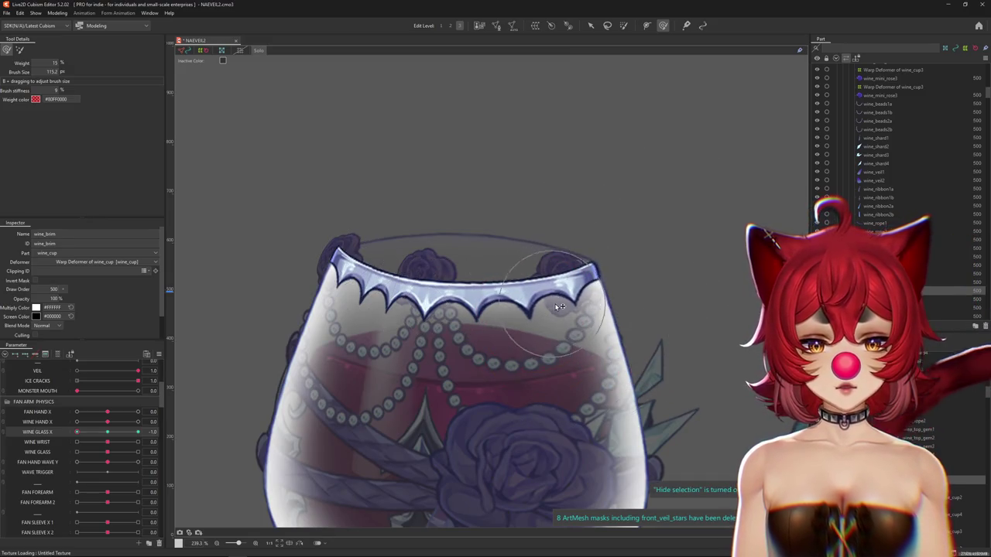
{"action": "left_click_drag", "start_coordinate": [617, 288], "coordinate": [603, 235]}
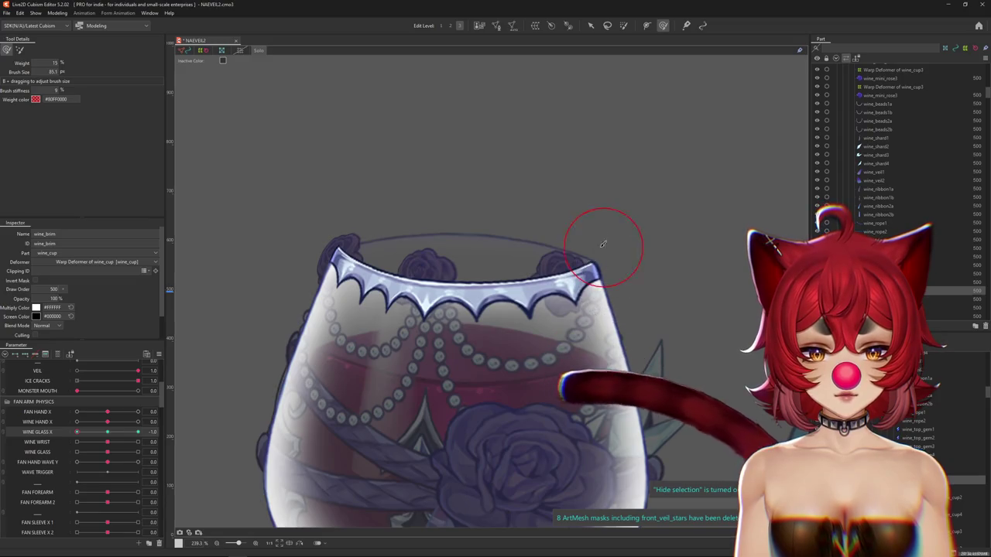
{"action": "scroll", "coordinate": [626, 250], "scroll_direction": "up", "scroll_amount": 3}
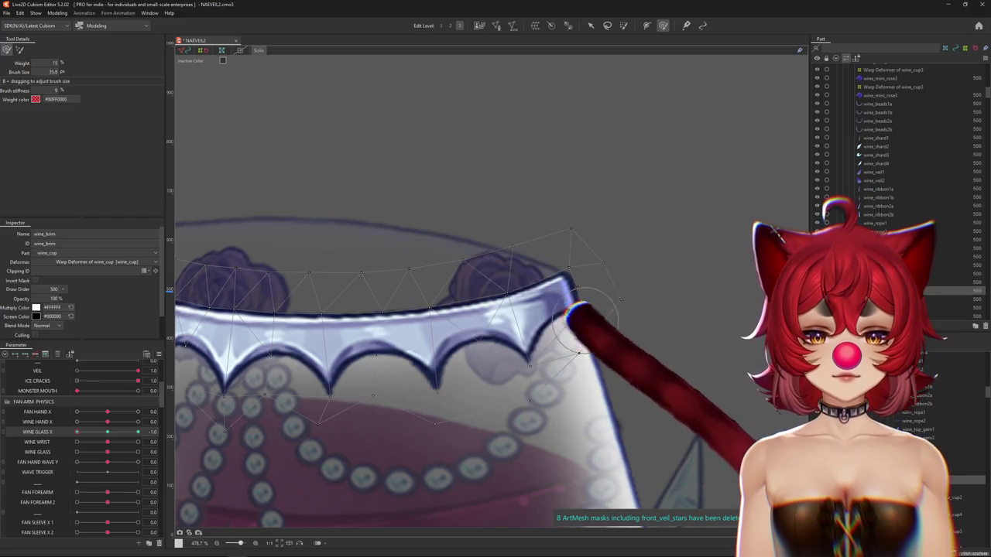
{"action": "scroll", "coordinate": [486, 302], "scroll_direction": "down", "scroll_amount": 3}
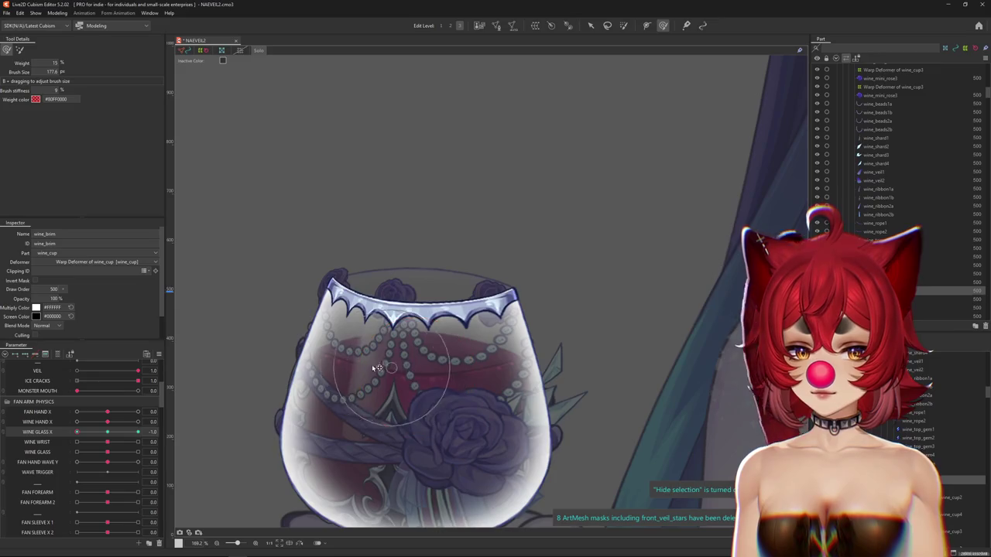
{"action": "left_click_drag", "start_coordinate": [380, 369], "coordinate": [354, 309]}
{"action": "left_click", "coordinate": [83, 431]}
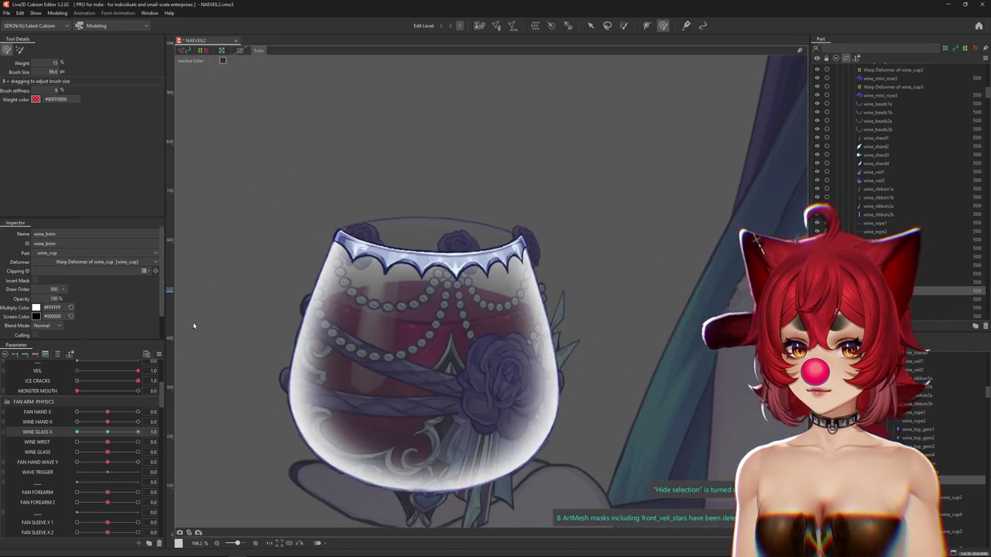
{"action": "scroll", "coordinate": [394, 289], "scroll_direction": "up", "scroll_amount": 2}
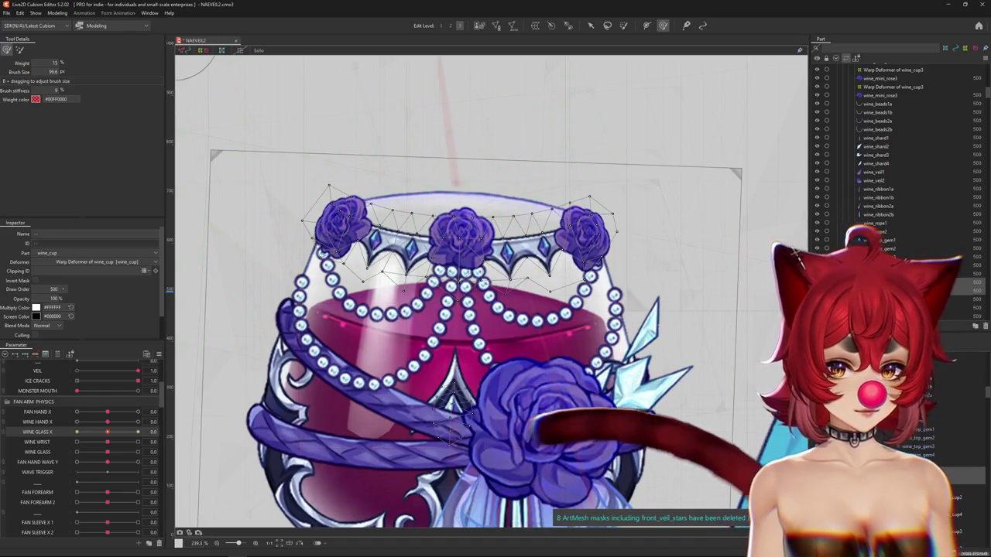
Step: Pick wine_brim and the wine_top_gem rim meshes from the stacked-mesh lists as one group
{"action": "right_click", "coordinate": [385, 250]}
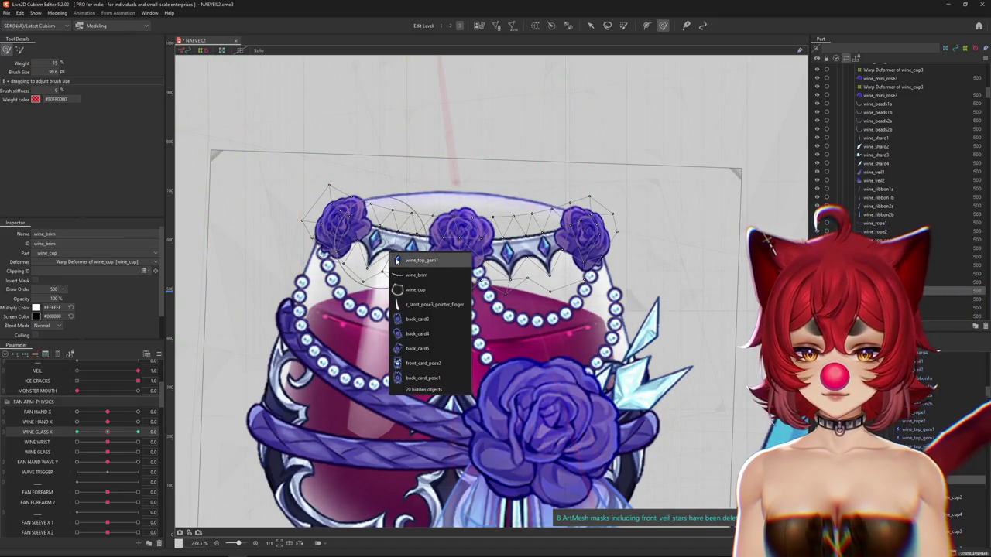
{"action": "right_click", "coordinate": [423, 265]}
{"action": "left_click", "coordinate": [456, 269]}
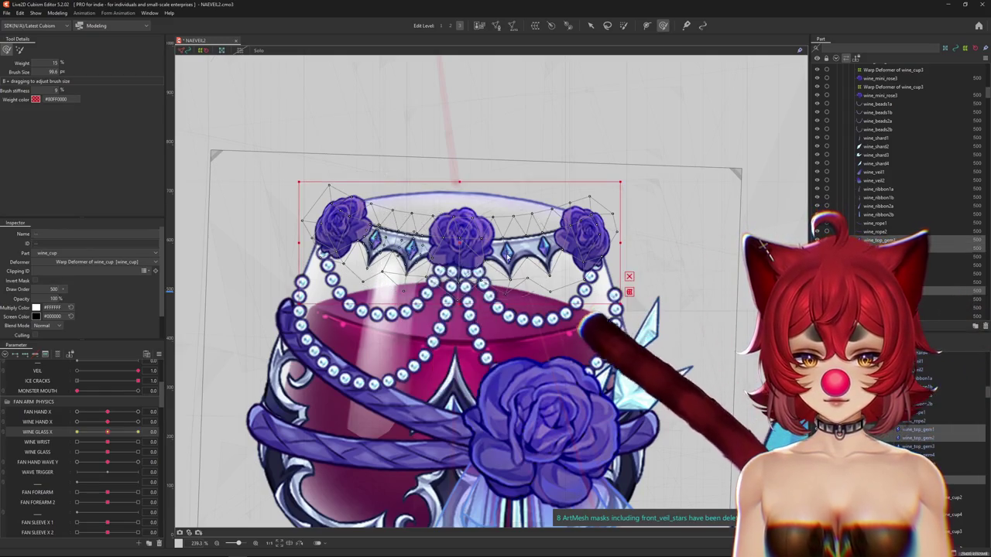
{"action": "right_click", "coordinate": [520, 268]}
{"action": "left_click", "coordinate": [571, 257]}
{"action": "right_click", "coordinate": [570, 258]}
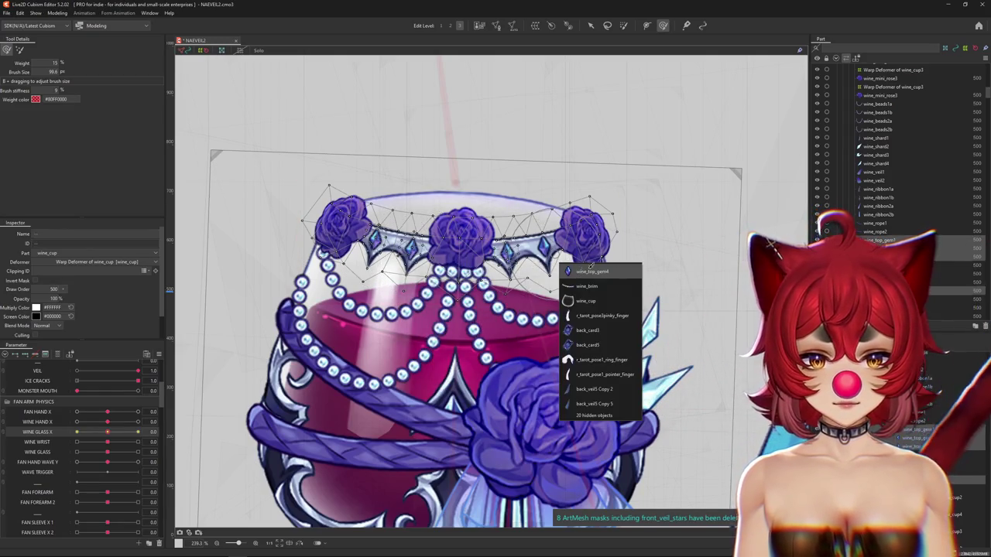
{"action": "left_click", "coordinate": [592, 282]}
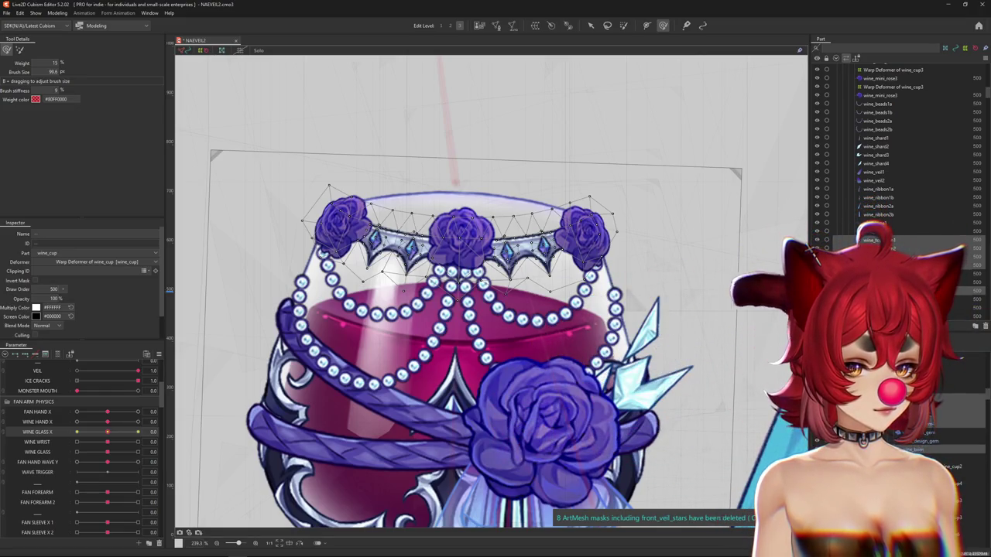
{"action": "left_click", "coordinate": [535, 249]}
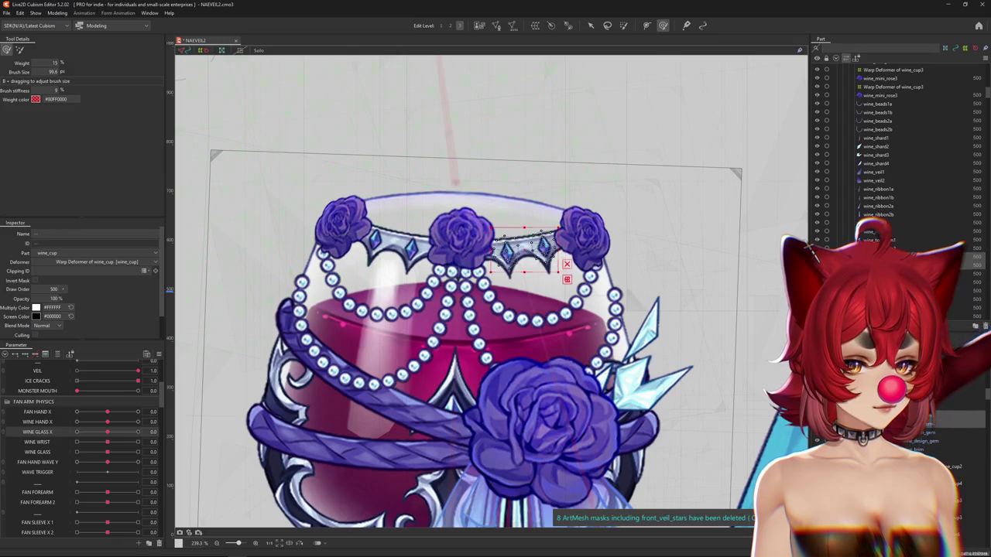
{"action": "left_click", "coordinate": [911, 447]}
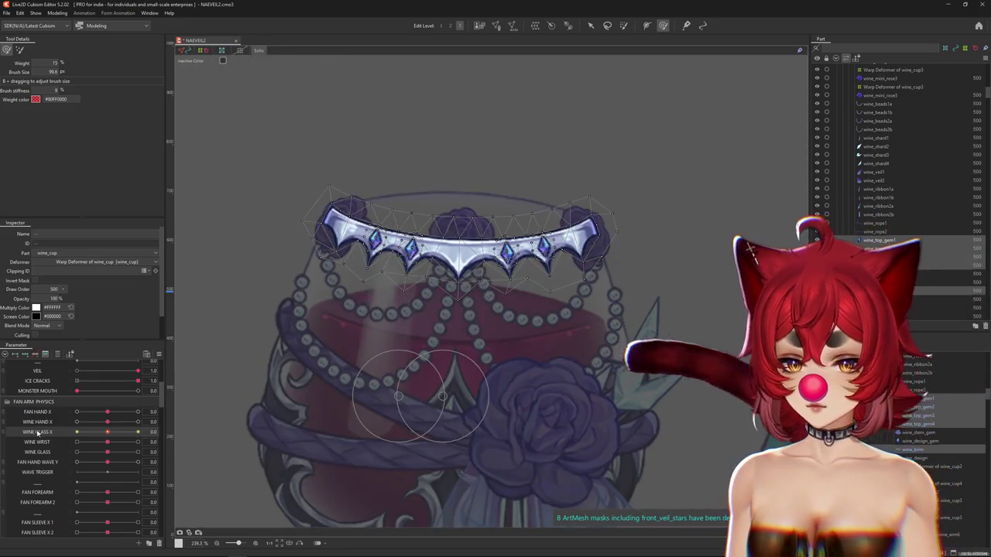
Step: At positive WINE GLASS X, paint weights on the left rim gems and the rightmost gem wine_top_gem4
{"action": "left_click_drag", "start_coordinate": [107, 436], "coordinate": [156, 433]}
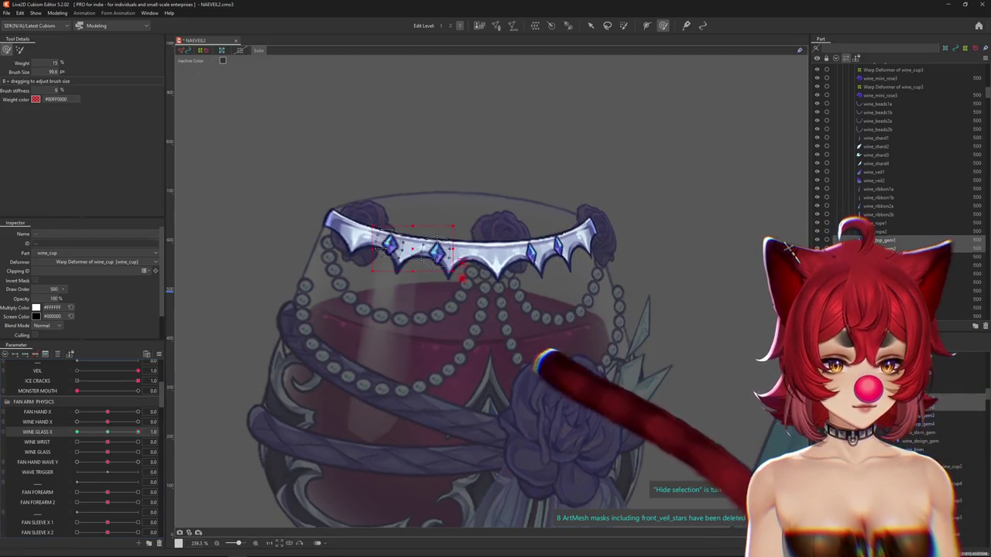
{"action": "left_click_drag", "start_coordinate": [422, 243], "coordinate": [446, 308]}
{"action": "mouse_move", "coordinate": [422, 226]}
{"action": "left_mouse_down"}
{"action": "mouse_move", "coordinate": [447, 267]}
{"action": "mouse_move", "coordinate": [435, 299]}
{"action": "left_mouse_up"}
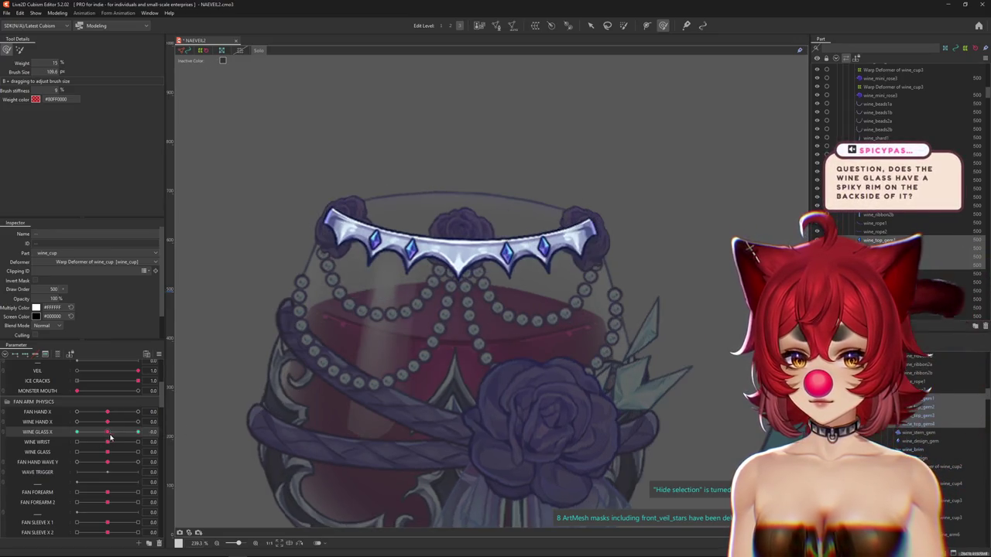
{"action": "mouse_move", "coordinate": [472, 256]}
{"action": "left_mouse_down"}
{"action": "mouse_move", "coordinate": [461, 266]}
{"action": "mouse_move", "coordinate": [567, 260]}
{"action": "left_mouse_up"}
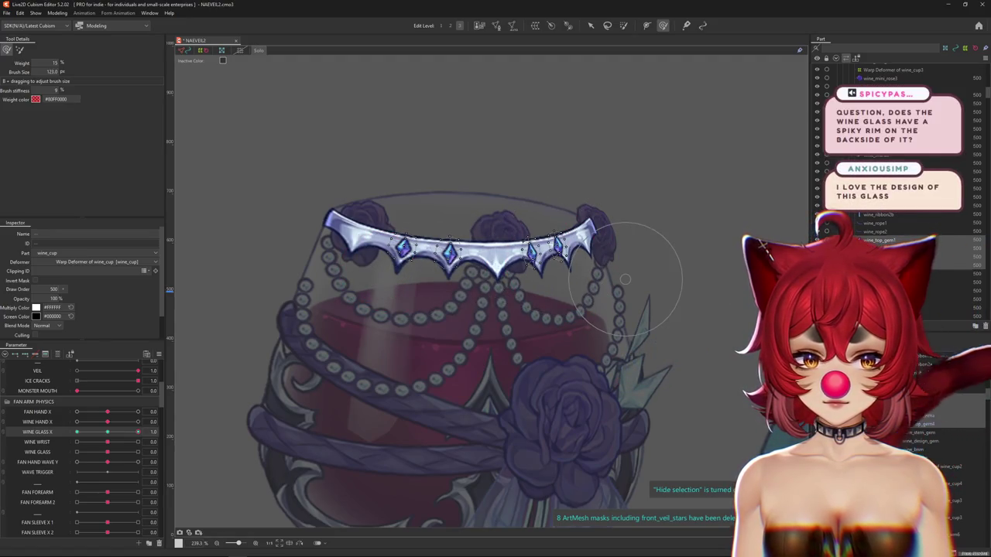
{"action": "left_click", "coordinate": [556, 244]}
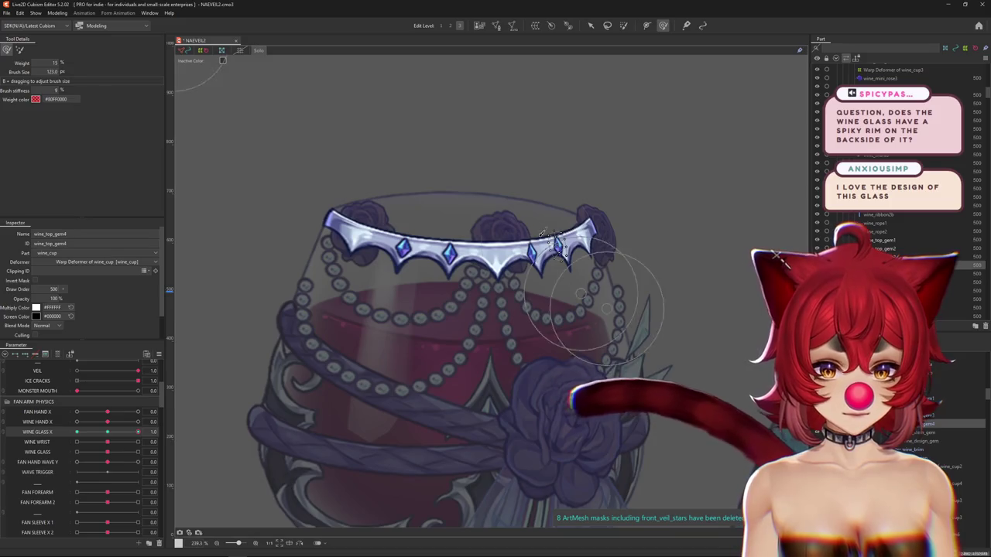
{"action": "scroll", "coordinate": [549, 233], "scroll_direction": "up", "scroll_amount": 3}
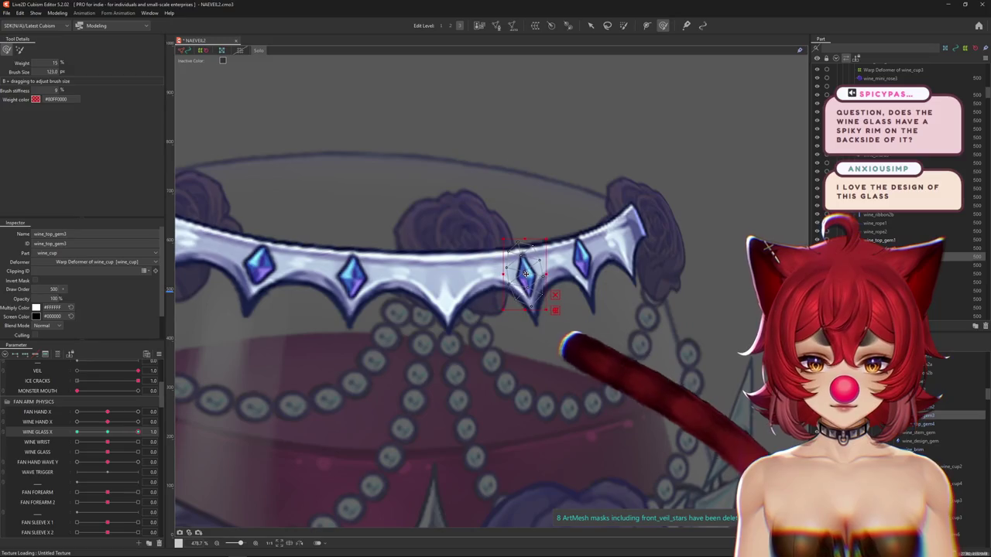
{"action": "left_click_drag", "start_coordinate": [581, 258], "coordinate": [618, 260]}
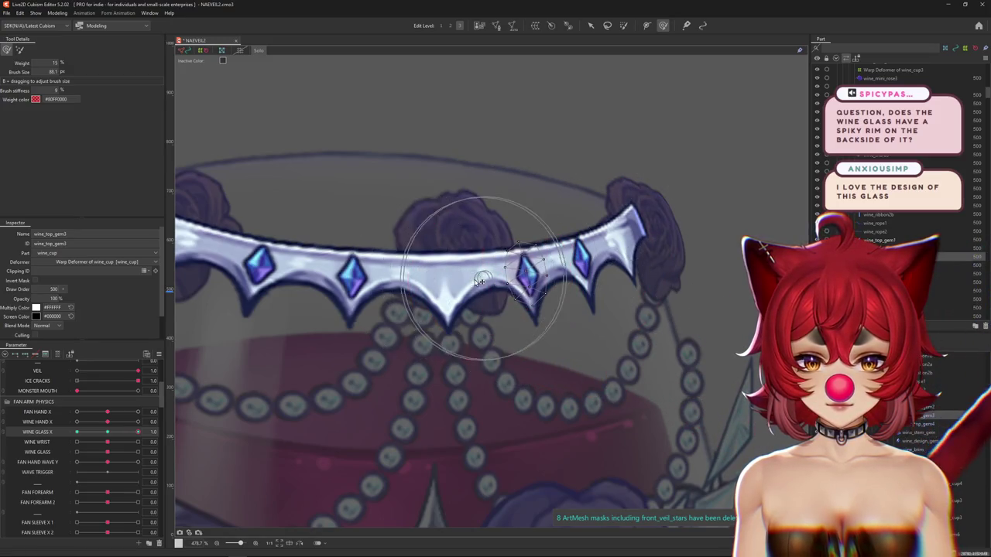
{"action": "scroll", "coordinate": [545, 284], "scroll_direction": "down", "scroll_amount": 4}
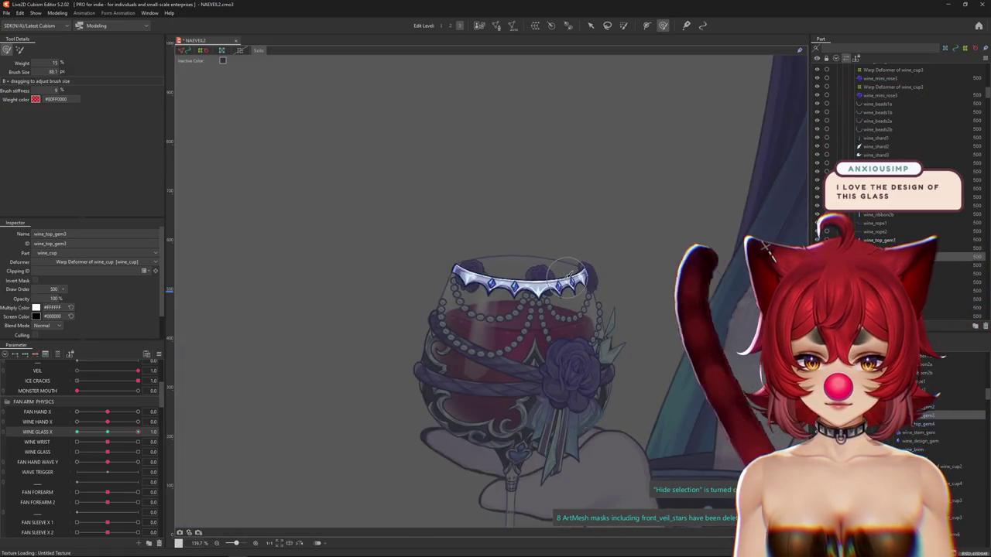
{"action": "scroll", "coordinate": [570, 275], "scroll_direction": "up", "scroll_amount": 2}
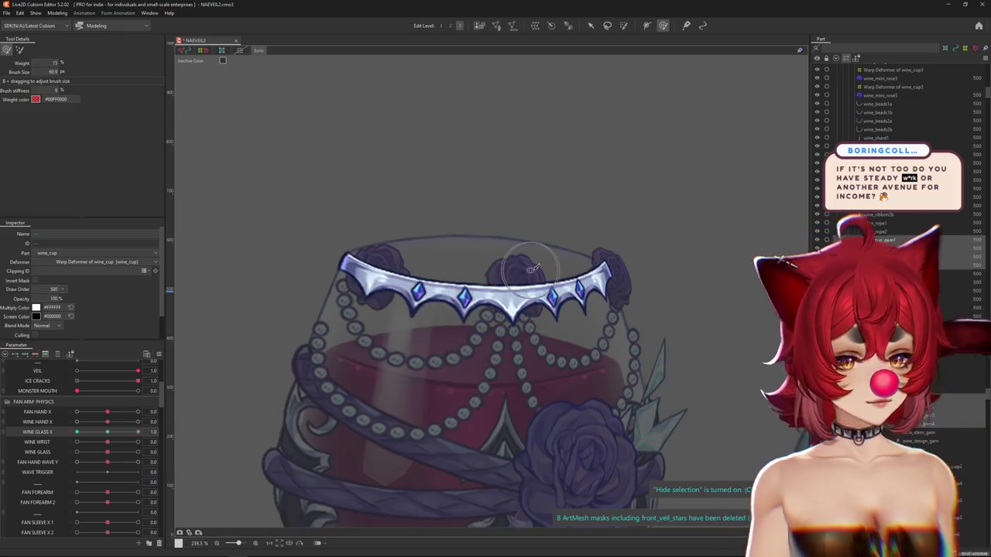
{"action": "scroll", "coordinate": [460, 265], "scroll_direction": "down", "scroll_amount": 3}
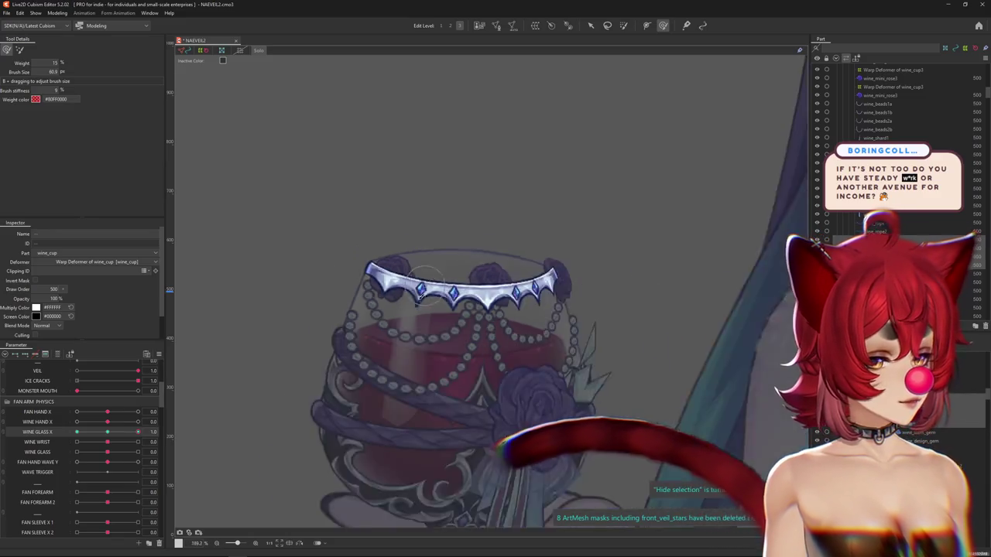
{"action": "scroll", "coordinate": [480, 279], "scroll_direction": "down", "scroll_amount": 3}
{"action": "scroll", "coordinate": [503, 290], "scroll_direction": "down", "scroll_amount": 3}
{"action": "scroll", "coordinate": [512, 294], "scroll_direction": "down", "scroll_amount": 2}
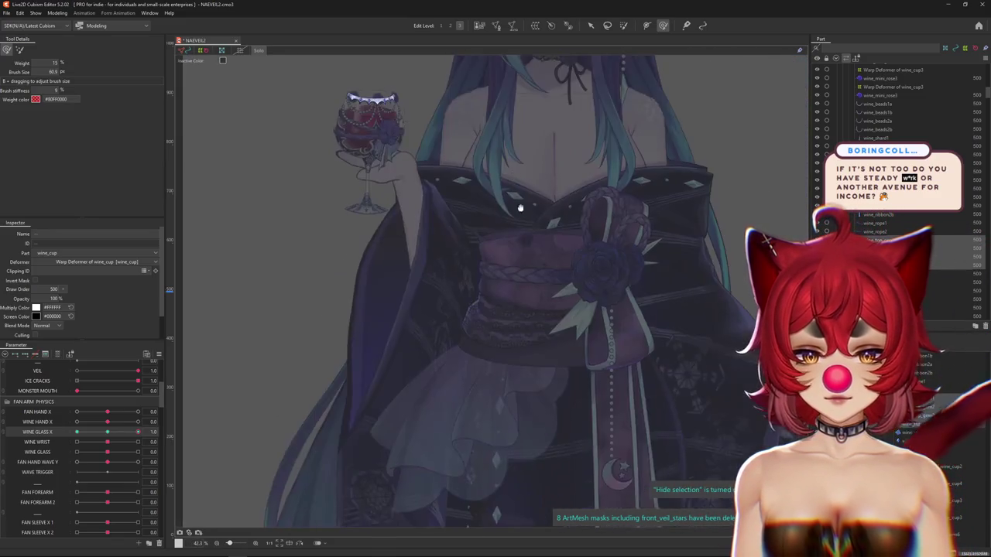
{"action": "scroll", "coordinate": [542, 305], "scroll_direction": "down", "scroll_amount": 2}
{"action": "scroll", "coordinate": [598, 315], "scroll_direction": "down", "scroll_amount": 2}
{"action": "scroll", "coordinate": [598, 315], "scroll_direction": "up", "scroll_amount": 1}
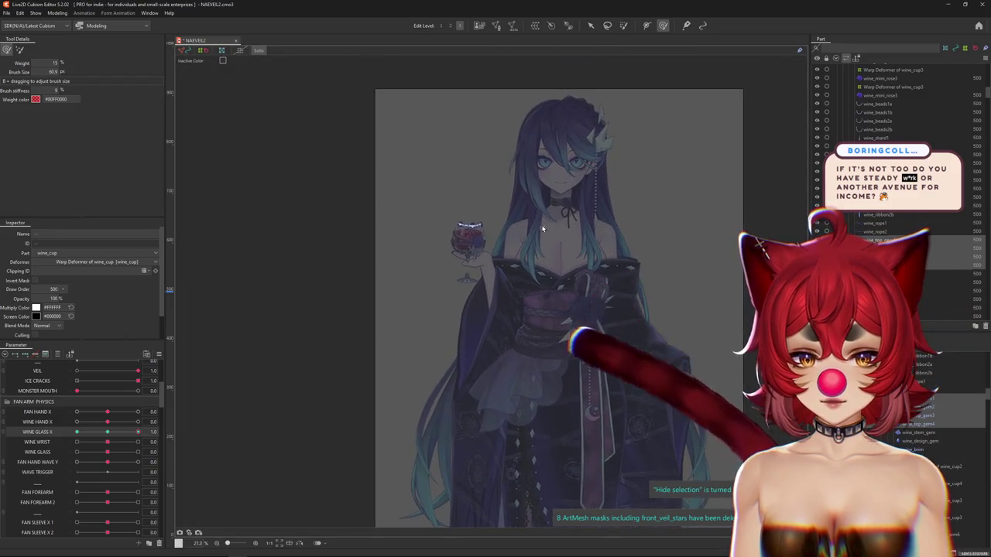
{"action": "scroll", "coordinate": [544, 291], "scroll_direction": "up", "scroll_amount": 2}
{"action": "scroll", "coordinate": [503, 194], "scroll_direction": "up", "scroll_amount": 1}
{"action": "scroll", "coordinate": [540, 265], "scroll_direction": "up", "scroll_amount": 1}
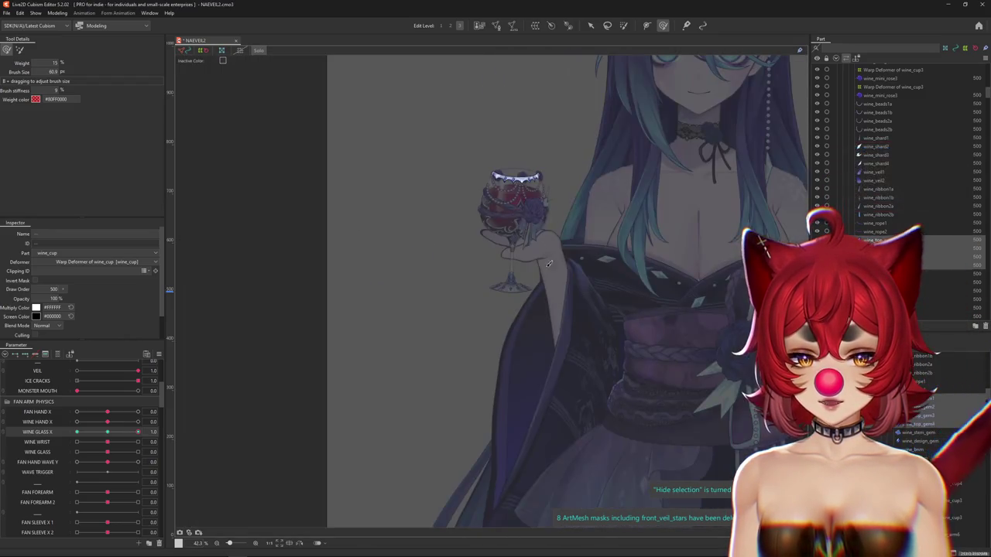
{"action": "scroll", "coordinate": [472, 281], "scroll_direction": "down", "scroll_amount": 1}
{"action": "scroll", "coordinate": [437, 290], "scroll_direction": "up", "scroll_amount": 3}
{"action": "scroll", "coordinate": [465, 306], "scroll_direction": "up", "scroll_amount": 1}
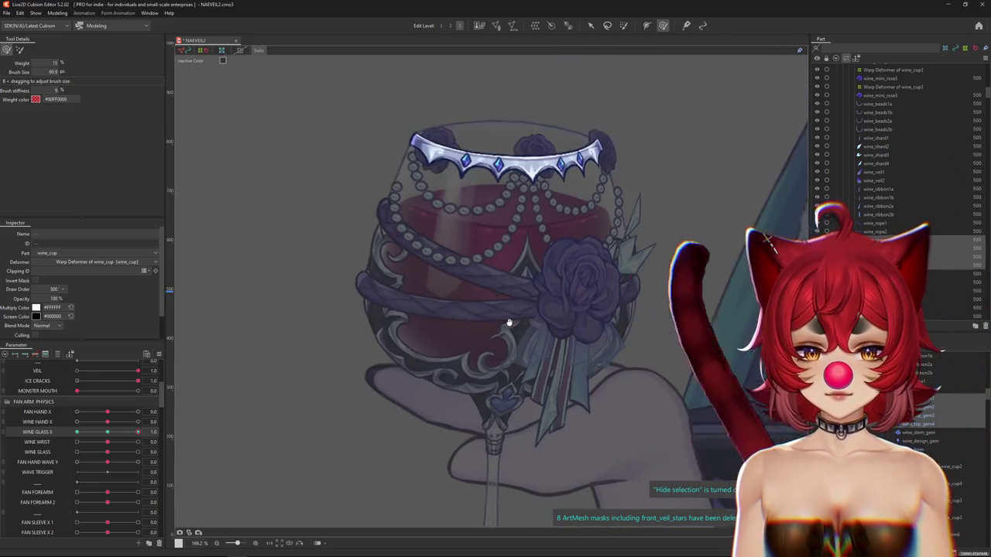
{"action": "scroll", "coordinate": [516, 327], "scroll_direction": "up", "scroll_amount": 1}
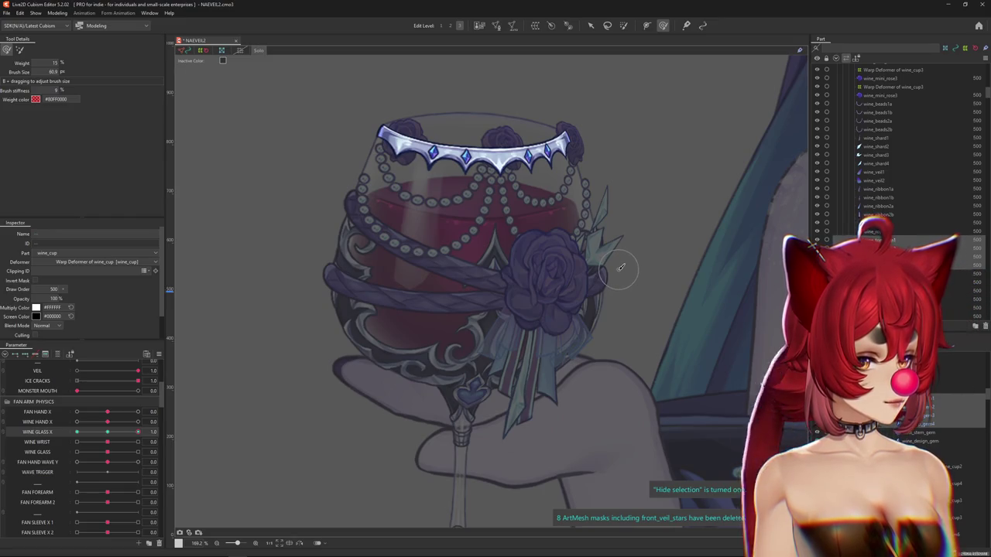
{"action": "scroll", "coordinate": [554, 268], "scroll_direction": "down", "scroll_amount": 3}
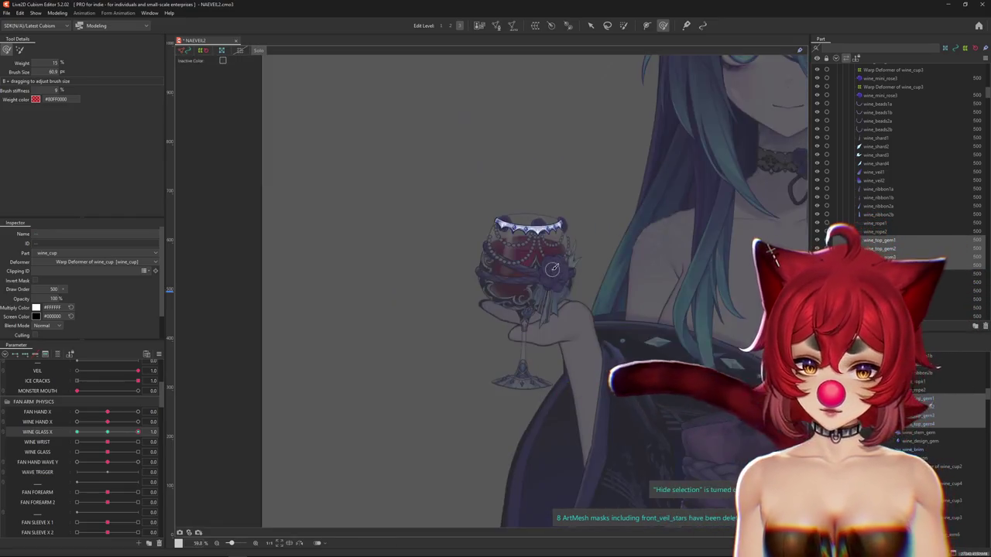
{"action": "scroll", "coordinate": [553, 268], "scroll_direction": "down", "scroll_amount": 2}
{"action": "scroll", "coordinate": [551, 289], "scroll_direction": "up", "scroll_amount": 2}
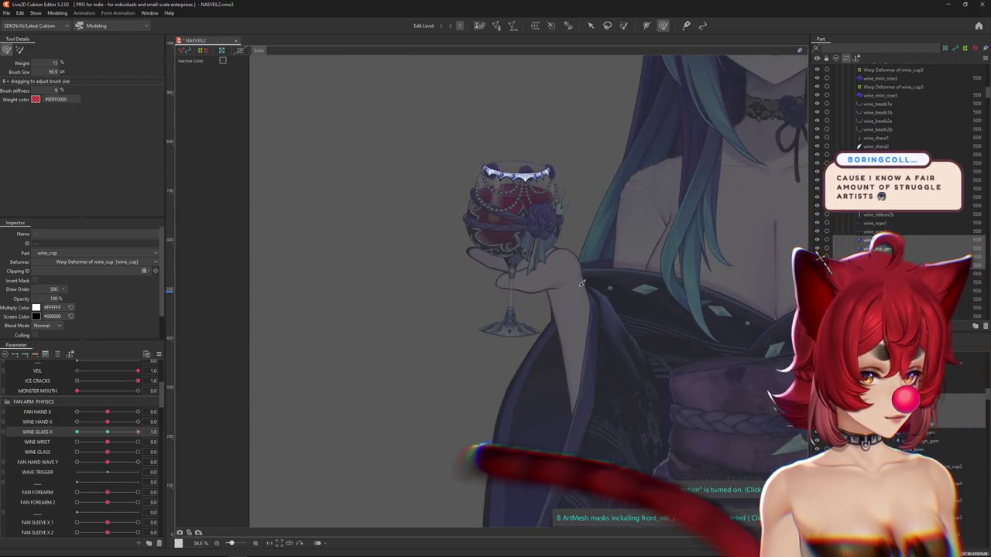
{"action": "scroll", "coordinate": [549, 288], "scroll_direction": "down", "scroll_amount": 2}
{"action": "scroll", "coordinate": [534, 280], "scroll_direction": "up", "scroll_amount": 2}
{"action": "scroll", "coordinate": [526, 276], "scroll_direction": "up", "scroll_amount": 1}
{"action": "scroll", "coordinate": [508, 271], "scroll_direction": "up", "scroll_amount": 1}
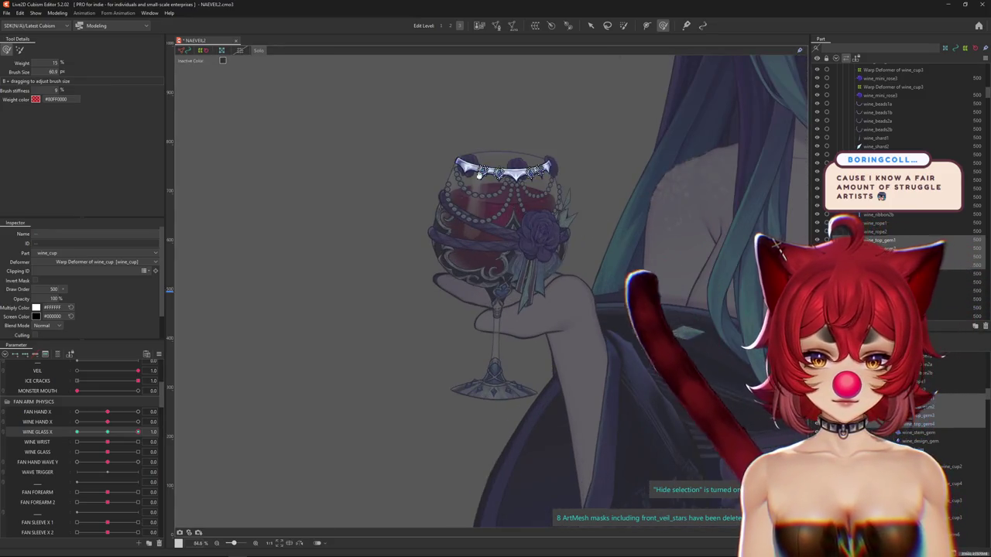
{"action": "scroll", "coordinate": [492, 248], "scroll_direction": "up", "scroll_amount": 4}
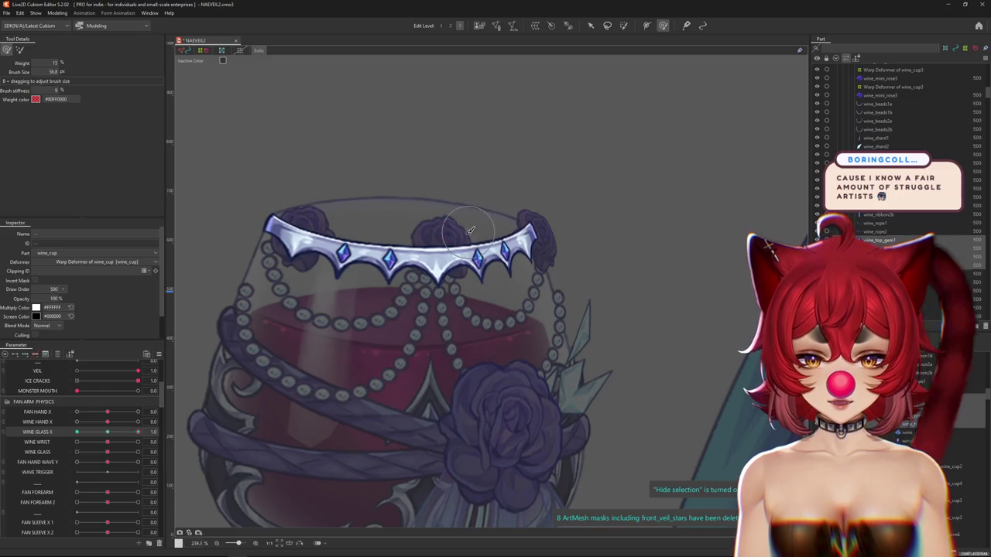
Step: Deform the left crown gems along the curved band at WINE GLASS X 1.0, checking with overlay hidden
{"action": "left_click_drag", "start_coordinate": [454, 284], "coordinate": [472, 292]}
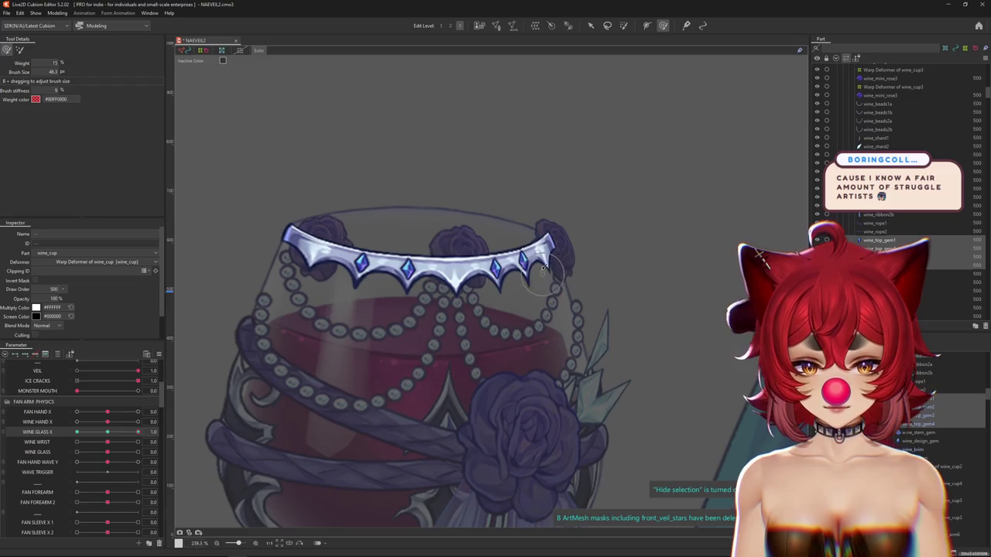
{"action": "scroll", "coordinate": [433, 287], "scroll_direction": "up", "scroll_amount": 2}
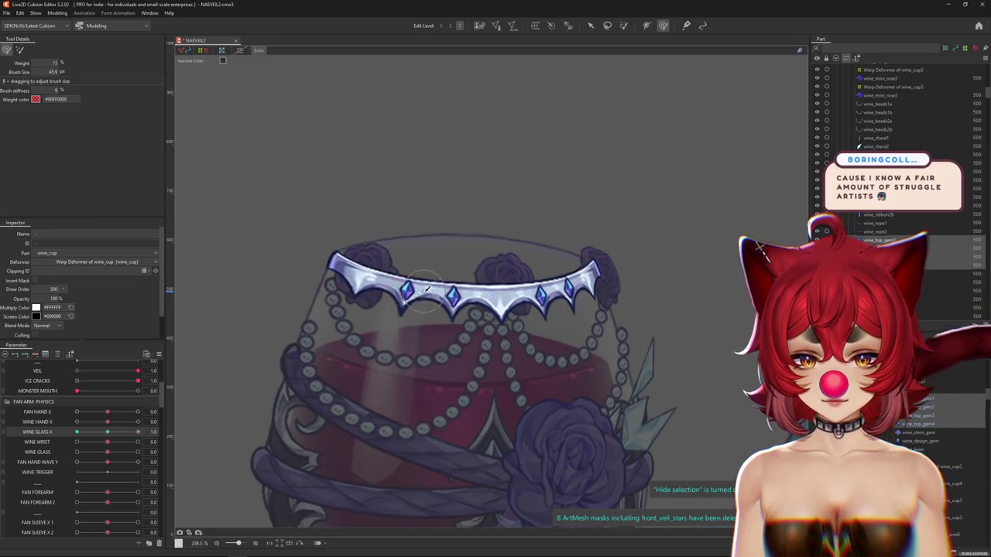
{"action": "scroll", "coordinate": [417, 296], "scroll_direction": "up", "scroll_amount": 1}
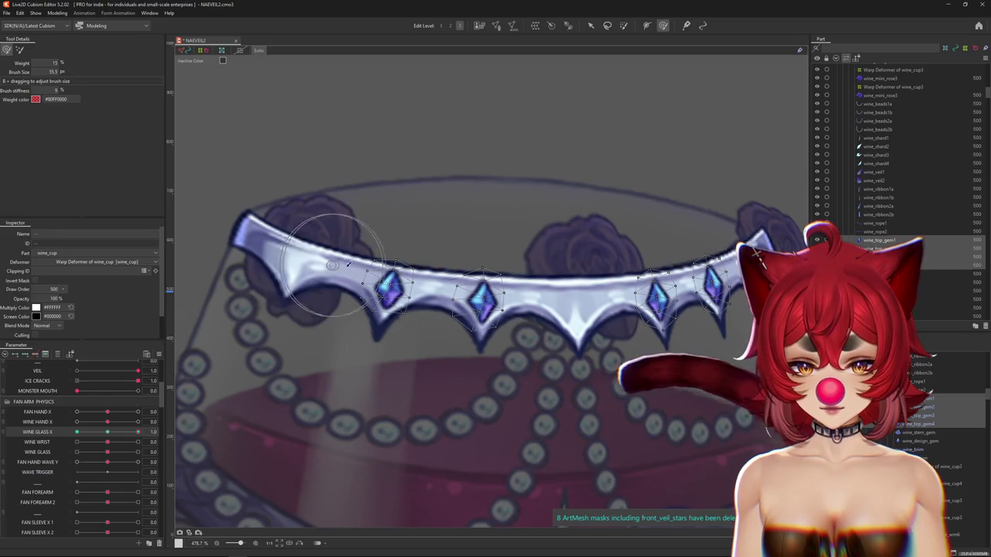
{"action": "left_click_drag", "start_coordinate": [416, 296], "coordinate": [377, 331]}
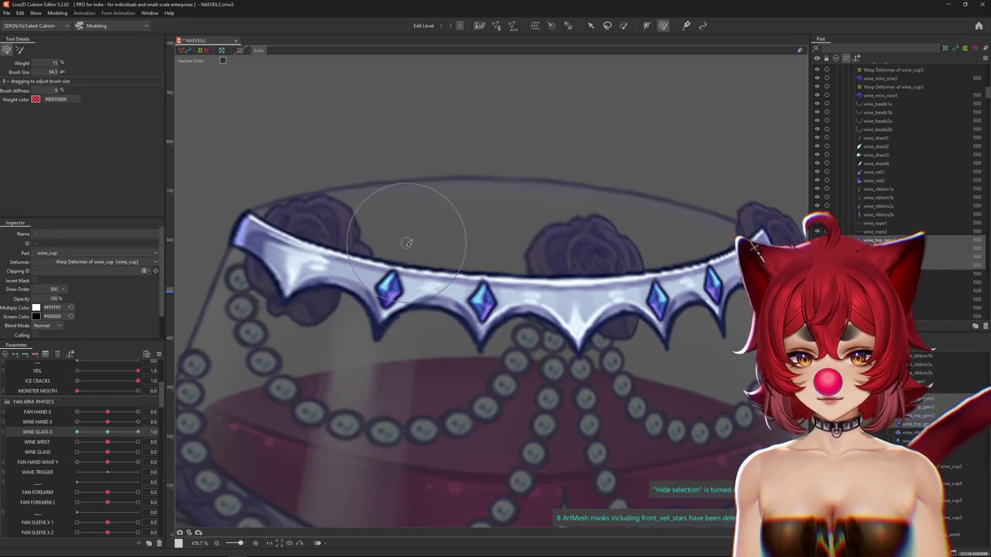
{"action": "left_click_drag", "start_coordinate": [447, 308], "coordinate": [507, 366]}
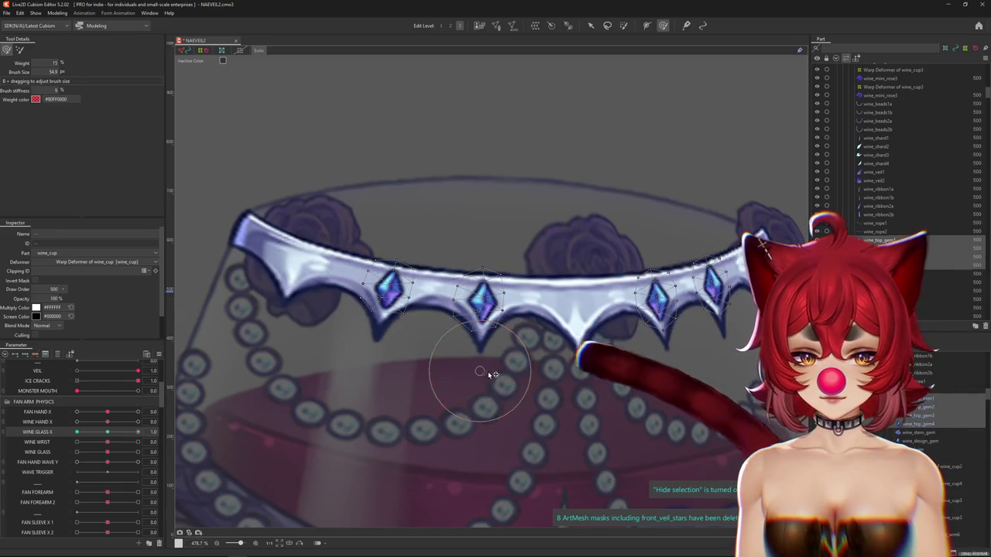
{"action": "key", "text": "ctrl+h"}
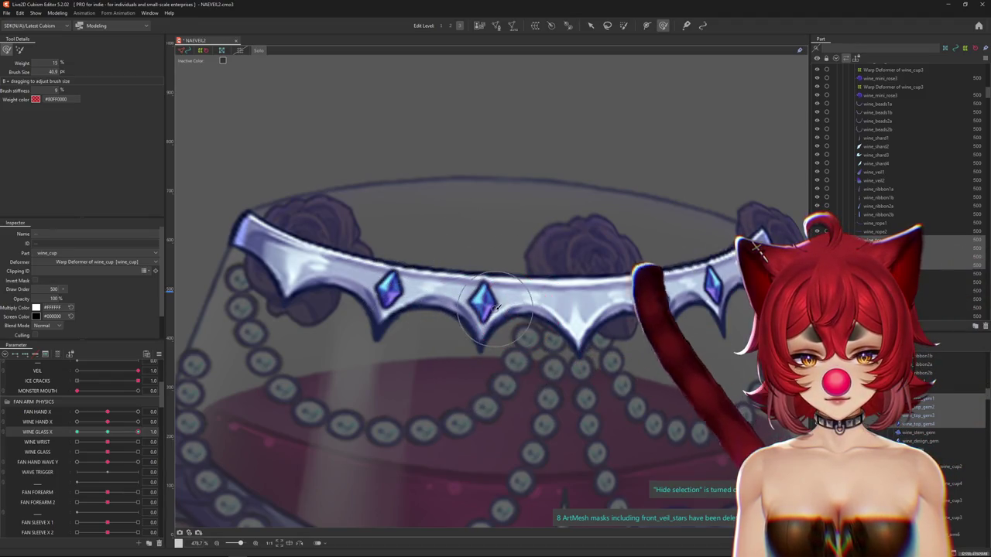
{"action": "left_click_drag", "start_coordinate": [539, 305], "coordinate": [422, 310]}
{"action": "key", "text": "ctrl+h"}
{"action": "key", "text": "ctrl+h"}
{"action": "left_click_drag", "start_coordinate": [403, 343], "coordinate": [248, 317]}
Step: Nudge the right-hand crown gems along the crown curve and review their placement
{"action": "left_click_drag", "start_coordinate": [539, 298], "coordinate": [532, 254]}
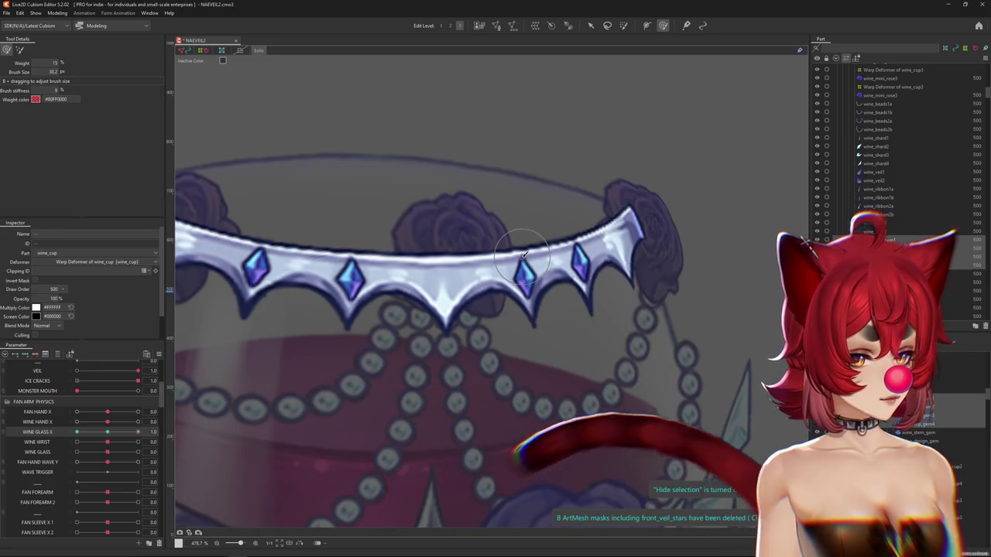
{"action": "scroll", "coordinate": [524, 254], "scroll_direction": "up", "scroll_amount": 2}
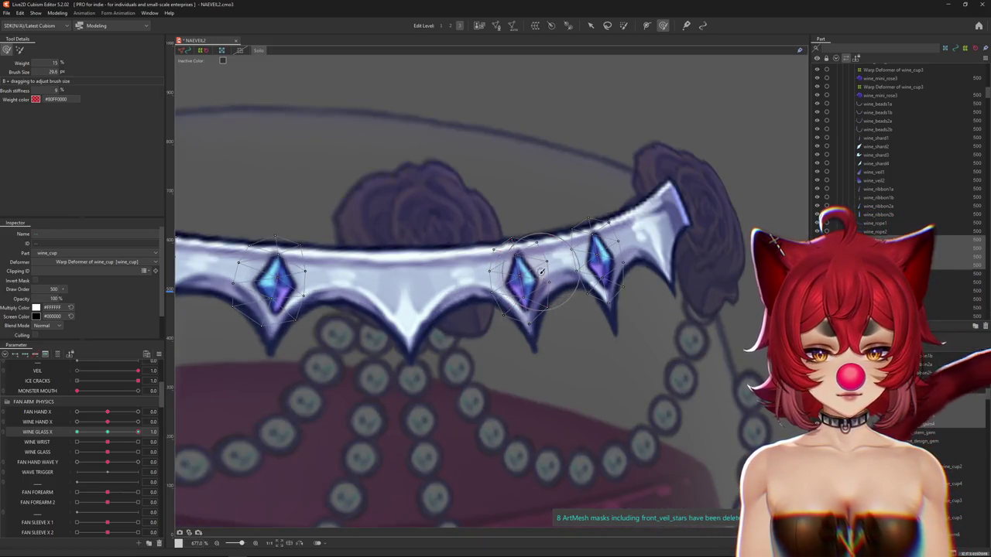
{"action": "left_click_drag", "start_coordinate": [629, 261], "coordinate": [630, 268]}
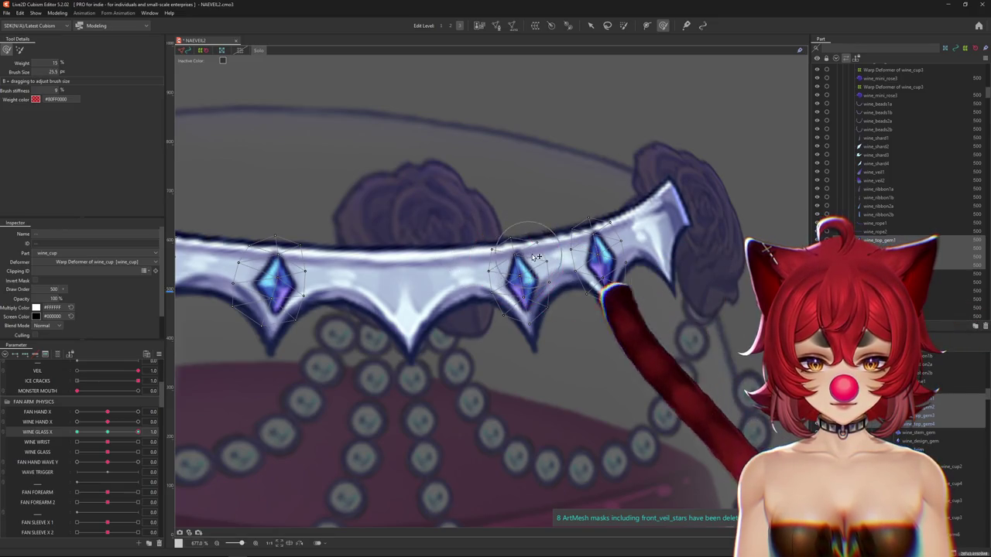
{"action": "left_click_drag", "start_coordinate": [498, 267], "coordinate": [496, 285]}
{"action": "key", "text": "ctrl+h"}
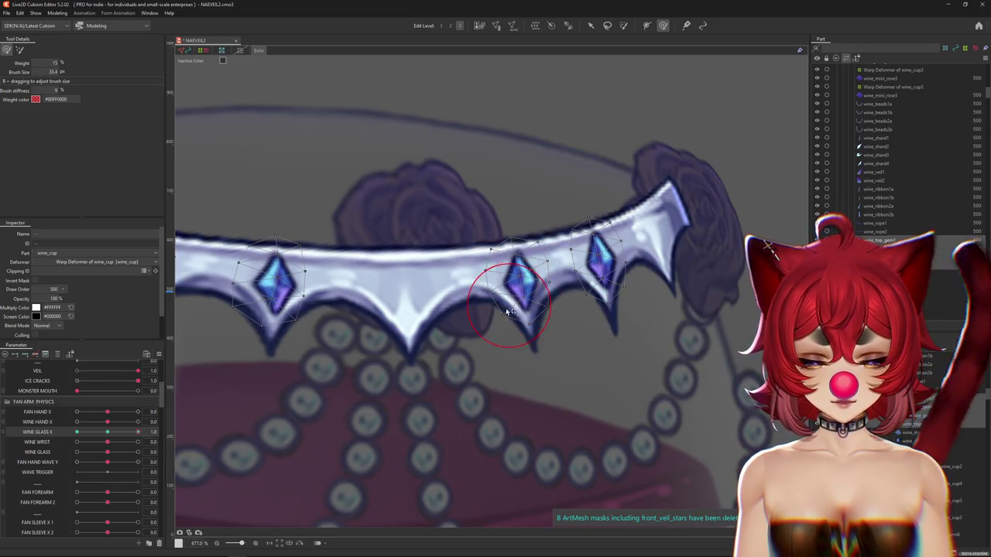
{"action": "scroll", "coordinate": [525, 317], "scroll_direction": "down", "scroll_amount": 1}
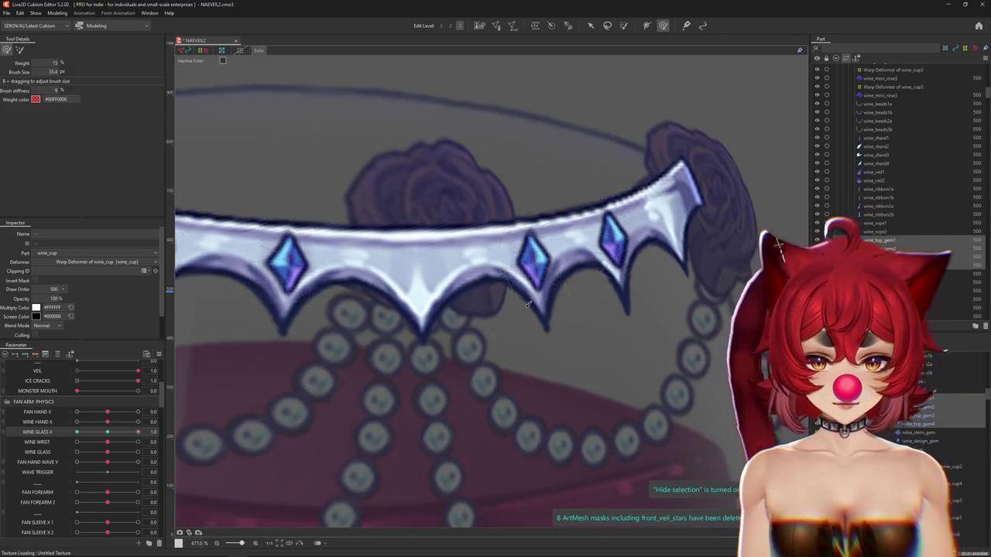
{"action": "scroll", "coordinate": [464, 310], "scroll_direction": "down", "scroll_amount": 2}
{"action": "scroll", "coordinate": [434, 306], "scroll_direction": "up", "scroll_amount": 1}
{"action": "scroll", "coordinate": [424, 300], "scroll_direction": "up", "scroll_amount": 2}
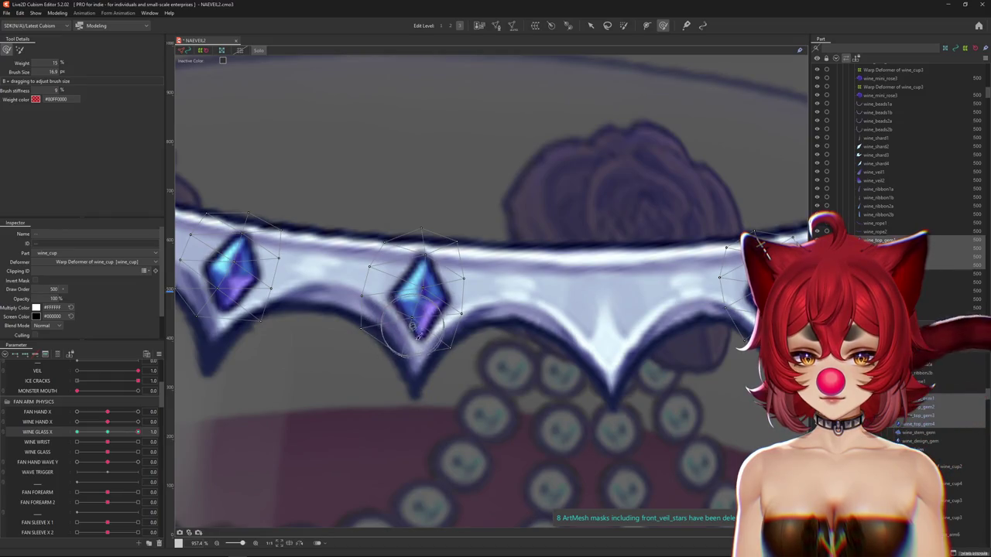
{"action": "key", "text": "ctrl+h"}
{"action": "scroll", "coordinate": [418, 325], "scroll_direction": "down", "scroll_amount": 2}
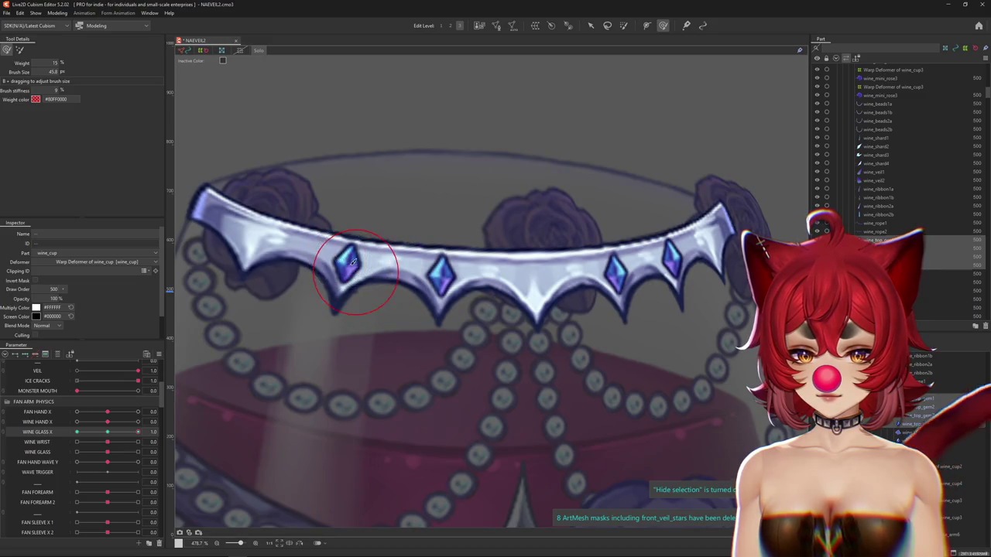
{"action": "scroll", "coordinate": [448, 262], "scroll_direction": "down", "scroll_amount": 3}
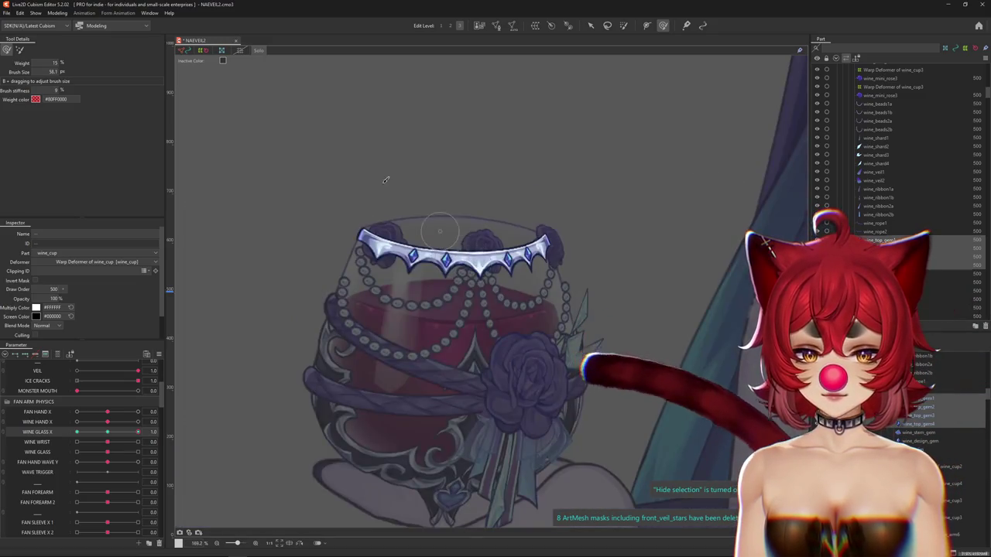
Step: Leave the dimmed view, switch WINE GLASS X to its other extreme and reselect the crown gems
{"action": "key", "text": "Escape"}
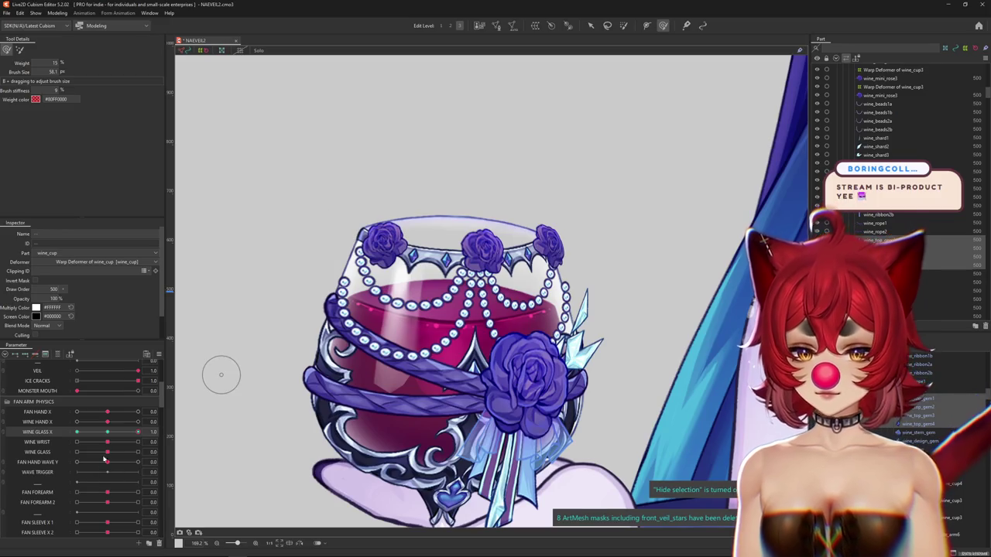
{"action": "left_click", "coordinate": [137, 432]}
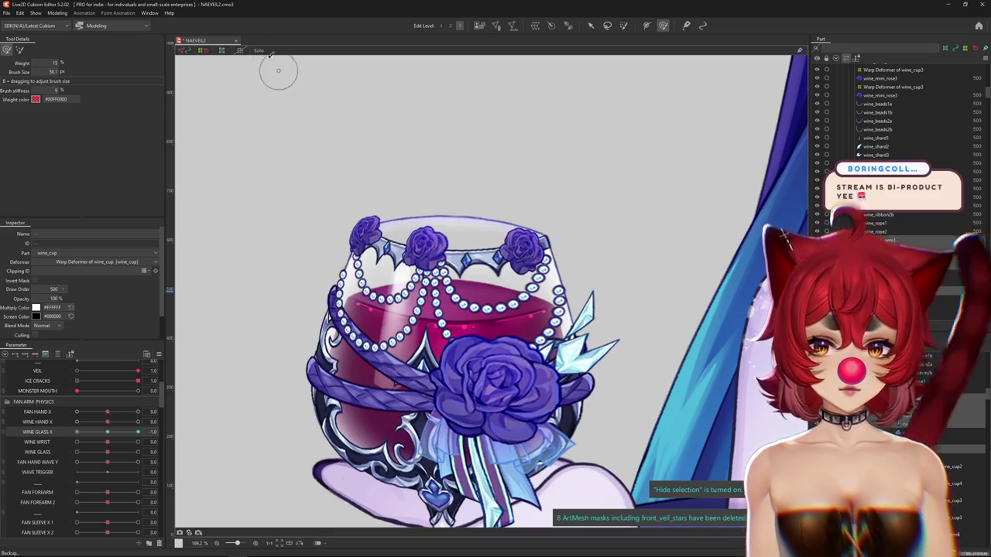
{"action": "left_click", "coordinate": [456, 248]}
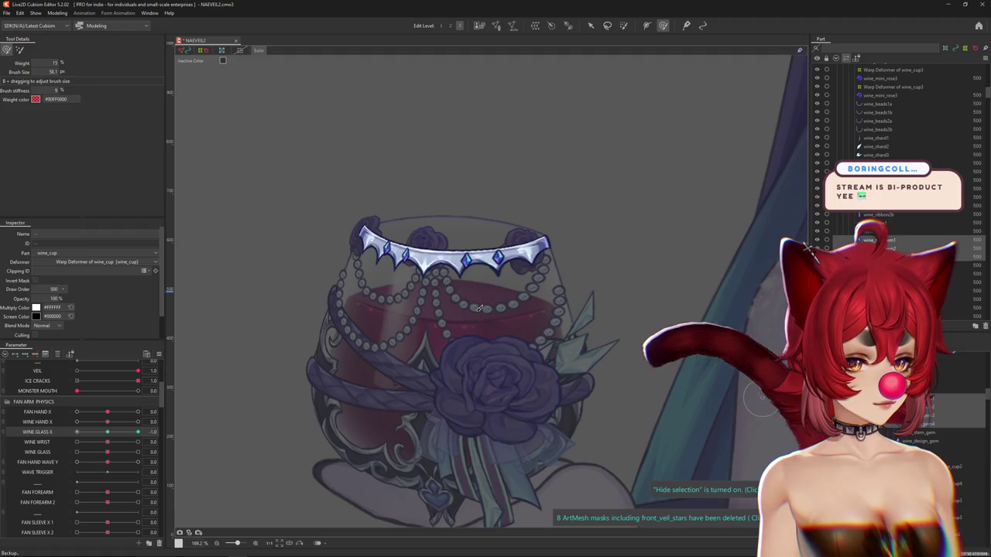
{"action": "scroll", "coordinate": [474, 303], "scroll_direction": "up", "scroll_amount": 4}
{"action": "scroll", "coordinate": [474, 303], "scroll_direction": "up", "scroll_amount": 1}
{"action": "scroll", "coordinate": [519, 260], "scroll_direction": "up", "scroll_amount": 1}
Step: Reshape the centre crown gems along the tiara band with the deform brush
{"action": "mouse_move", "coordinate": [518, 260]}
{"action": "left_mouse_down"}
{"action": "mouse_move", "coordinate": [553, 290]}
{"action": "mouse_move", "coordinate": [620, 247]}
{"action": "left_mouse_up"}
{"action": "left_click_drag", "start_coordinate": [611, 309], "coordinate": [575, 314]}
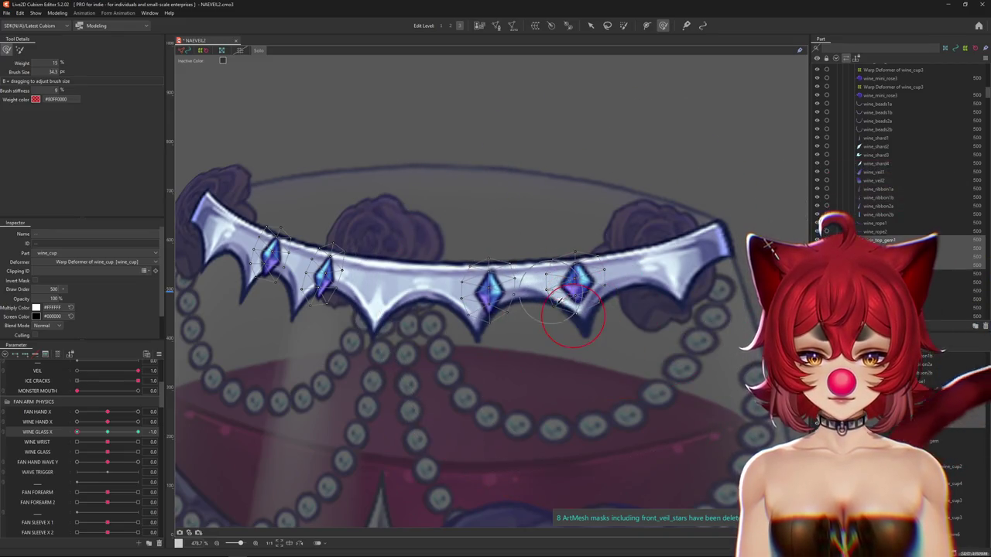
{"action": "left_click_drag", "start_coordinate": [507, 281], "coordinate": [493, 353]}
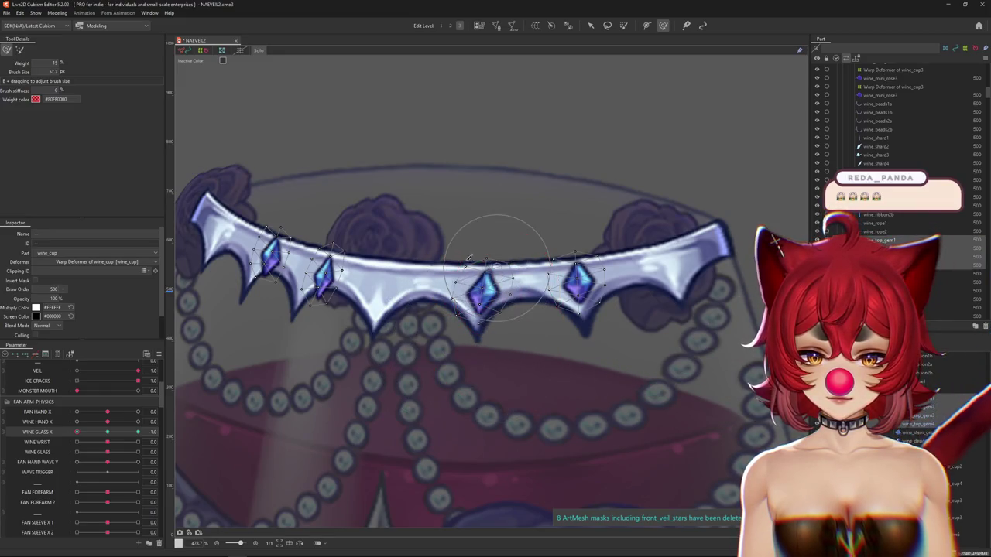
{"action": "mouse_move", "coordinate": [502, 309]}
{"action": "left_mouse_down"}
{"action": "mouse_move", "coordinate": [478, 266]}
{"action": "mouse_move", "coordinate": [481, 312]}
{"action": "mouse_move", "coordinate": [502, 311]}
{"action": "left_mouse_up"}
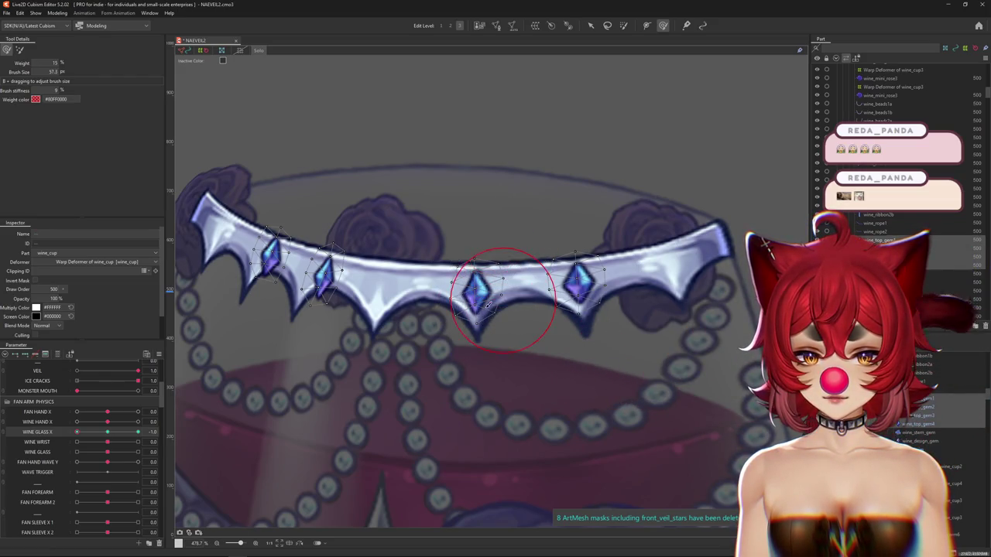
{"action": "scroll", "coordinate": [467, 302], "scroll_direction": "up", "scroll_amount": 3}
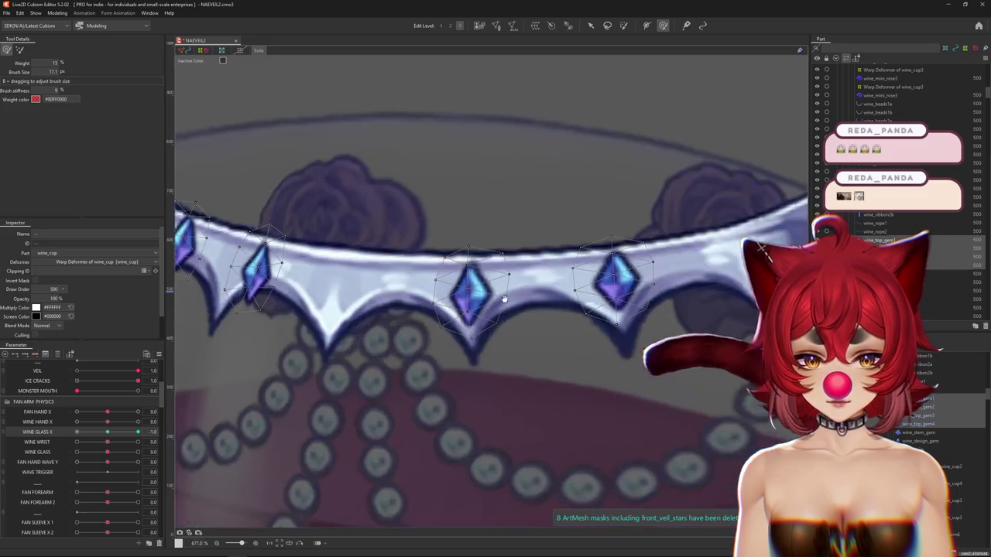
{"action": "left_click_drag", "start_coordinate": [461, 310], "coordinate": [464, 307]}
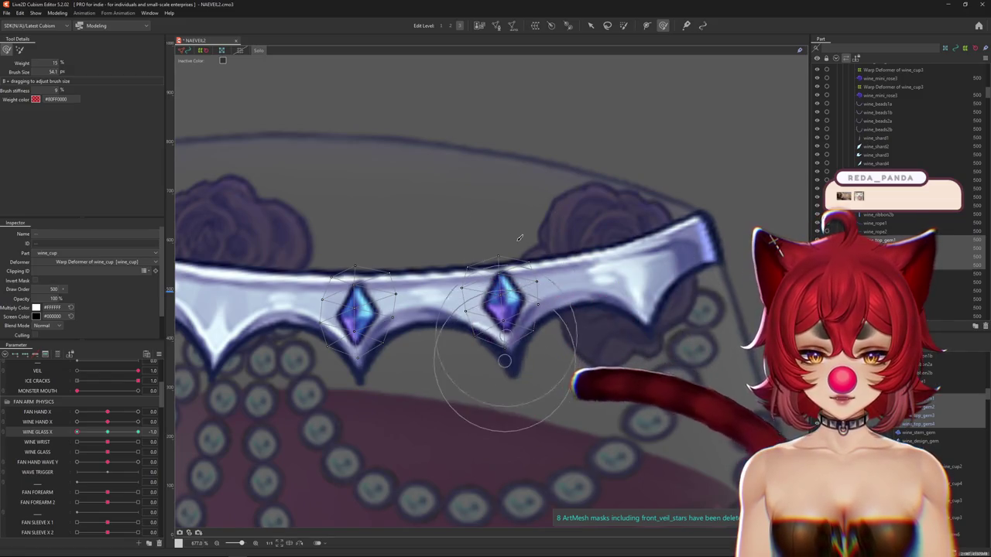
{"action": "left_click_drag", "start_coordinate": [510, 253], "coordinate": [486, 255]}
Step: Fit single and right-hand gems to the band, leaving the brush at 37.3
{"action": "left_click_drag", "start_coordinate": [534, 356], "coordinate": [515, 390]}
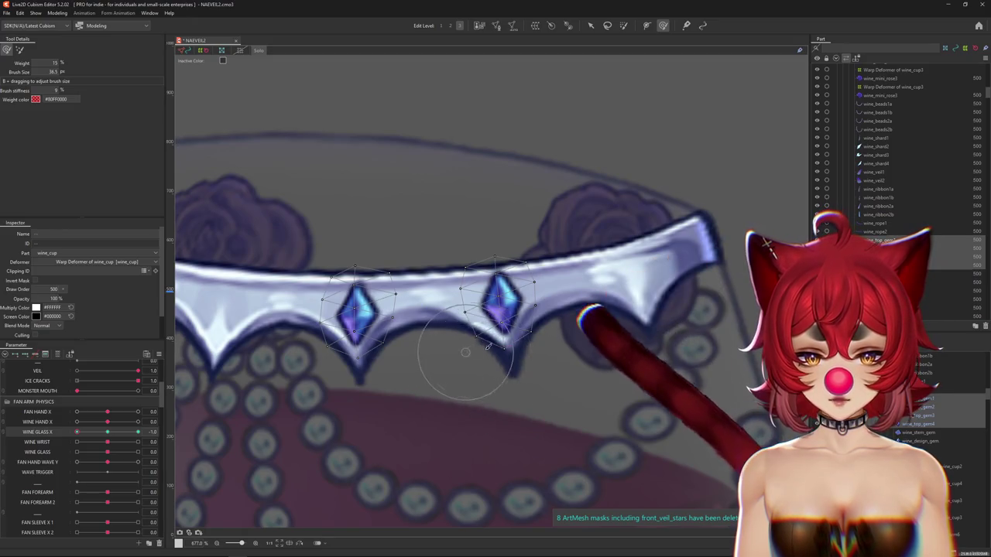
{"action": "left_click_drag", "start_coordinate": [483, 357], "coordinate": [490, 284]}
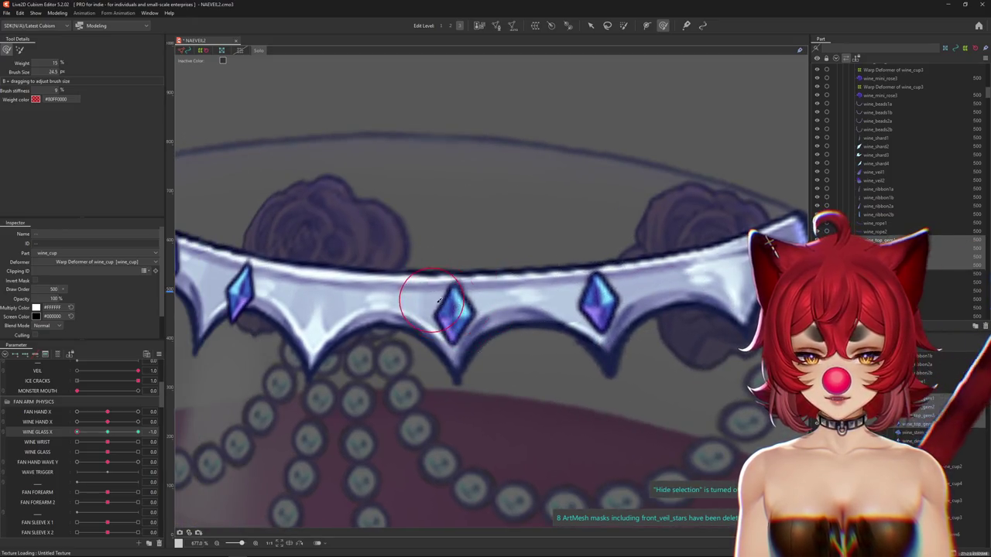
{"action": "scroll", "coordinate": [439, 306], "scroll_direction": "up", "scroll_amount": 3}
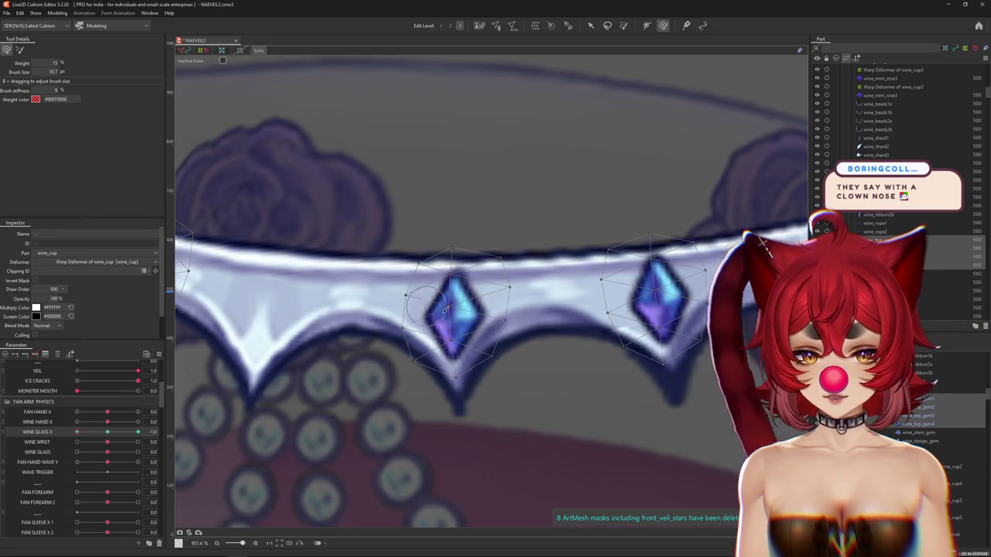
{"action": "left_click_drag", "start_coordinate": [445, 310], "coordinate": [499, 308]}
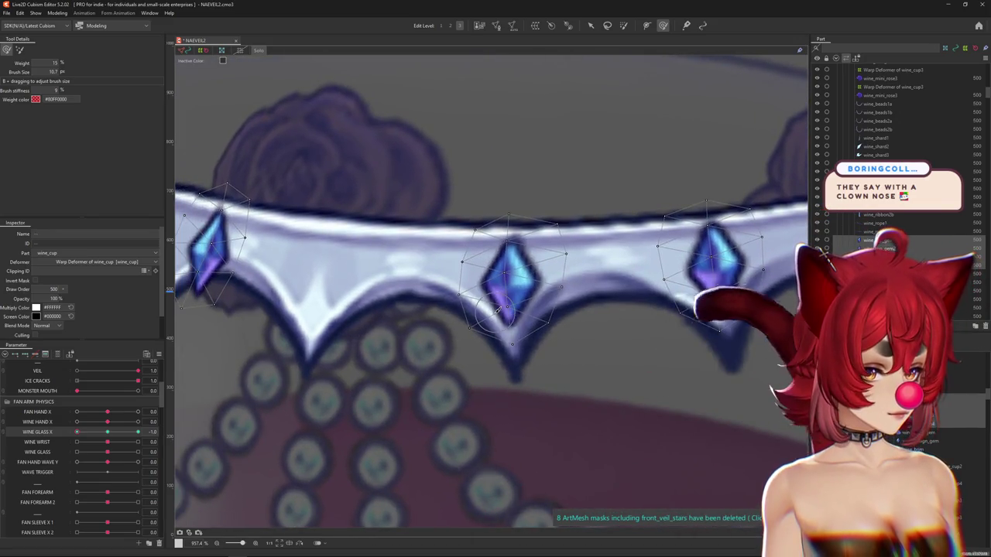
{"action": "scroll", "coordinate": [475, 318], "scroll_direction": "down", "scroll_amount": 2}
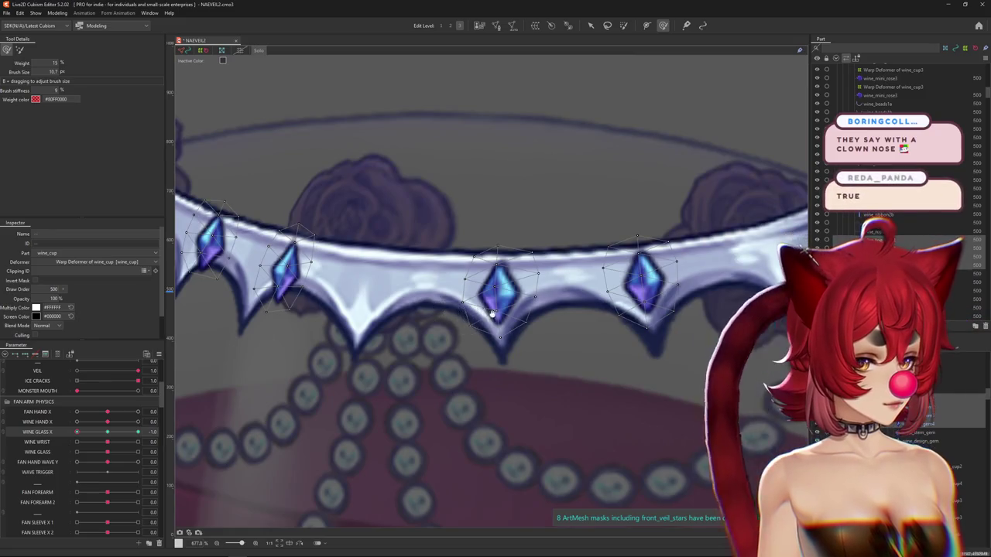
{"action": "scroll", "coordinate": [682, 352], "scroll_direction": "down", "scroll_amount": 2}
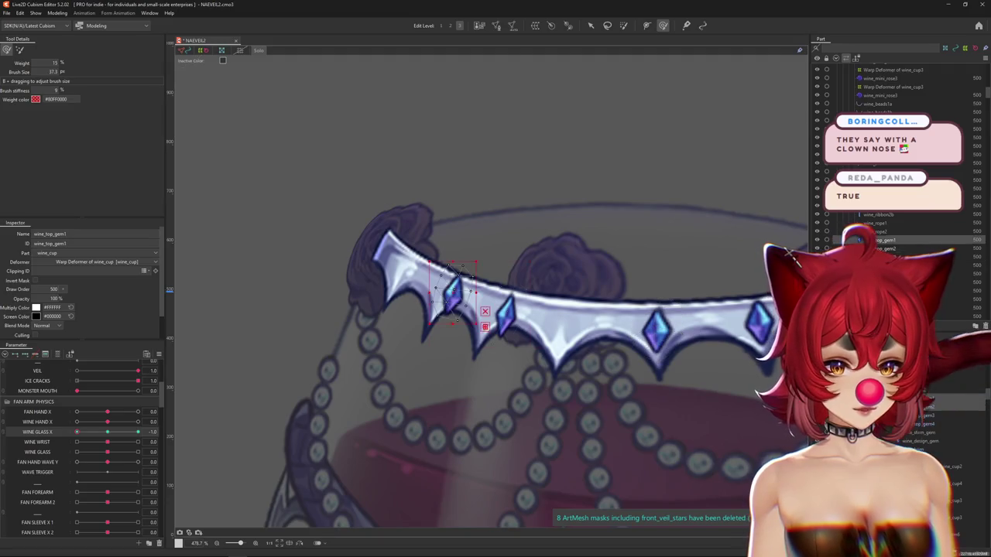
Step: Slide wine_top_gem1 up-left along the tiara band with the deform brush
{"action": "left_click_drag", "start_coordinate": [480, 313], "coordinate": [526, 285]}
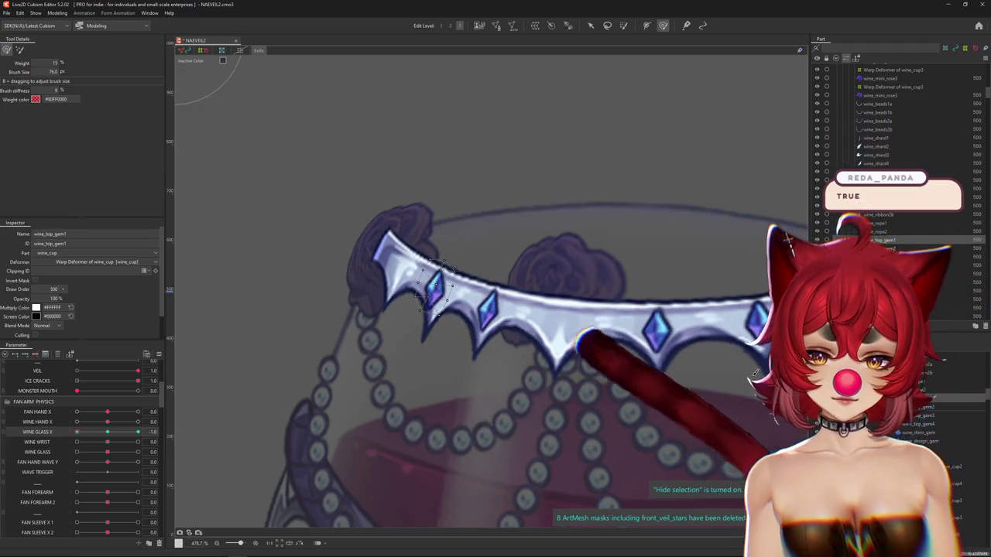
{"action": "left_click", "coordinate": [446, 310]}
{"action": "left_click_drag", "start_coordinate": [425, 201], "coordinate": [483, 220]}
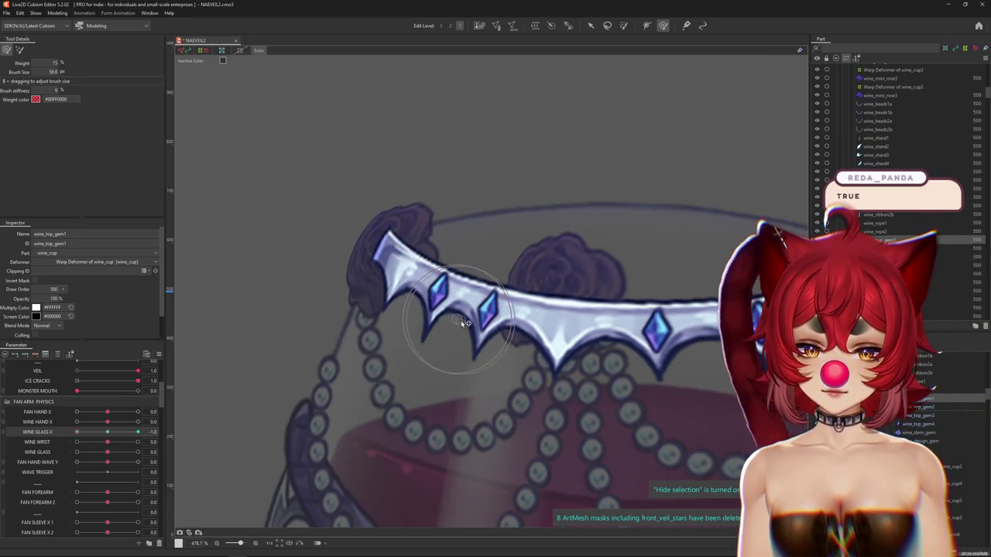
{"action": "scroll", "coordinate": [469, 326], "scroll_direction": "up", "scroll_amount": 2}
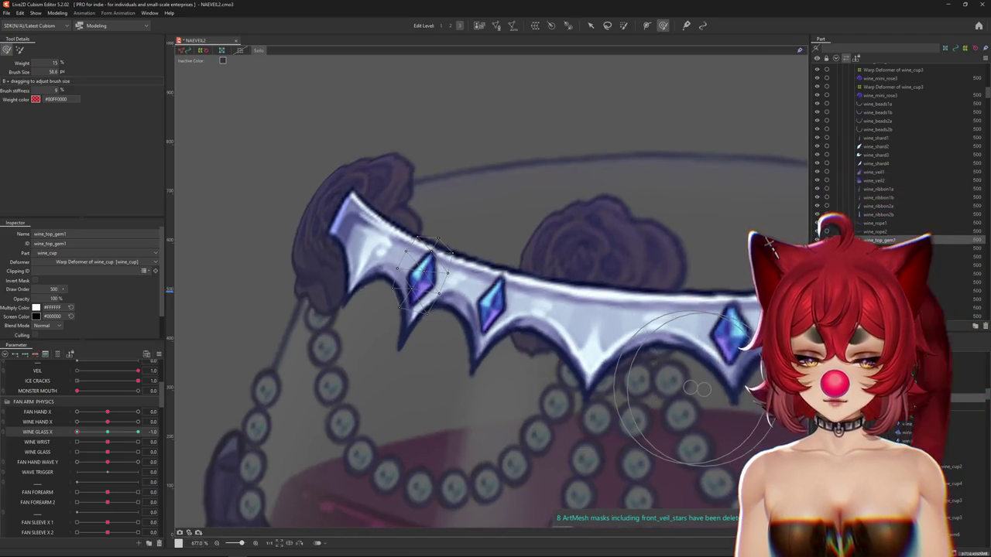
Step: Push wine_top_gem2 into place along the band, then recheck wine_top_gem1 with selection hidden
{"action": "left_click", "coordinate": [492, 302]}
{"action": "left_click_drag", "start_coordinate": [504, 290], "coordinate": [443, 255]}
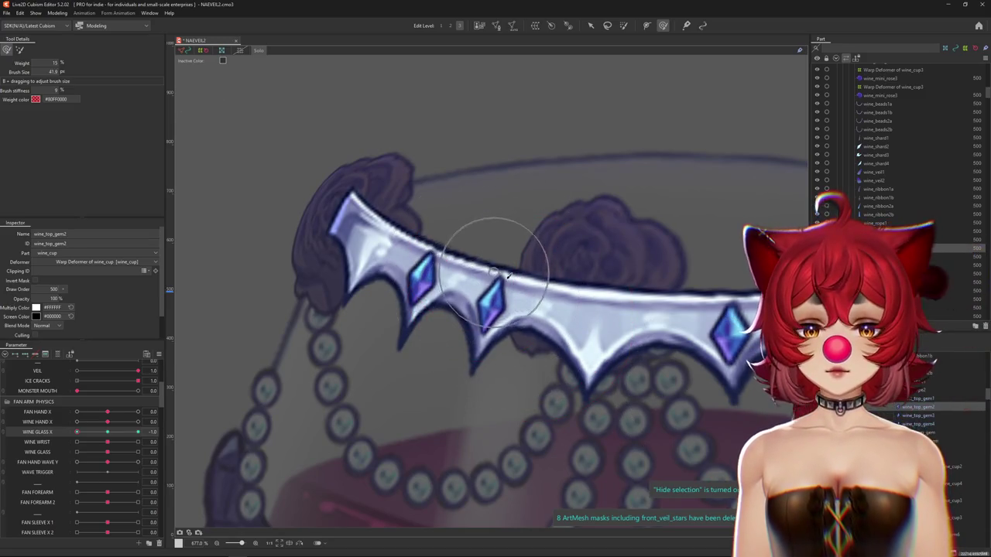
{"action": "mouse_move", "coordinate": [482, 364]}
{"action": "left_mouse_down"}
{"action": "mouse_move", "coordinate": [526, 325]}
{"action": "mouse_move", "coordinate": [522, 308]}
{"action": "left_mouse_up"}
{"action": "scroll", "coordinate": [529, 310], "scroll_direction": "down", "scroll_amount": 5}
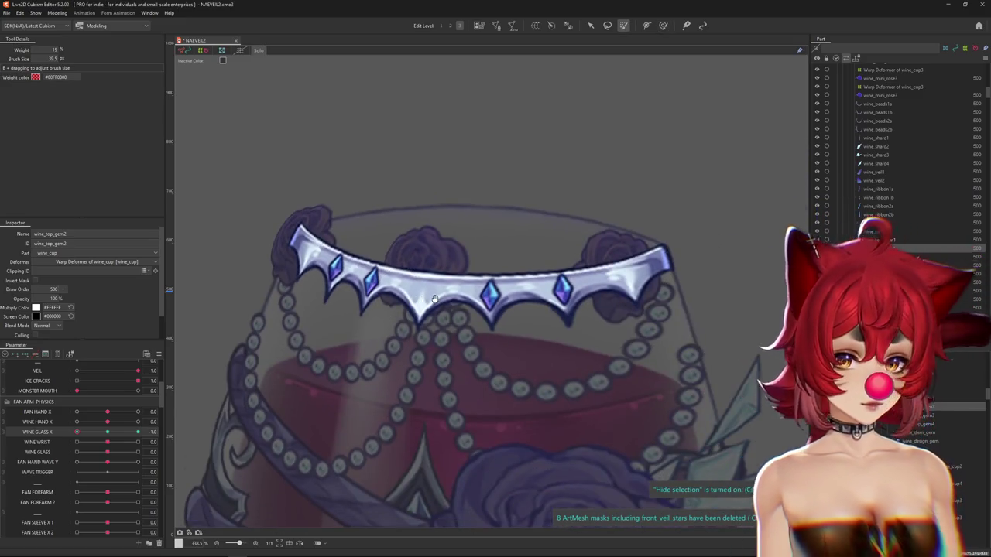
{"action": "left_click_drag", "start_coordinate": [377, 241], "coordinate": [441, 254]}
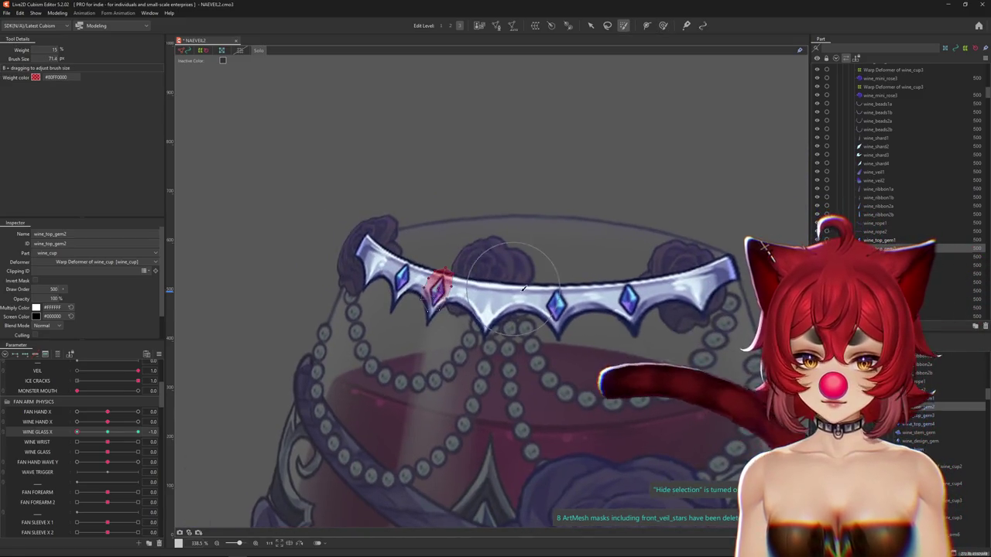
{"action": "left_click", "coordinate": [437, 288]}
{"action": "left_click", "coordinate": [418, 281]}
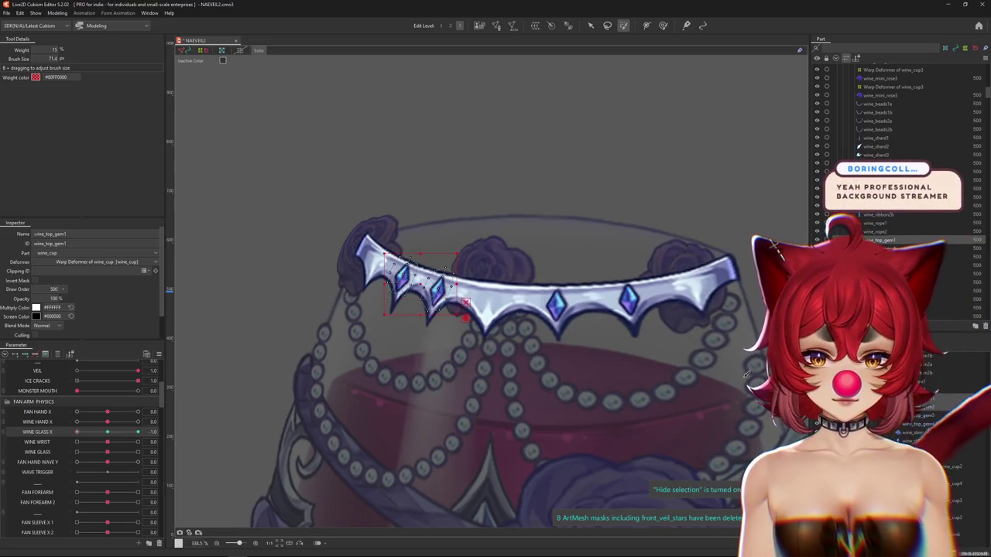
{"action": "key", "text": "ctrl+h"}
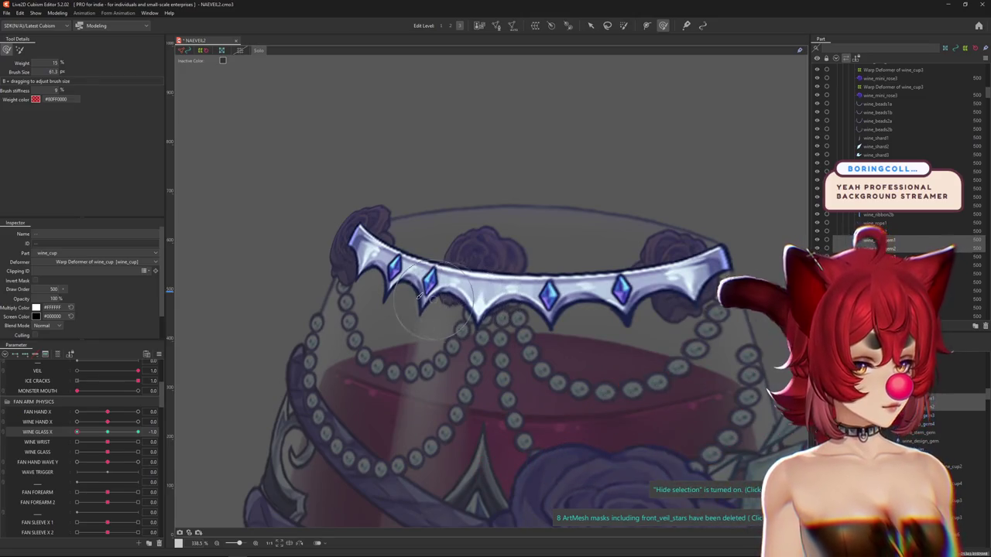
Step: Zoom in on the tiara and resize the deform brush to reshape the next gem
{"action": "scroll", "coordinate": [287, 194], "scroll_direction": "down", "scroll_amount": 2}
{"action": "scroll", "coordinate": [309, 209], "scroll_direction": "up", "scroll_amount": 3}
{"action": "scroll", "coordinate": [326, 225], "scroll_direction": "up", "scroll_amount": 2}
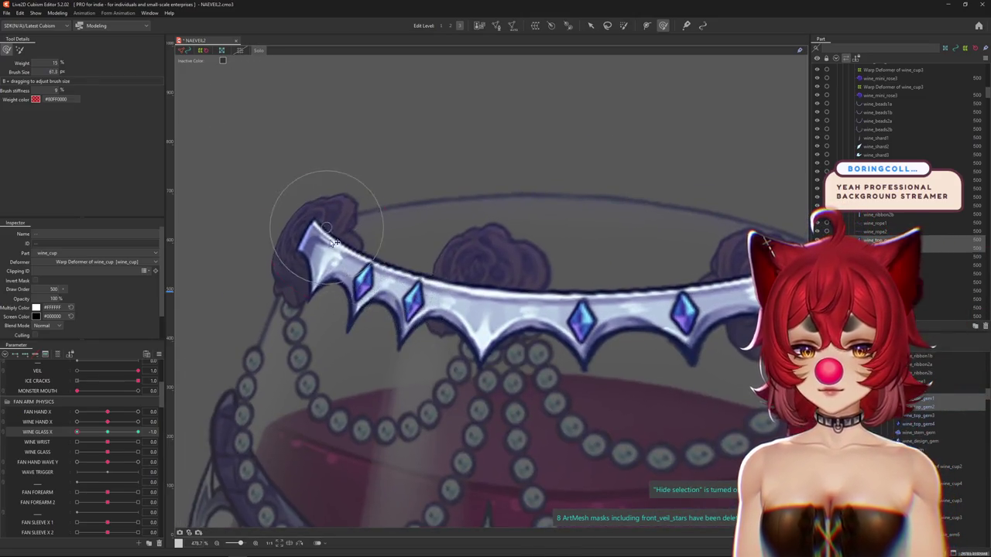
{"action": "left_click_drag", "start_coordinate": [387, 194], "coordinate": [393, 224]}
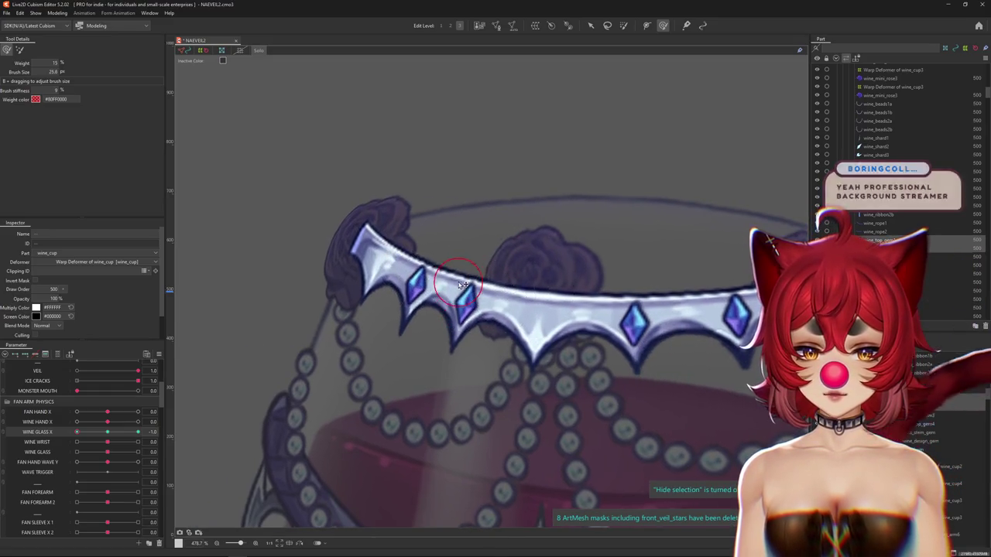
{"action": "scroll", "coordinate": [457, 289], "scroll_direction": "up", "scroll_amount": 3}
{"action": "mouse_move", "coordinate": [453, 283]}
{"action": "left_mouse_down"}
{"action": "mouse_move", "coordinate": [453, 409]}
{"action": "mouse_move", "coordinate": [507, 375]}
{"action": "left_mouse_up"}
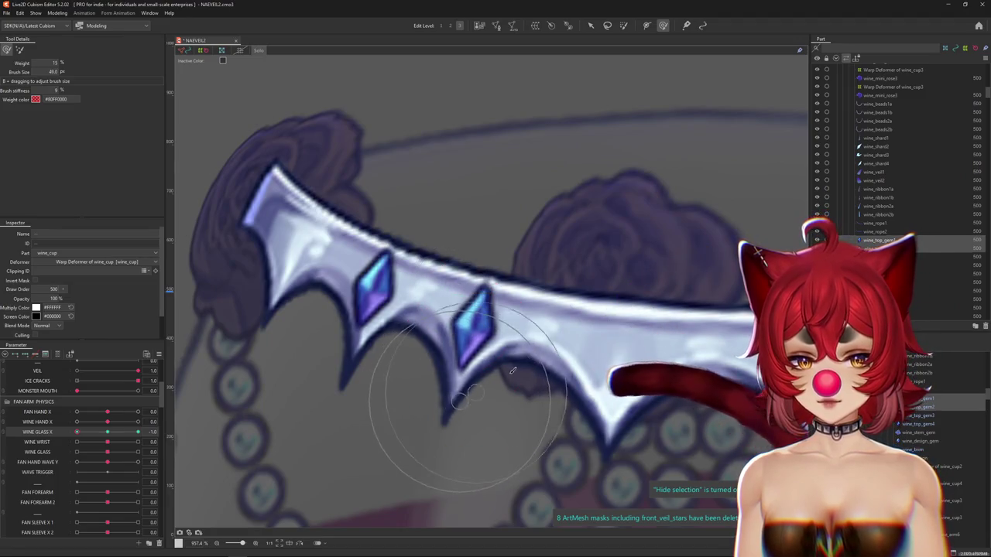
{"action": "scroll", "coordinate": [534, 342], "scroll_direction": "down", "scroll_amount": 3}
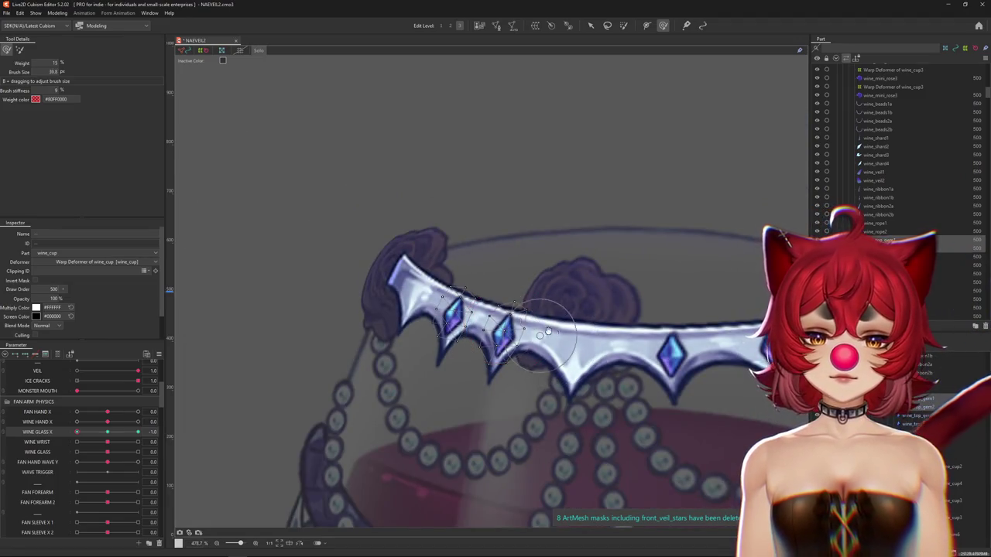
{"action": "scroll", "coordinate": [555, 335], "scroll_direction": "down", "scroll_amount": 2}
{"action": "scroll", "coordinate": [542, 325], "scroll_direction": "down", "scroll_amount": 1}
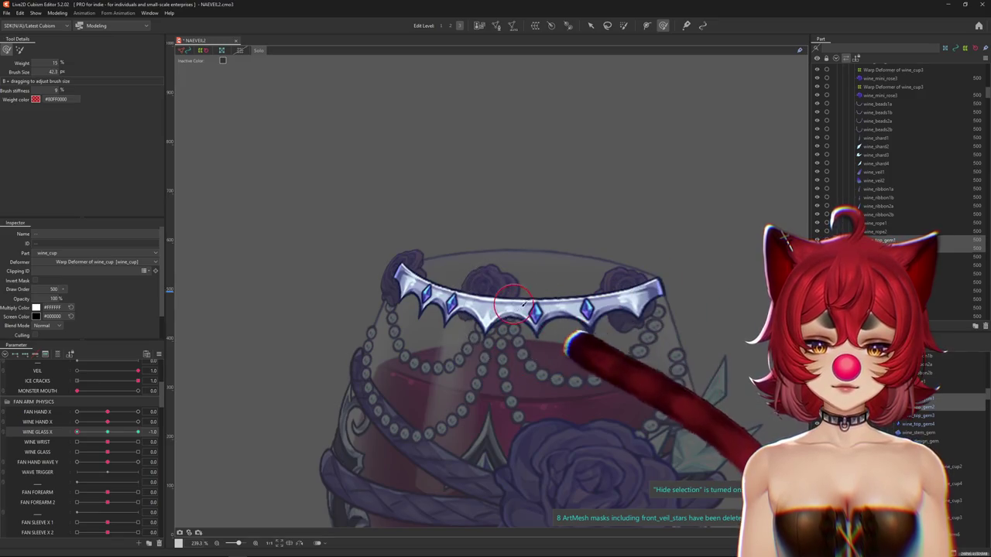
{"action": "scroll", "coordinate": [526, 314], "scroll_direction": "up", "scroll_amount": 1}
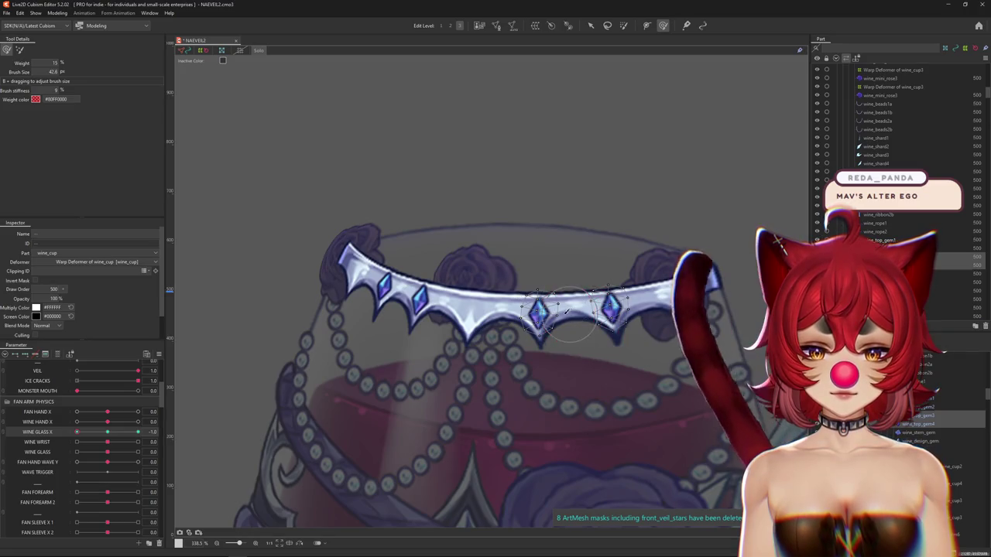
Step: Adjust the middle tiara gems, panning around the band
{"action": "left_click_drag", "start_coordinate": [569, 312], "coordinate": [541, 325]}
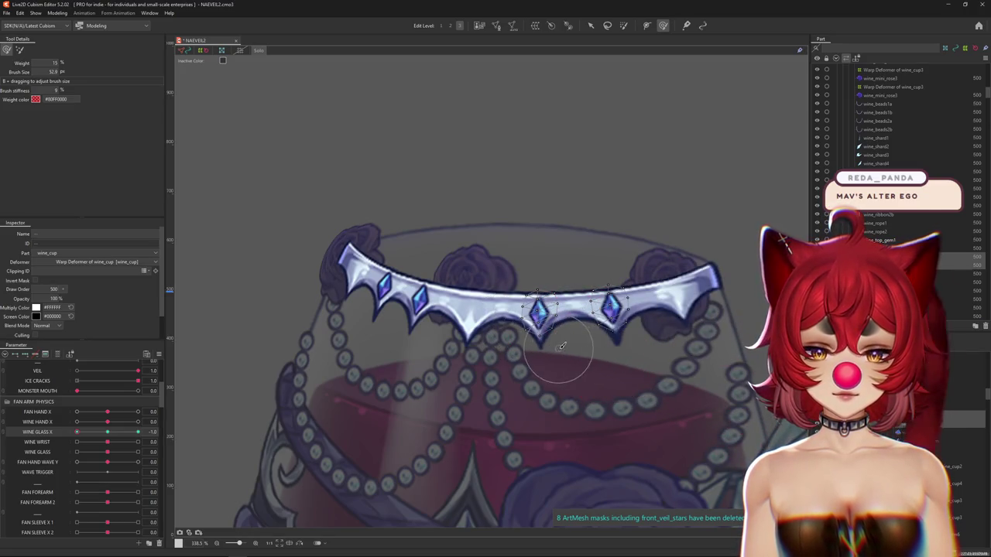
{"action": "scroll", "coordinate": [504, 372], "scroll_direction": "up", "scroll_amount": 1}
{"action": "scroll", "coordinate": [464, 379], "scroll_direction": "down", "scroll_amount": 2}
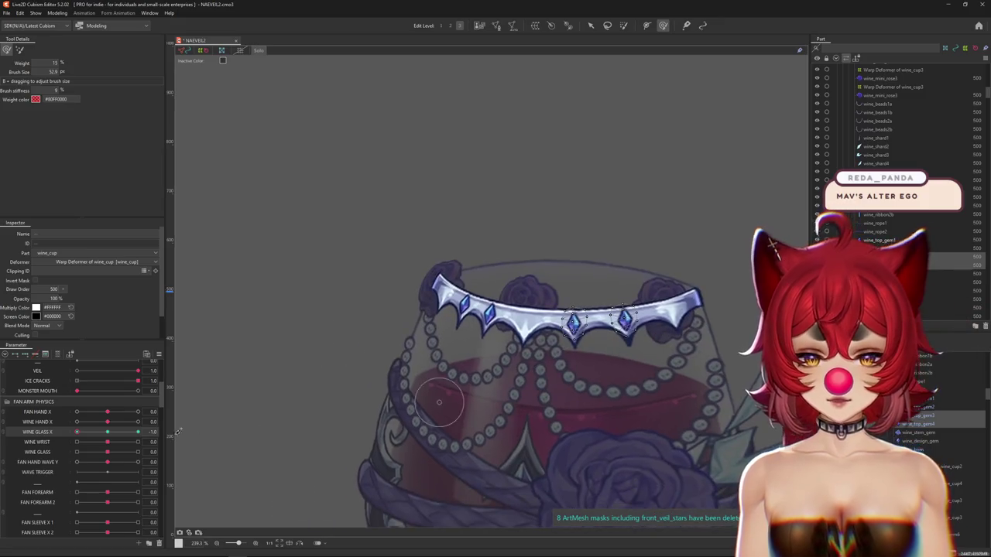
{"action": "scroll", "coordinate": [515, 348], "scroll_direction": "up", "scroll_amount": 1}
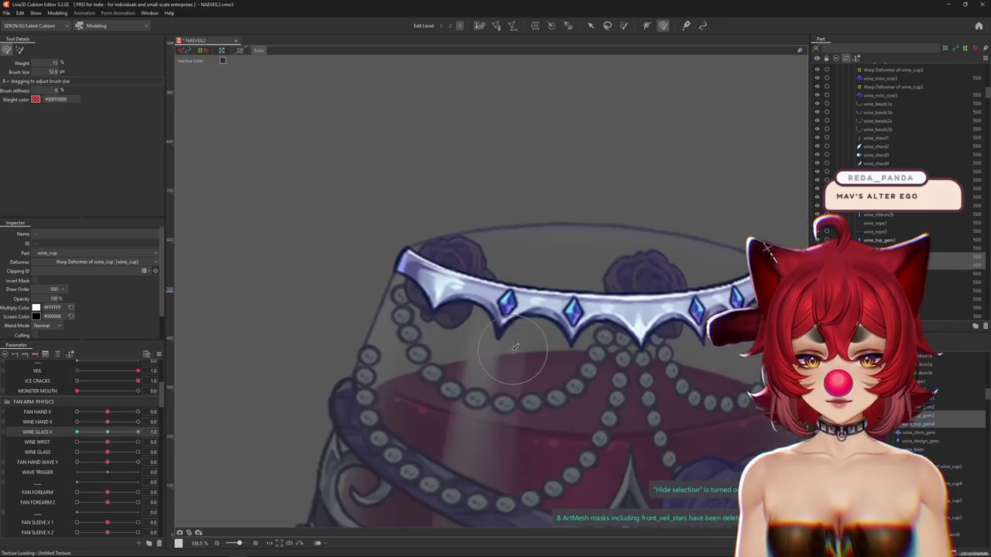
{"action": "scroll", "coordinate": [496, 310], "scroll_direction": "right", "scroll_amount": 2}
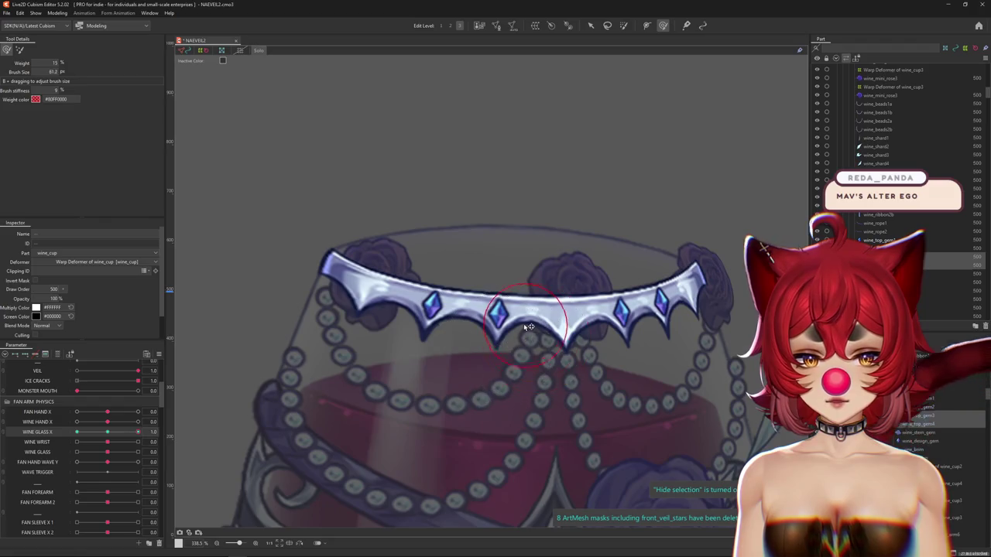
{"action": "scroll", "coordinate": [571, 370], "scroll_direction": "down", "scroll_amount": 1}
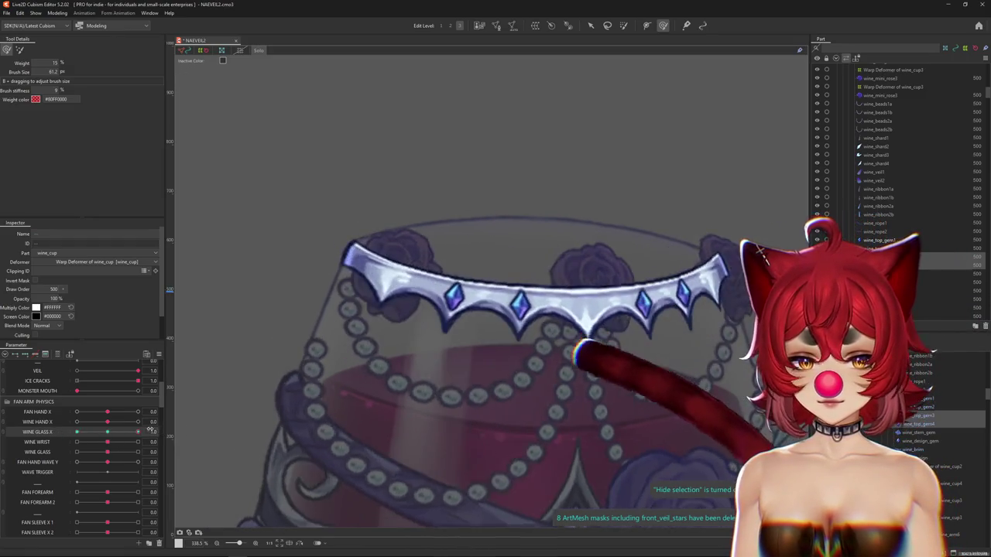
{"action": "scroll", "coordinate": [414, 245], "scroll_direction": "up", "scroll_amount": 2}
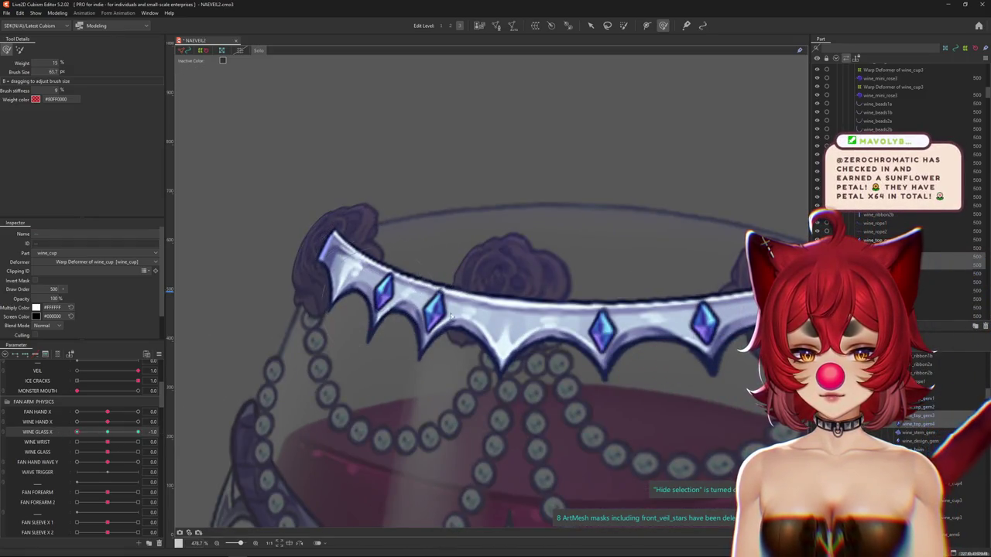
Step: With mesh outlines hidden, fix the gems at both tiara ends, leaving the brush at 29.6
{"action": "key", "text": "ctrl+h"}
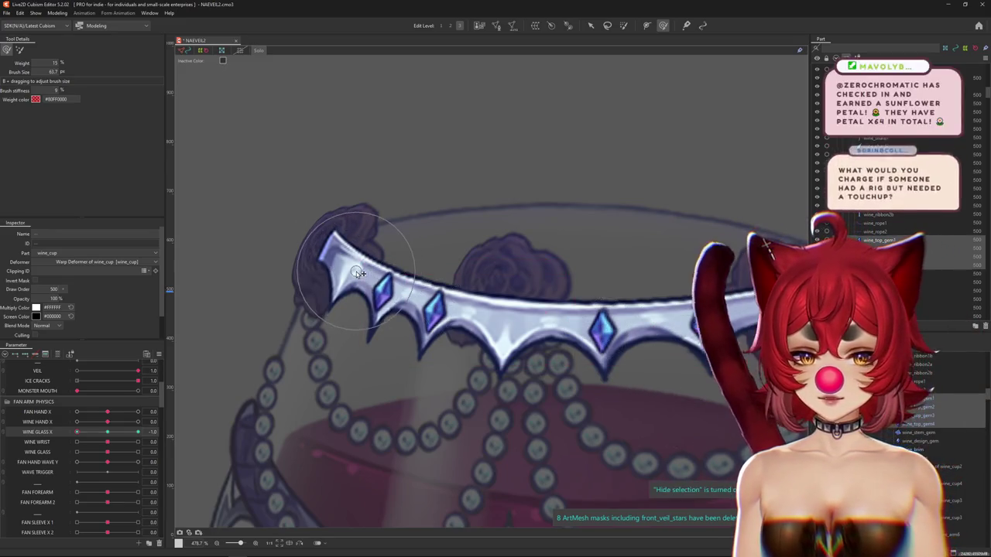
{"action": "left_click_drag", "start_coordinate": [552, 326], "coordinate": [621, 325]}
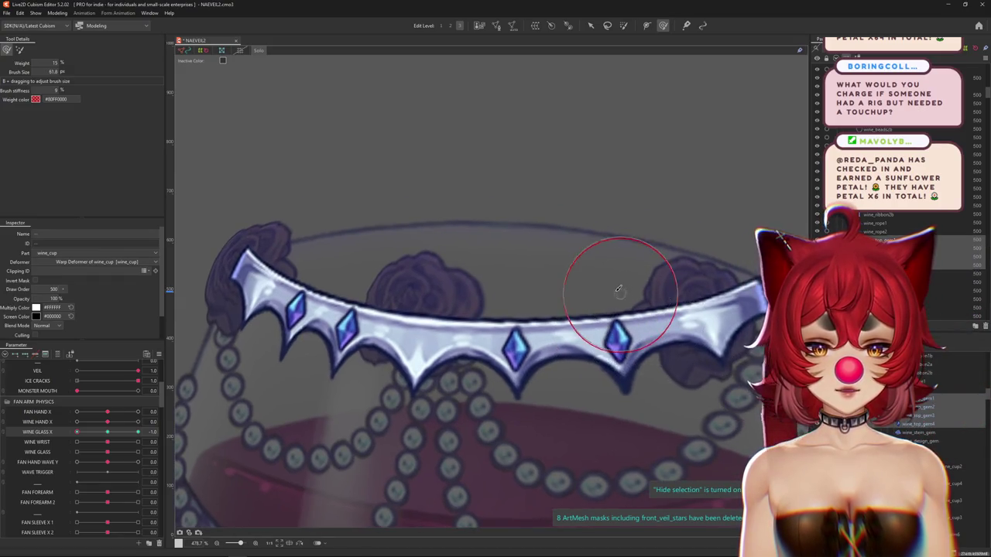
{"action": "mouse_move", "coordinate": [600, 360]}
{"action": "left_mouse_down"}
{"action": "mouse_move", "coordinate": [535, 341]}
{"action": "mouse_move", "coordinate": [495, 345]}
{"action": "left_mouse_up"}
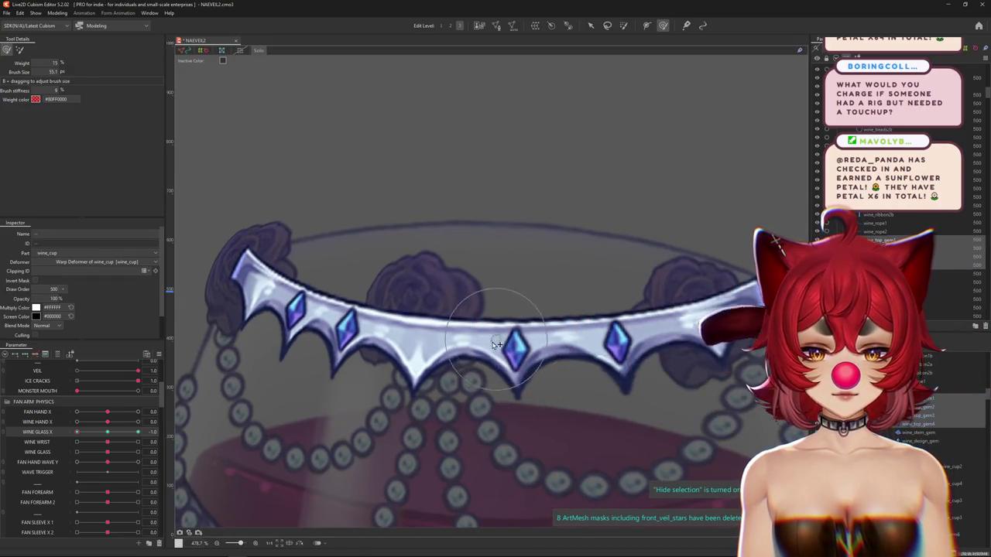
{"action": "left_click_drag", "start_coordinate": [295, 305], "coordinate": [343, 304]}
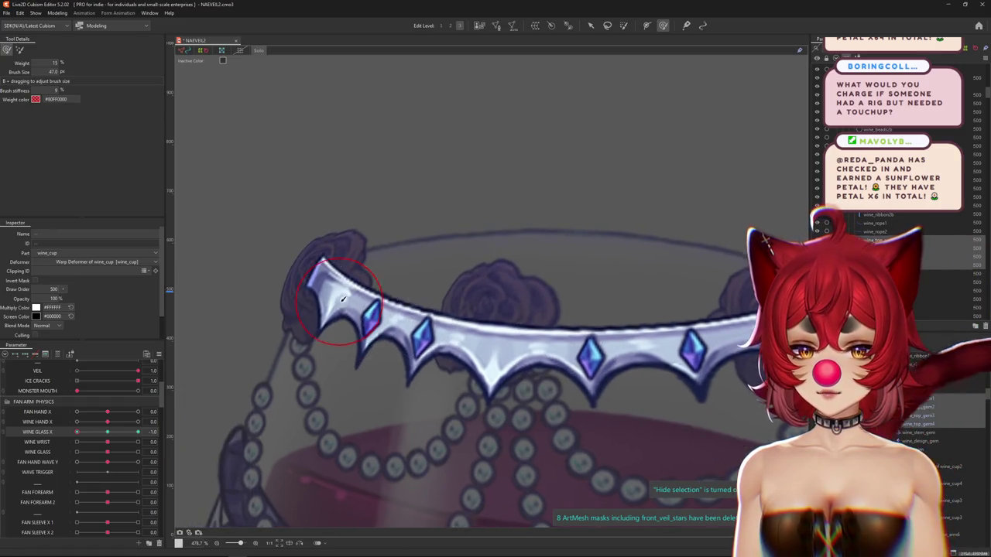
{"action": "scroll", "coordinate": [410, 337], "scroll_direction": "up", "scroll_amount": 3}
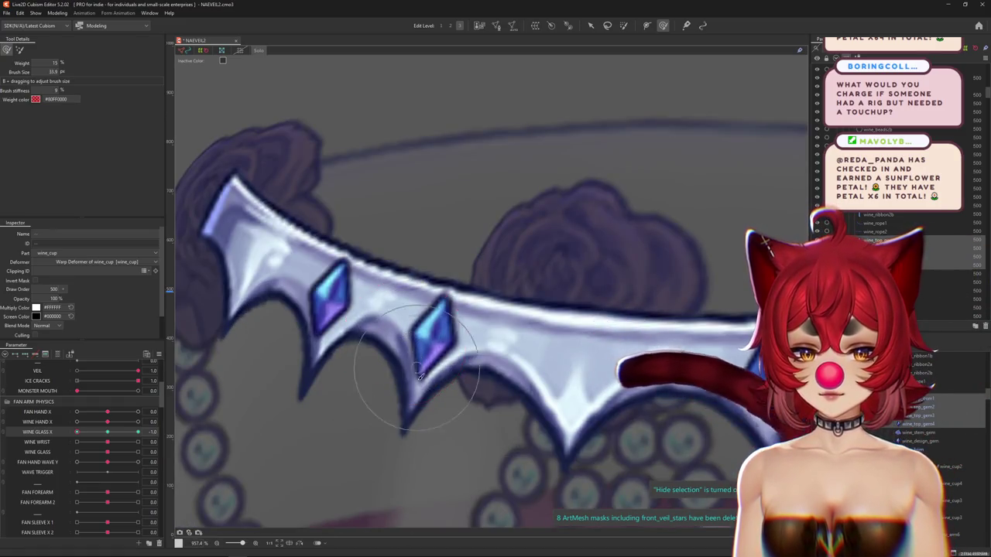
{"action": "scroll", "coordinate": [408, 333], "scroll_direction": "down", "scroll_amount": 3}
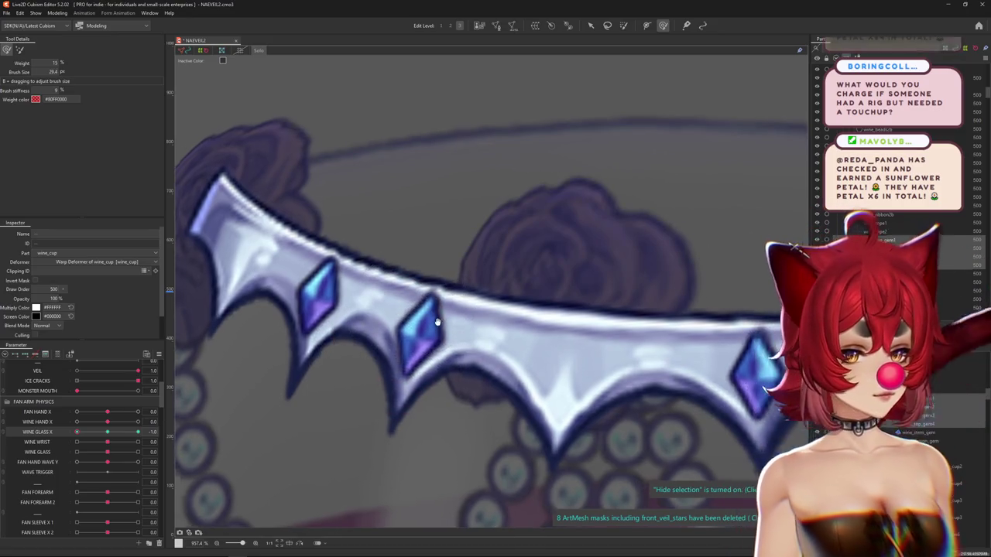
{"action": "scroll", "coordinate": [406, 335], "scroll_direction": "down", "scroll_amount": 1}
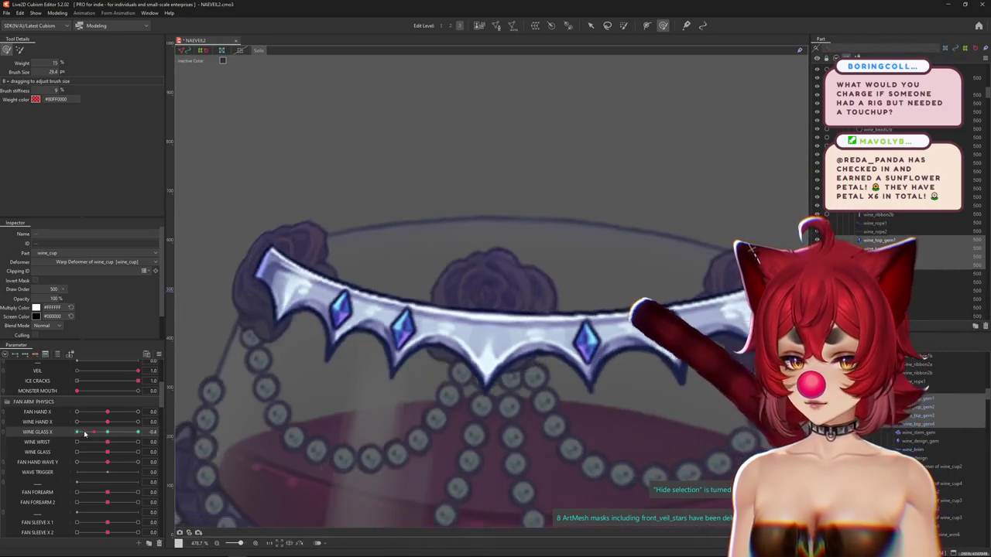
{"action": "scroll", "coordinate": [403, 338], "scroll_direction": "down", "scroll_amount": 1}
{"action": "scroll", "coordinate": [399, 341], "scroll_direction": "down", "scroll_amount": 2}
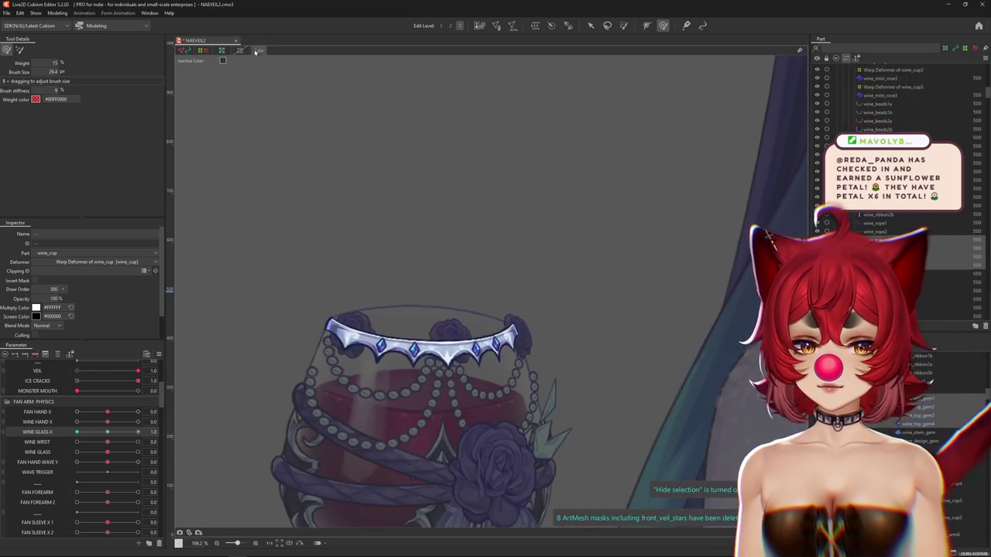
Step: Exit the greyed-out isolated view and centre the full-colour wine glass on the canvas
{"action": "key", "text": "Escape"}
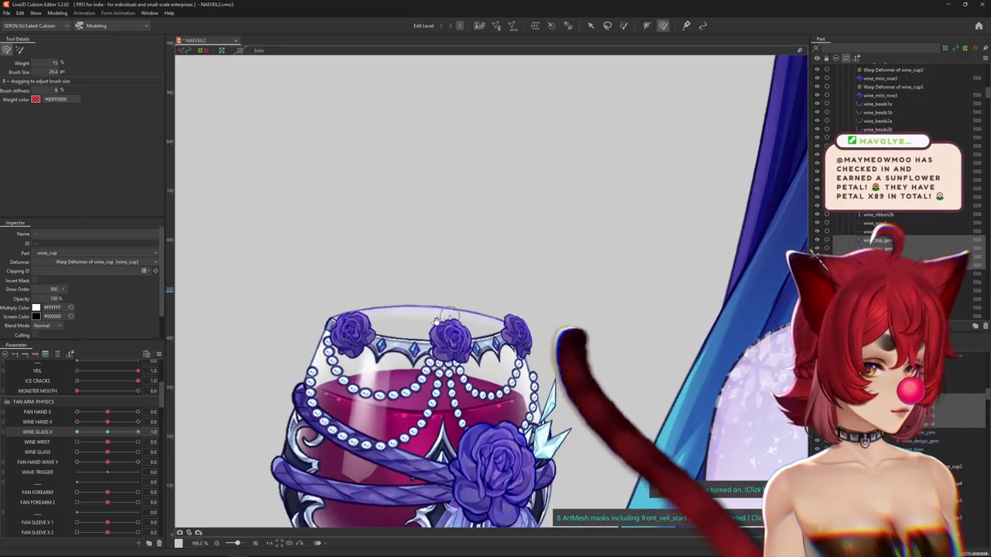
{"action": "mouse_move", "coordinate": [379, 339]}
{"action": "left_mouse_down"}
{"action": "mouse_move", "coordinate": [457, 338]}
{"action": "mouse_move", "coordinate": [467, 299]}
{"action": "left_mouse_up"}
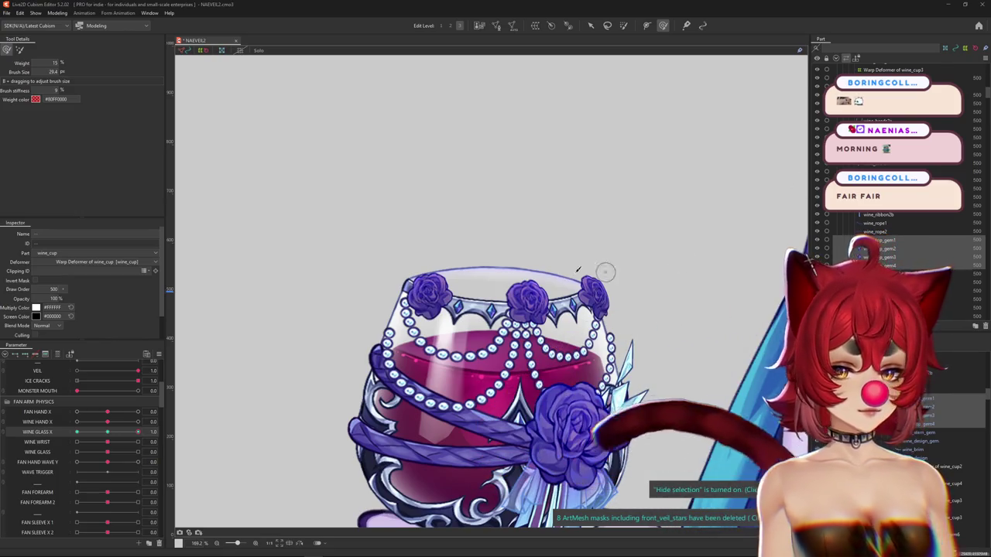
Step: Return the glass upright, select the wine_rope2 bead strand and size the deform brush
{"action": "scroll", "coordinate": [606, 272], "scroll_direction": "down", "scroll_amount": 3}
{"action": "left_click_drag", "start_coordinate": [138, 432], "coordinate": [108, 432]}
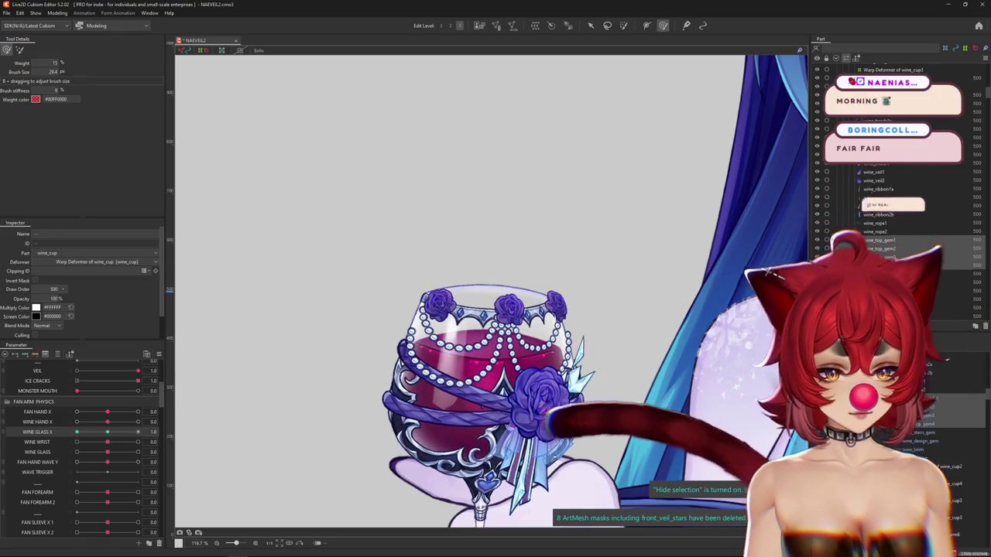
{"action": "left_click", "coordinate": [875, 232]}
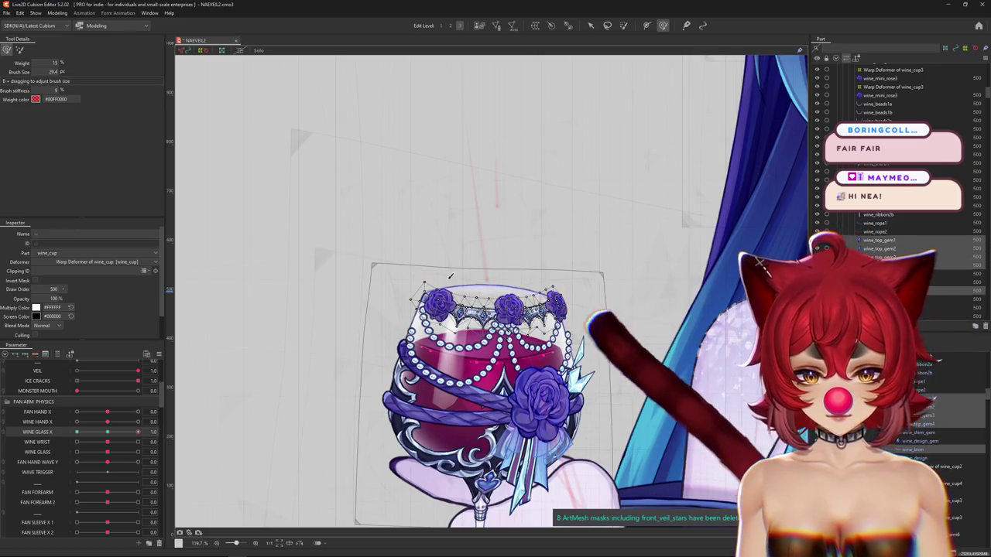
{"action": "scroll", "coordinate": [408, 254], "scroll_direction": "up", "scroll_amount": 5}
{"action": "left_click_drag", "start_coordinate": [430, 317], "coordinate": [590, 395]}
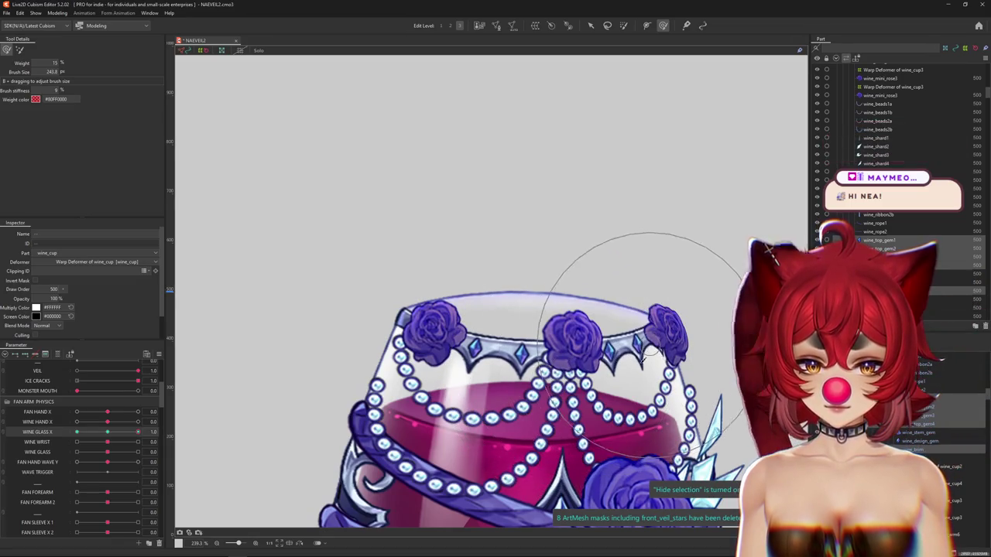
{"action": "left_click_drag", "start_coordinate": [649, 352], "coordinate": [389, 306]}
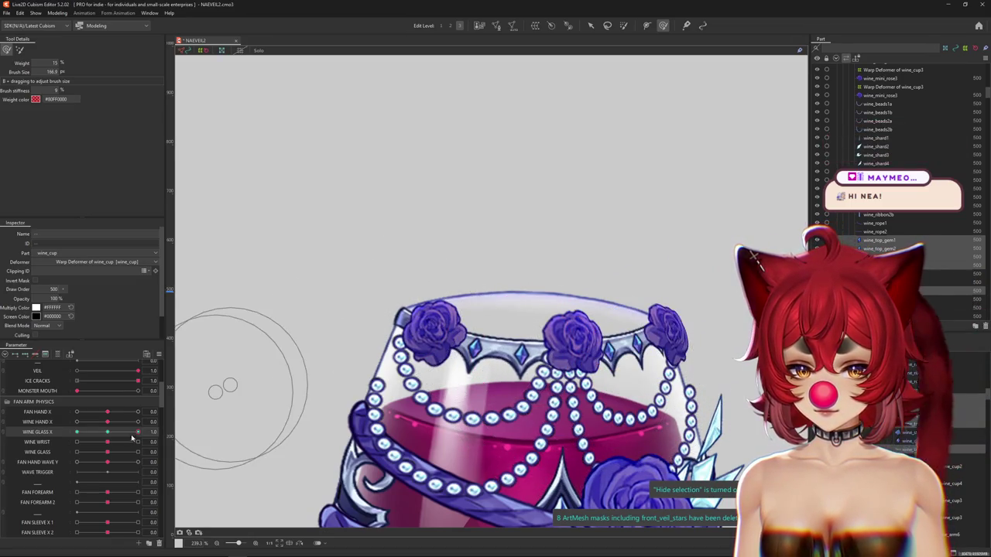
Step: Set WINE GLASS X to -1 and bend the brim roses to follow the tilt
{"action": "left_click_drag", "start_coordinate": [139, 434], "coordinate": [124, 432]}
{"action": "type", "text": "0"}
{"action": "key", "text": "Return"}
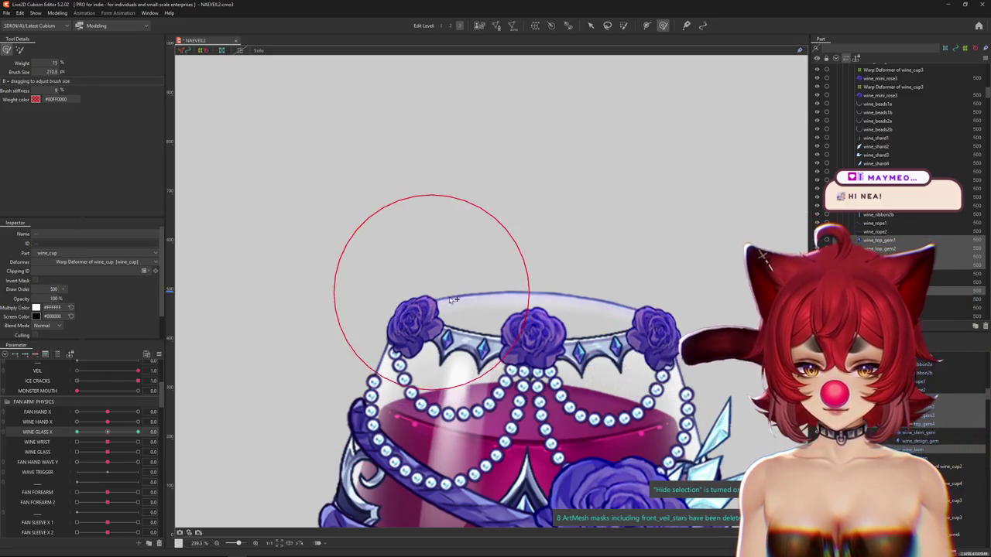
{"action": "left_click_drag", "start_coordinate": [107, 432], "coordinate": [36, 436]}
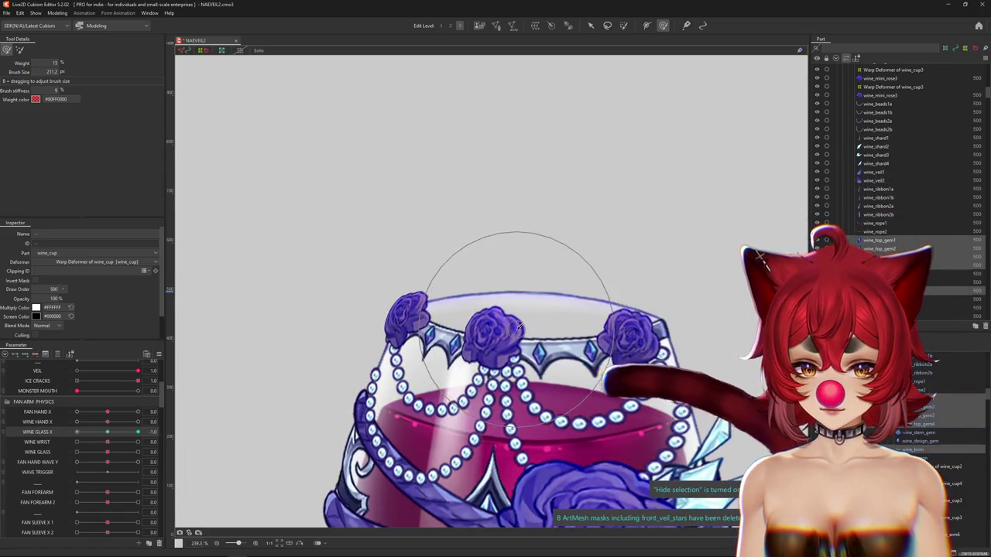
{"action": "left_click_drag", "start_coordinate": [518, 328], "coordinate": [686, 326]}
{"action": "scroll", "coordinate": [632, 358], "scroll_direction": "down", "scroll_amount": 3}
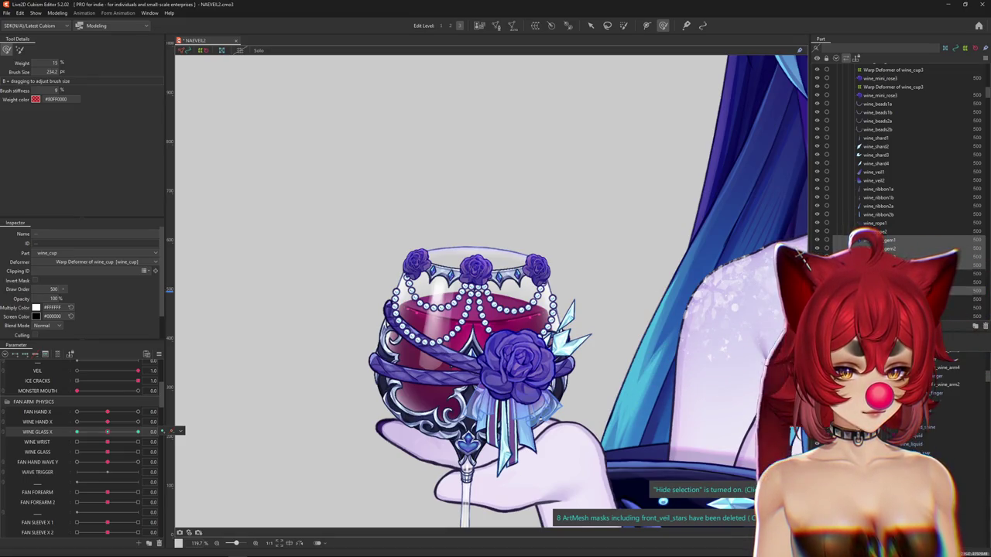
Step: Hide the large front rose and select the wine_rope1 strand from the canvas mesh list
{"action": "right_click", "coordinate": [525, 281]}
{"action": "key", "text": "Escape"}
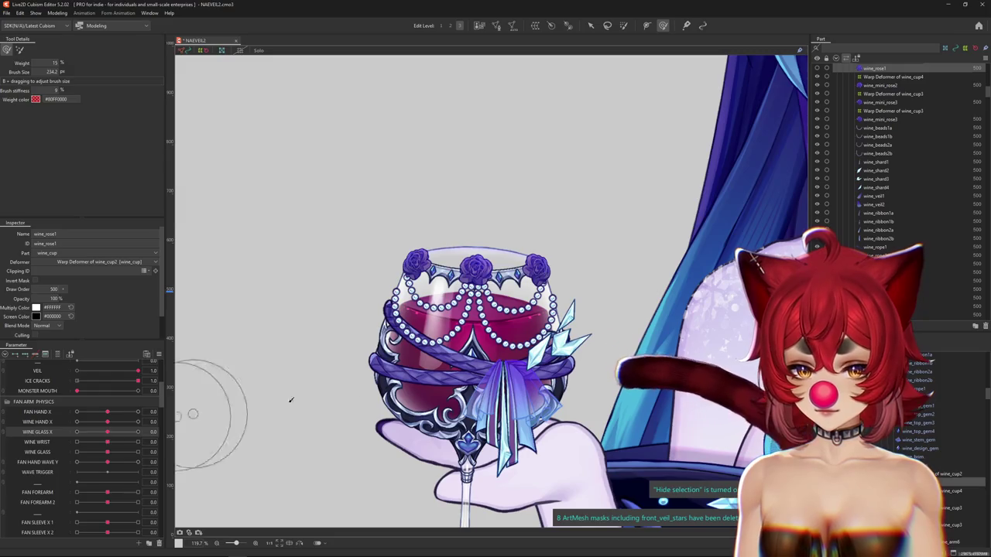
{"action": "right_click", "coordinate": [467, 367]}
{"action": "left_click", "coordinate": [503, 385]}
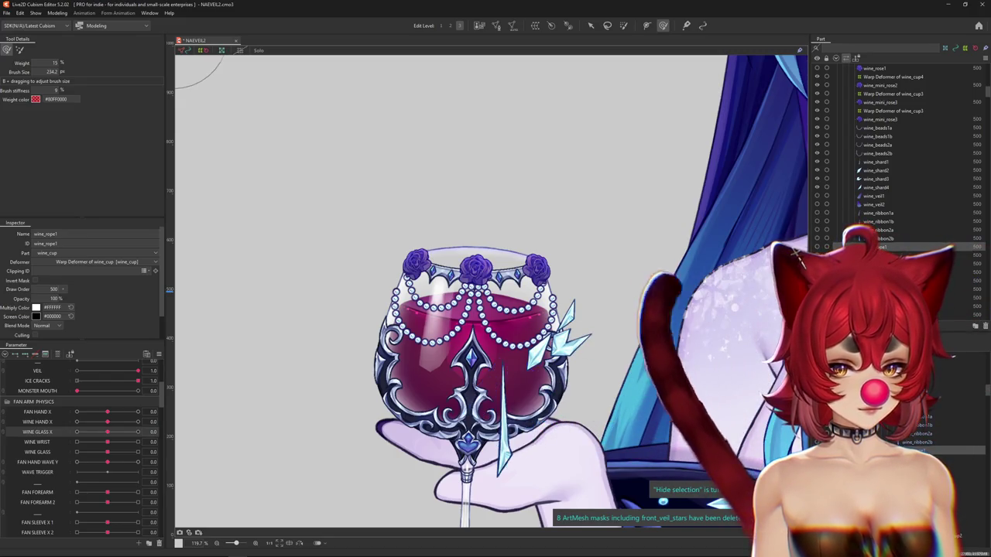
Step: At the WINE GLASS X minimum, select wine_stem_gem from the meshes stacked at the stem
{"action": "left_click_drag", "start_coordinate": [110, 434], "coordinate": [74, 434]}
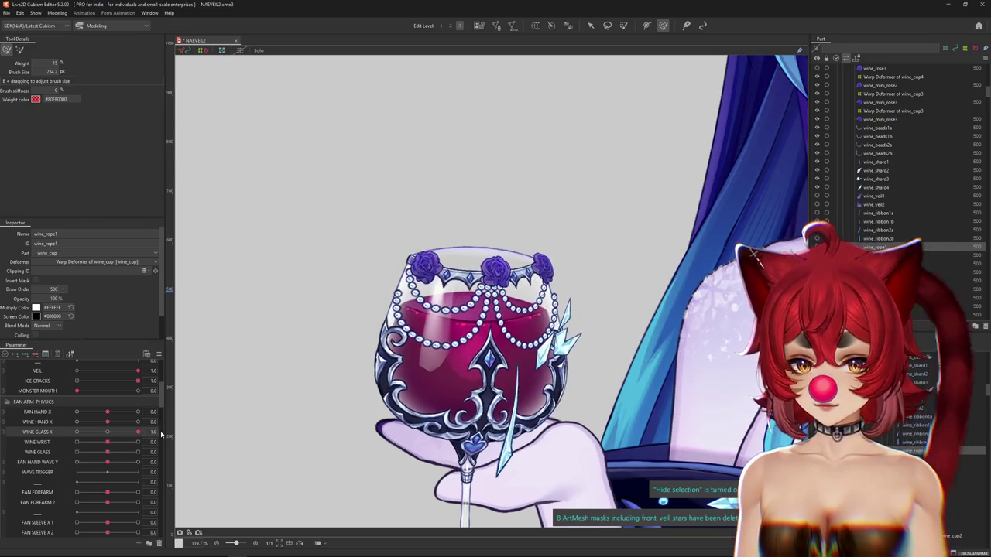
{"action": "scroll", "coordinate": [460, 432], "scroll_direction": "up", "scroll_amount": 3}
{"action": "right_click", "coordinate": [469, 415]}
{"action": "left_click", "coordinate": [489, 425]}
{"action": "right_click", "coordinate": [464, 414]}
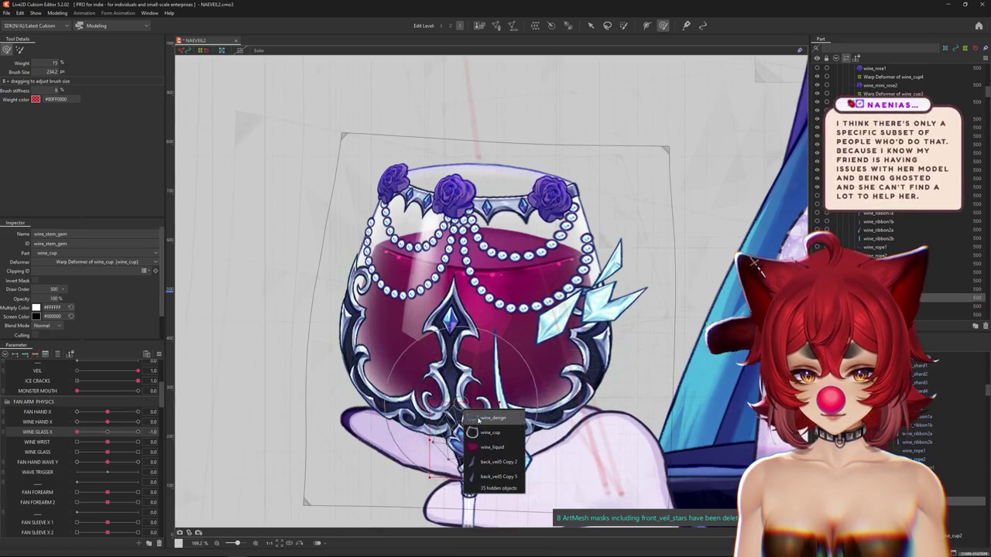
Step: Select all the cup's bowl meshes and wrap them in a new 15x15 warp deformer
{"action": "key", "text": "Escape"}
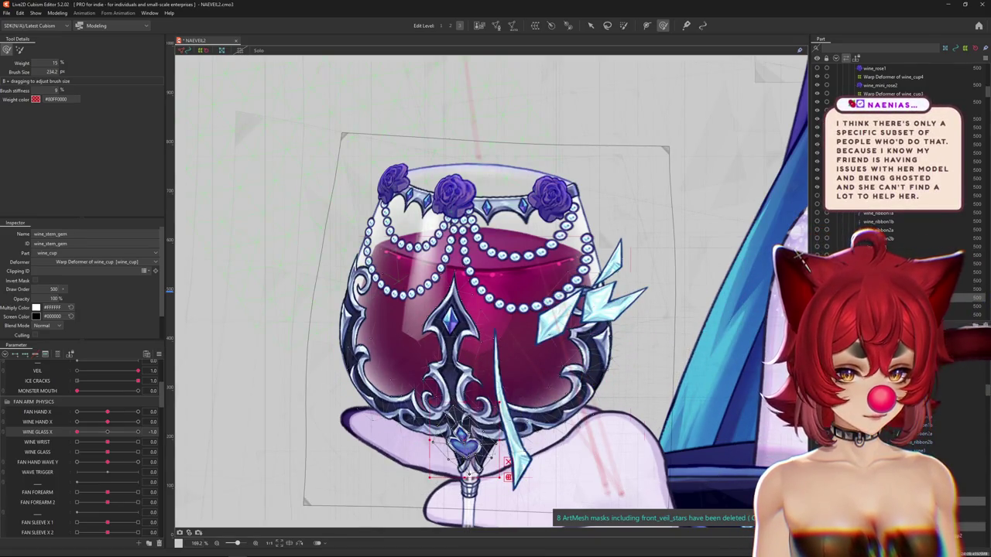
{"action": "key", "text": "ctrl+a"}
{"action": "key", "text": "ctrl+shift+w"}
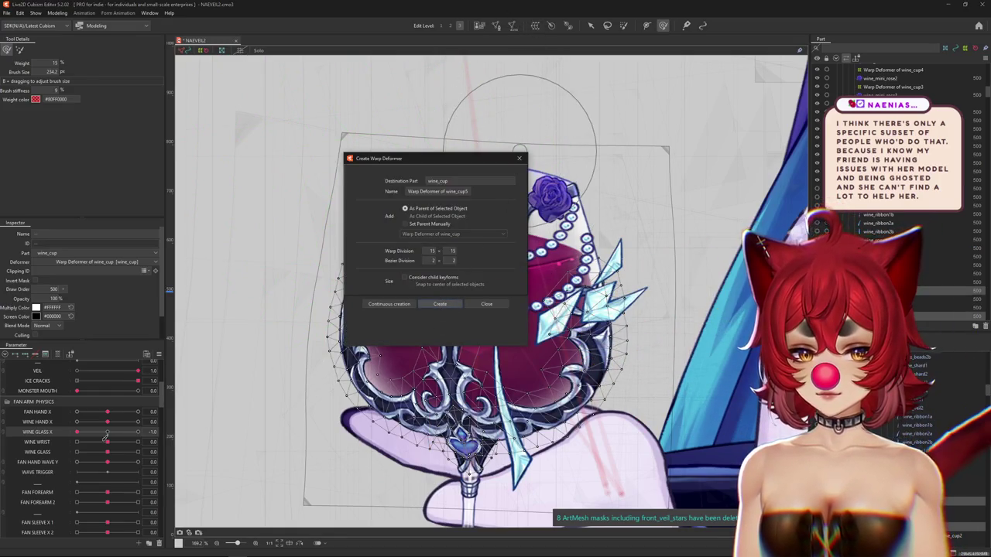
{"action": "key", "text": "Return"}
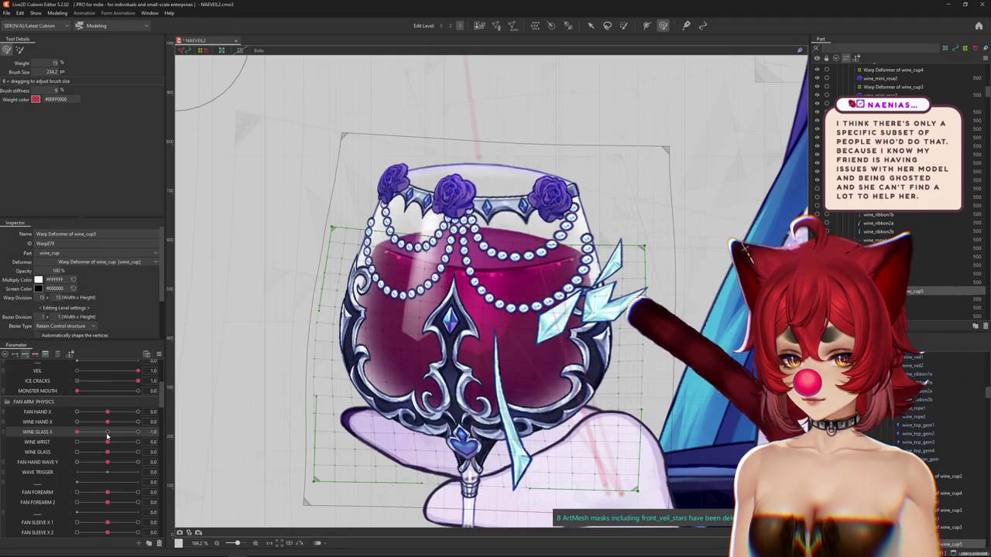
Step: At WINE GLASS X -1, select the gem and cup meshes, then skew the cup warp grid up-left
{"action": "left_click_drag", "start_coordinate": [109, 437], "coordinate": [77, 432]}
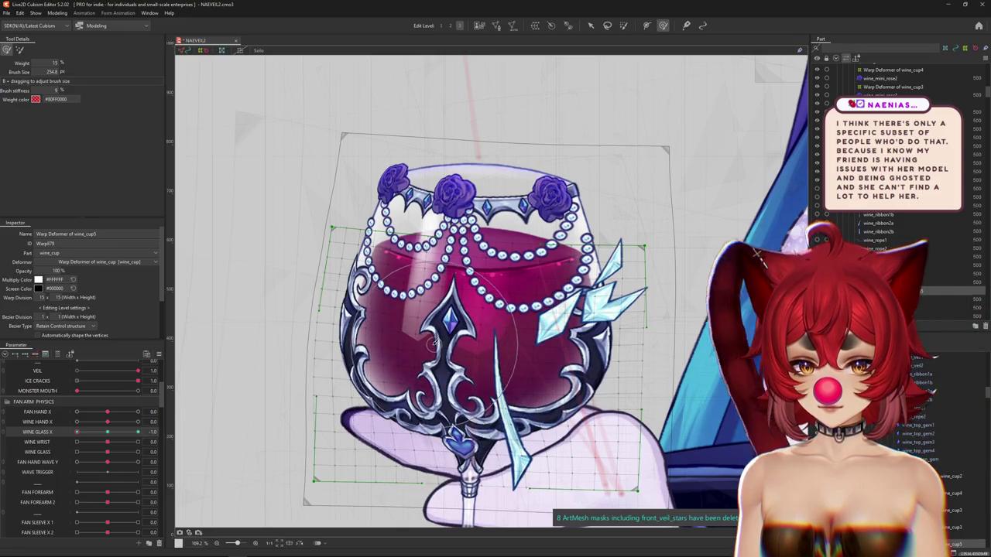
{"action": "right_click", "coordinate": [493, 339]}
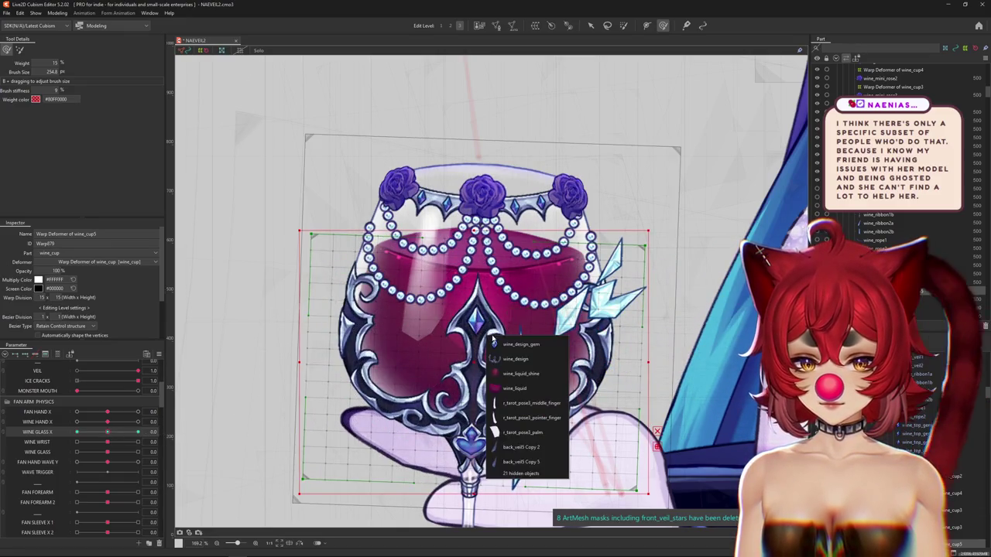
{"action": "left_click", "coordinate": [495, 344]}
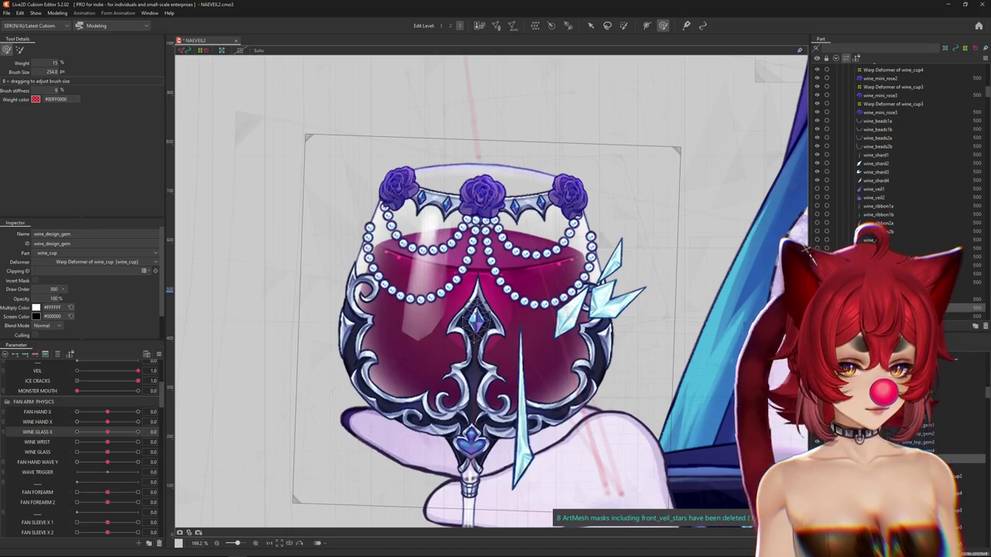
{"action": "right_click", "coordinate": [490, 377]}
{"action": "left_click", "coordinate": [507, 387]}
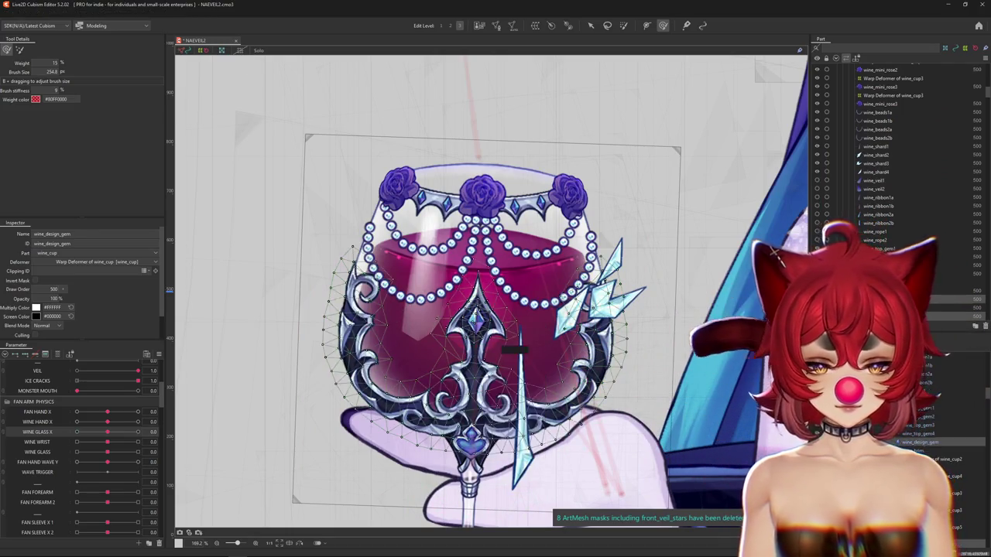
{"action": "left_click", "coordinate": [511, 350], "text": "shift"}
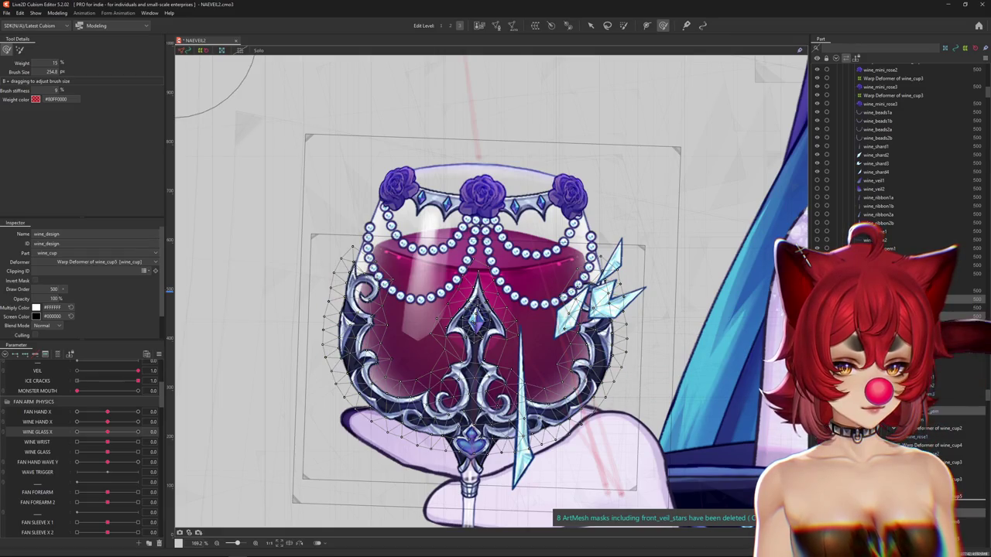
{"action": "left_click", "coordinate": [442, 370]}
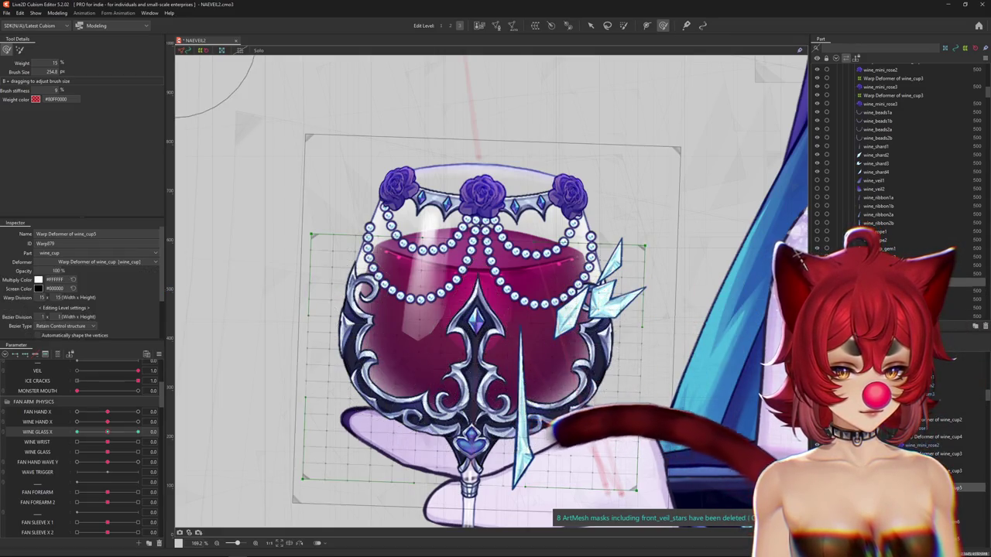
{"action": "mouse_move", "coordinate": [441, 371]}
{"action": "left_mouse_down"}
{"action": "mouse_move", "coordinate": [457, 313]}
{"action": "mouse_move", "coordinate": [465, 379]}
{"action": "left_mouse_up"}
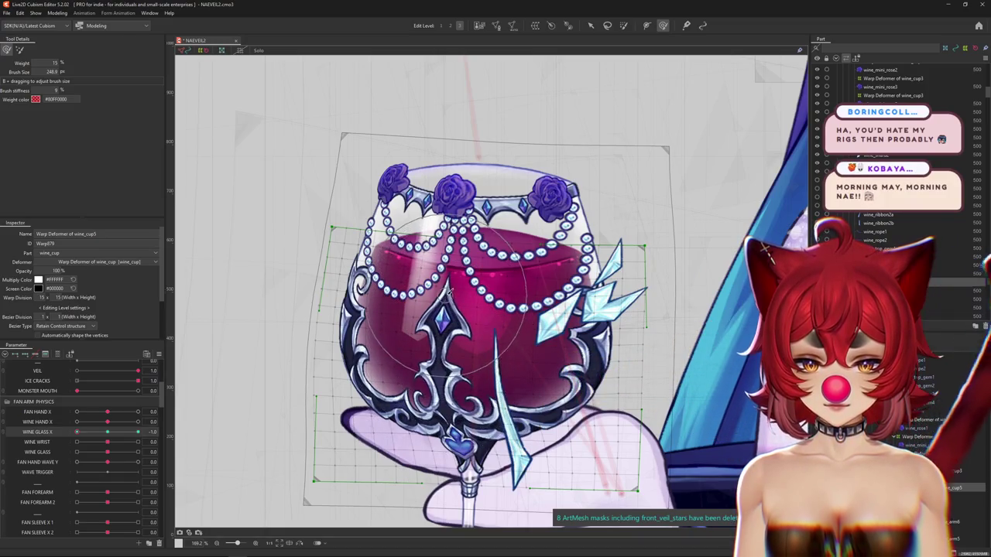
Step: Try shifting the cup's warp grid left, undo it, and size the deform brush over the glass
{"action": "left_click_drag", "start_coordinate": [453, 298], "coordinate": [305, 422]}
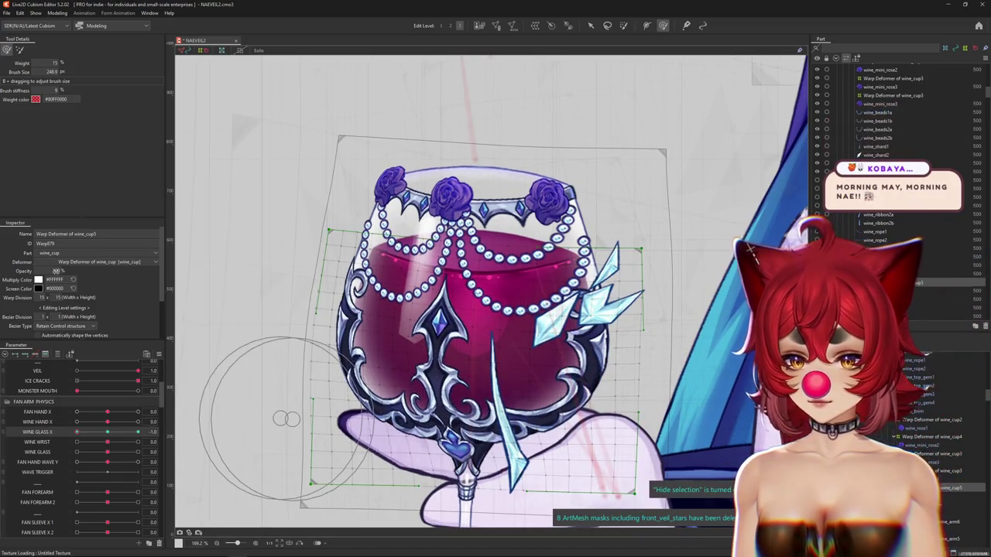
{"action": "key", "text": "ctrl+z"}
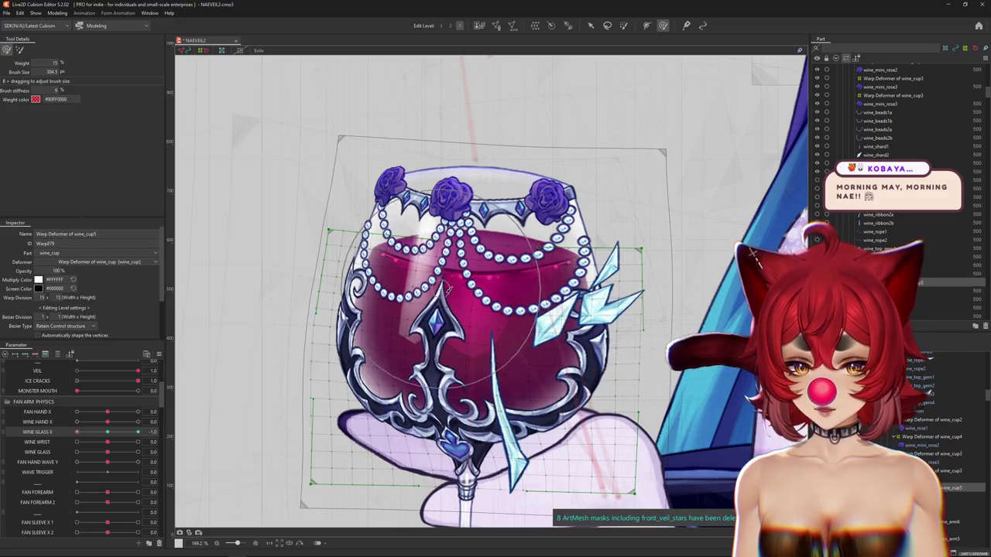
{"action": "left_click_drag", "start_coordinate": [424, 317], "coordinate": [418, 320]}
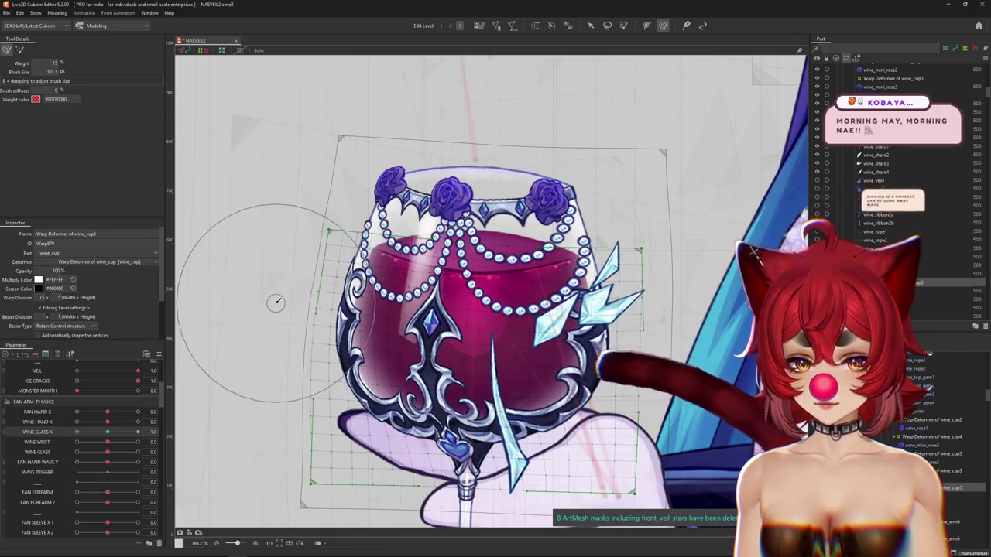
{"action": "left_click_drag", "start_coordinate": [293, 250], "coordinate": [303, 243]}
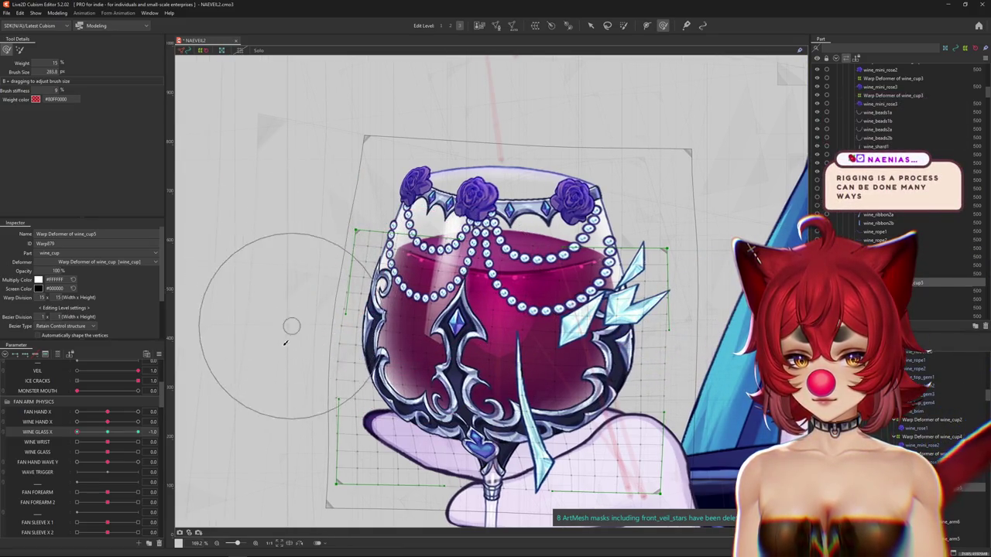
{"action": "left_click_drag", "start_coordinate": [302, 399], "coordinate": [371, 333]}
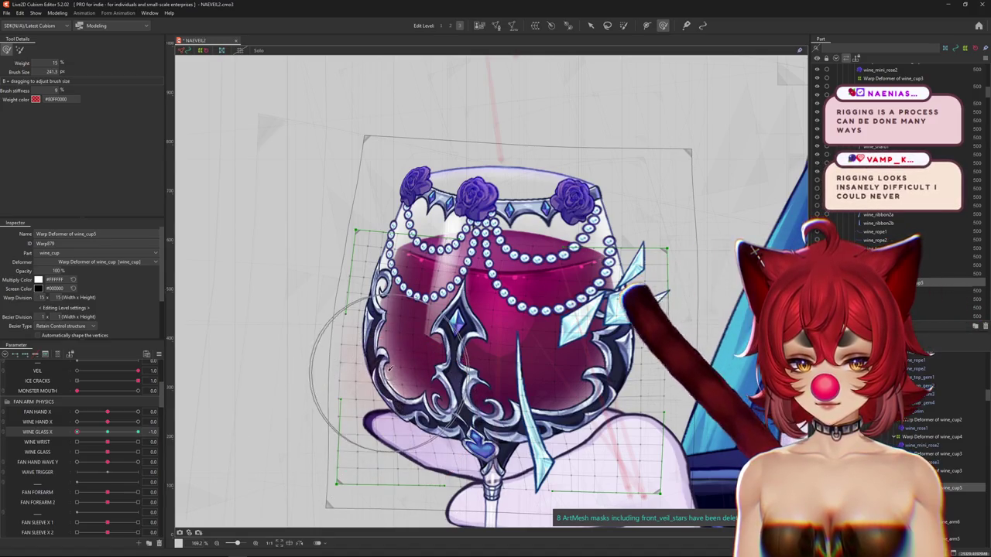
{"action": "left_click_drag", "start_coordinate": [384, 295], "coordinate": [364, 298]}
{"action": "key", "text": "ctrl+h"}
Step: At WINE GLASS X -1, pull the warp grid's lower-left corner down and right, refitting the brush
{"action": "left_click_drag", "start_coordinate": [108, 432], "coordinate": [76, 432]}
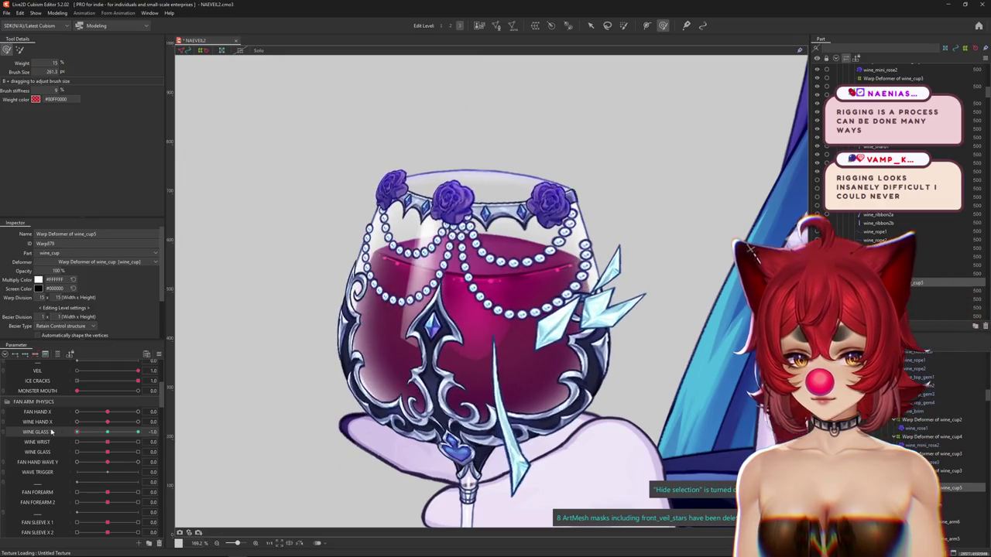
{"action": "key", "text": "ctrl+h"}
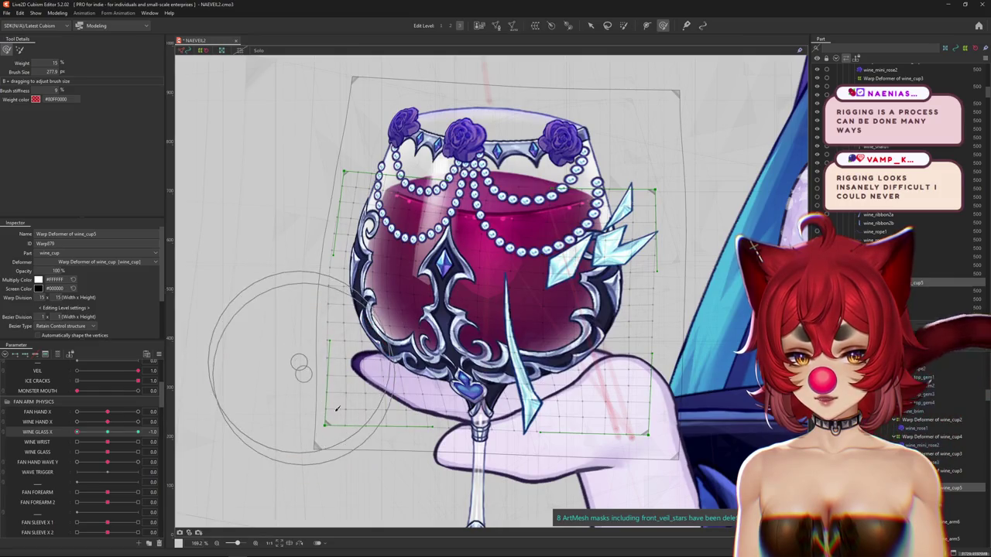
{"action": "left_click_drag", "start_coordinate": [335, 407], "coordinate": [338, 459]}
{"action": "key", "text": "ctrl+h"}
{"action": "key", "text": "ctrl+h"}
{"action": "key", "text": "ctrl+h"}
{"action": "key", "text": "ctrl+h"}
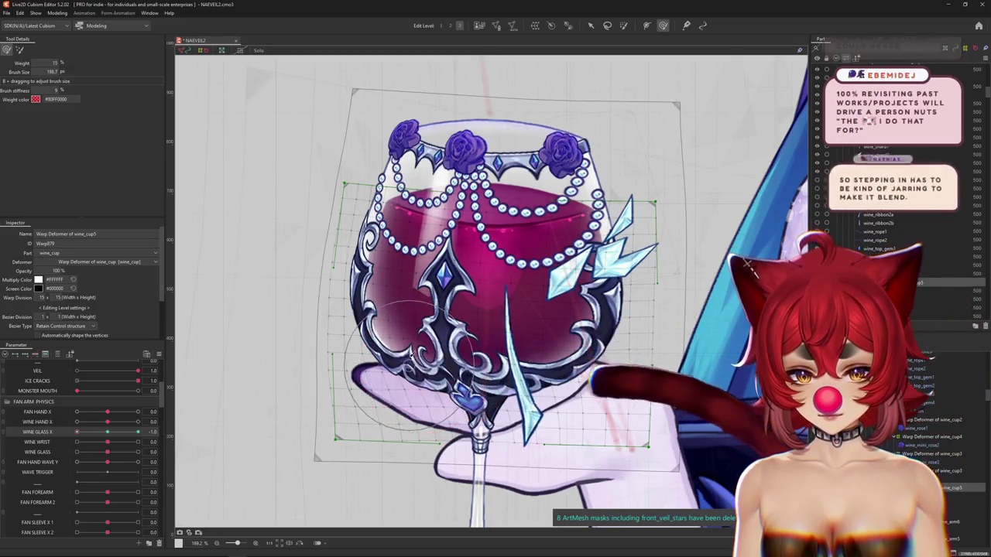
{"action": "left_click_drag", "start_coordinate": [426, 362], "coordinate": [398, 338]}
{"action": "left_click_drag", "start_coordinate": [377, 370], "coordinate": [324, 315]}
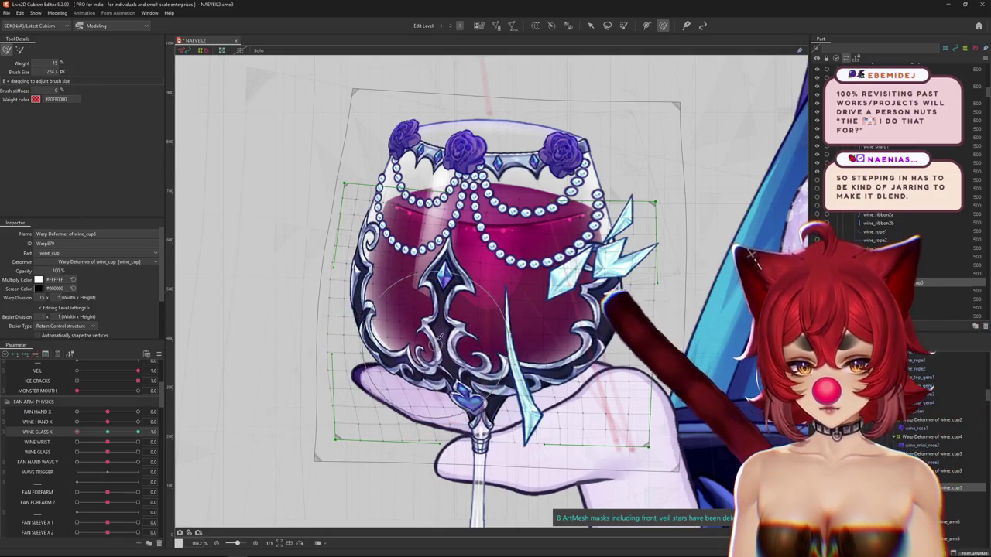
{"action": "left_click_drag", "start_coordinate": [439, 355], "coordinate": [438, 329]}
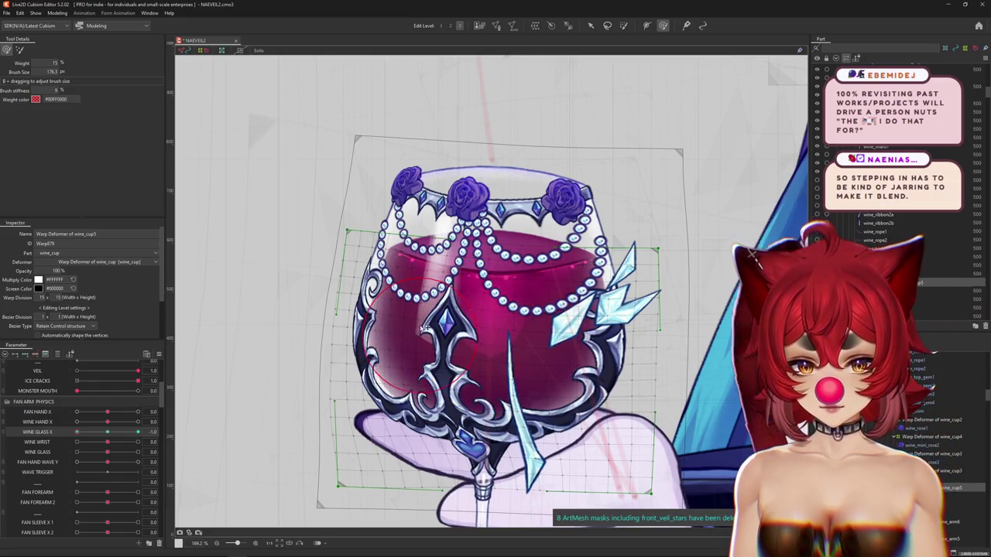
{"action": "mouse_move", "coordinate": [484, 370]}
{"action": "left_mouse_down"}
{"action": "mouse_move", "coordinate": [429, 337]}
{"action": "mouse_move", "coordinate": [442, 420]}
{"action": "left_mouse_up"}
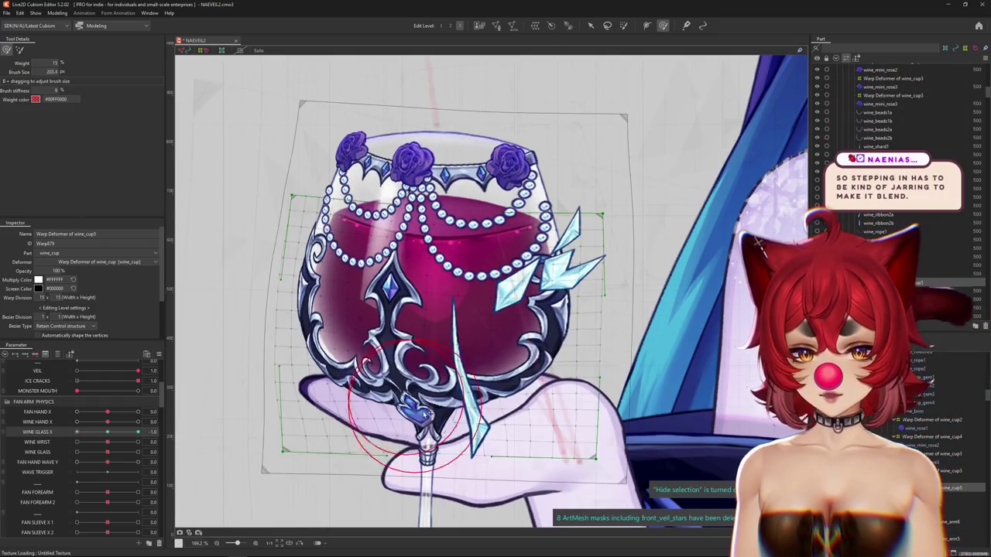
{"action": "left_click_drag", "start_coordinate": [501, 341], "coordinate": [505, 317]}
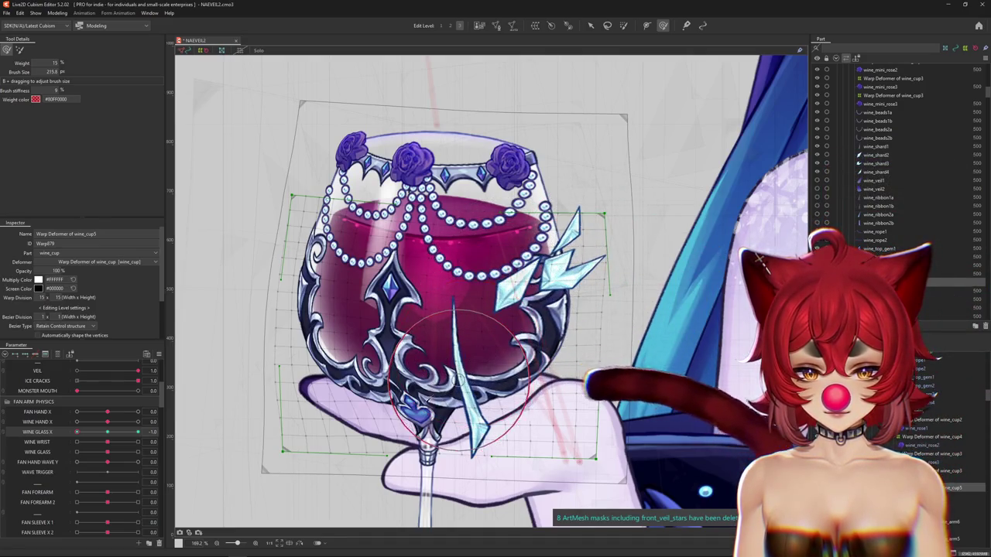
Step: Compare the neutral and -1.0 glass poses and keep sculpting the cup with the deform brush
{"action": "left_click", "coordinate": [106, 432]}
{"action": "left_click_drag", "start_coordinate": [464, 364], "coordinate": [489, 406]}
{"action": "left_click_drag", "start_coordinate": [537, 430], "coordinate": [402, 407]}
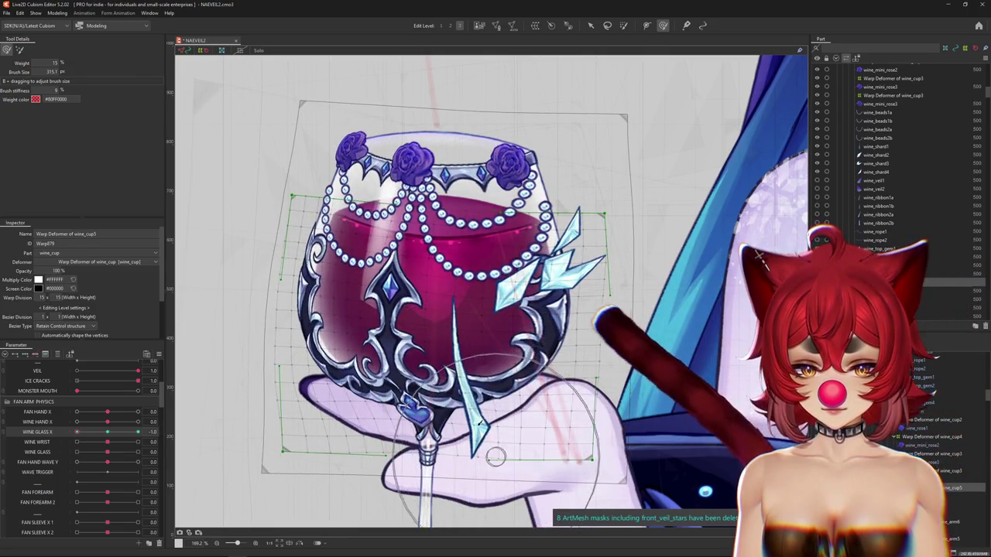
{"action": "left_click_drag", "start_coordinate": [378, 370], "coordinate": [389, 368]}
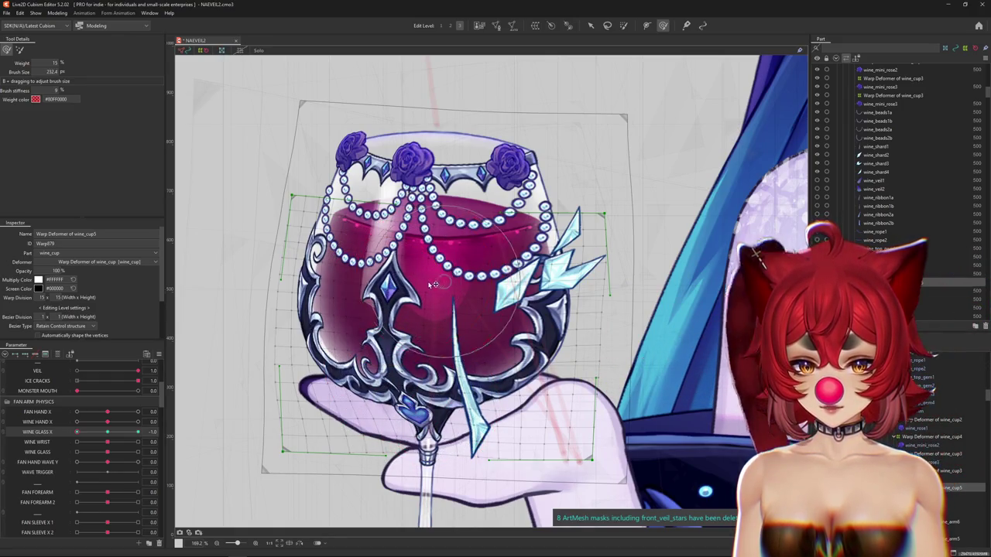
{"action": "scroll", "coordinate": [316, 404], "scroll_direction": "down", "scroll_amount": 2}
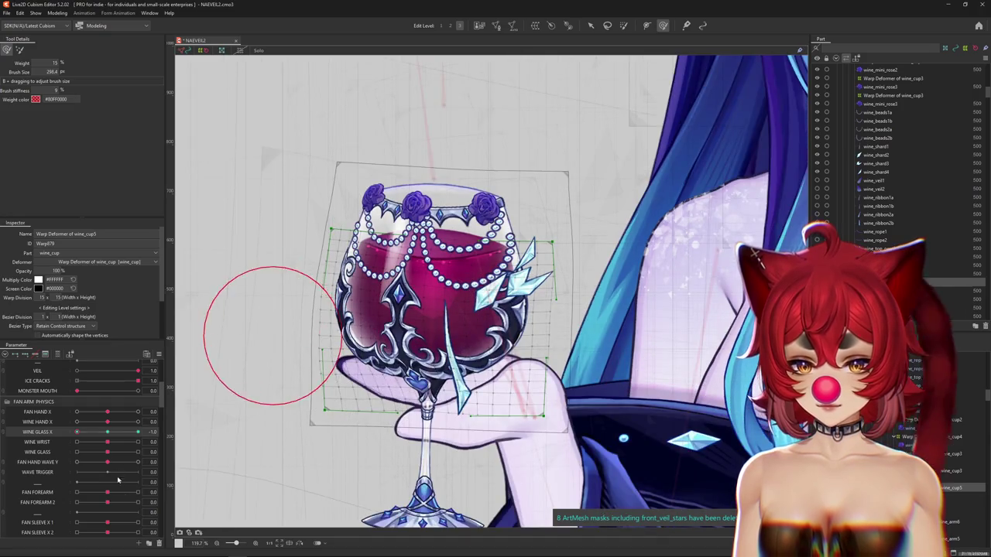
{"action": "key", "text": "ctrl+h"}
{"action": "left_click_drag", "start_coordinate": [101, 434], "coordinate": [77, 432]}
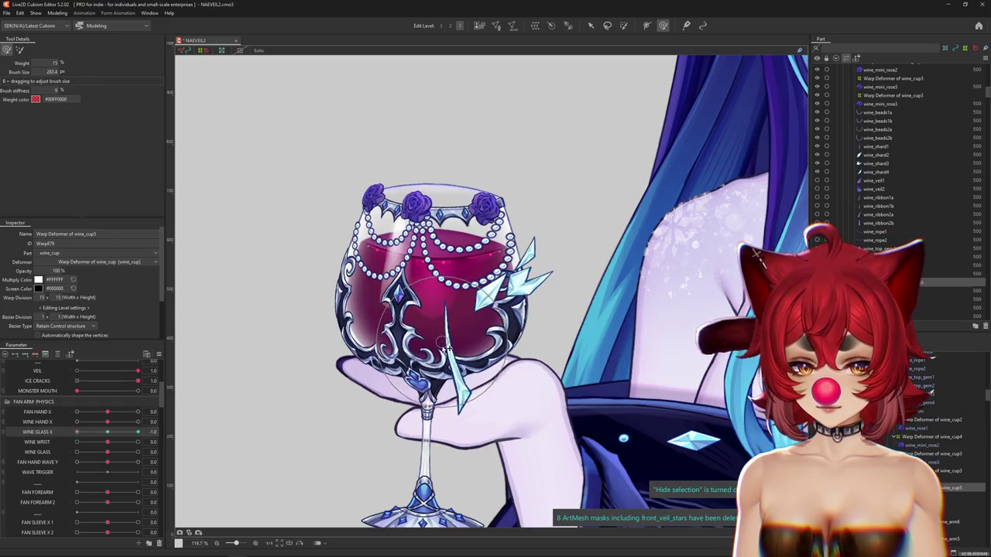
{"action": "left_click_drag", "start_coordinate": [336, 494], "coordinate": [405, 494]}
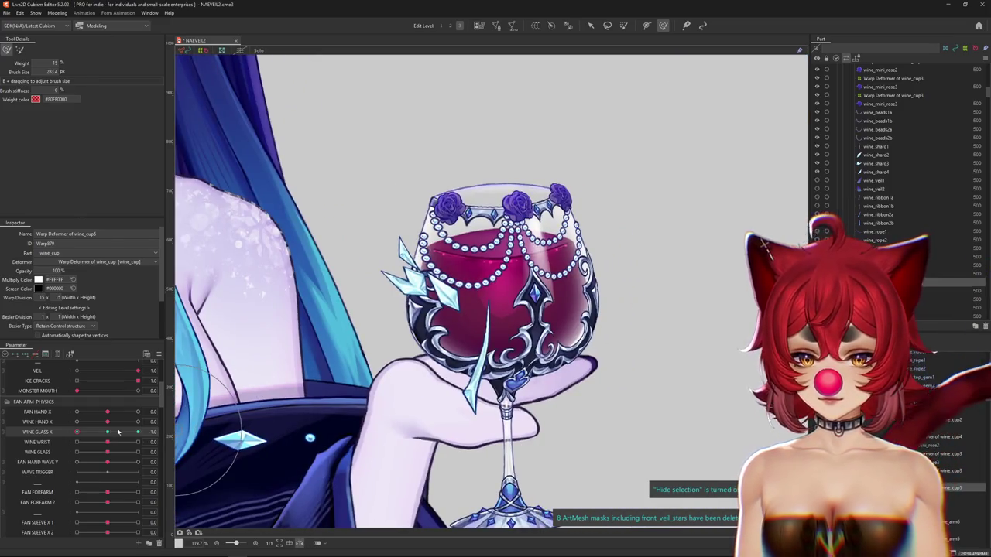
{"action": "mouse_move", "coordinate": [617, 392]}
{"action": "left_mouse_down"}
{"action": "mouse_move", "coordinate": [706, 392]}
{"action": "mouse_move", "coordinate": [670, 392]}
{"action": "left_mouse_up"}
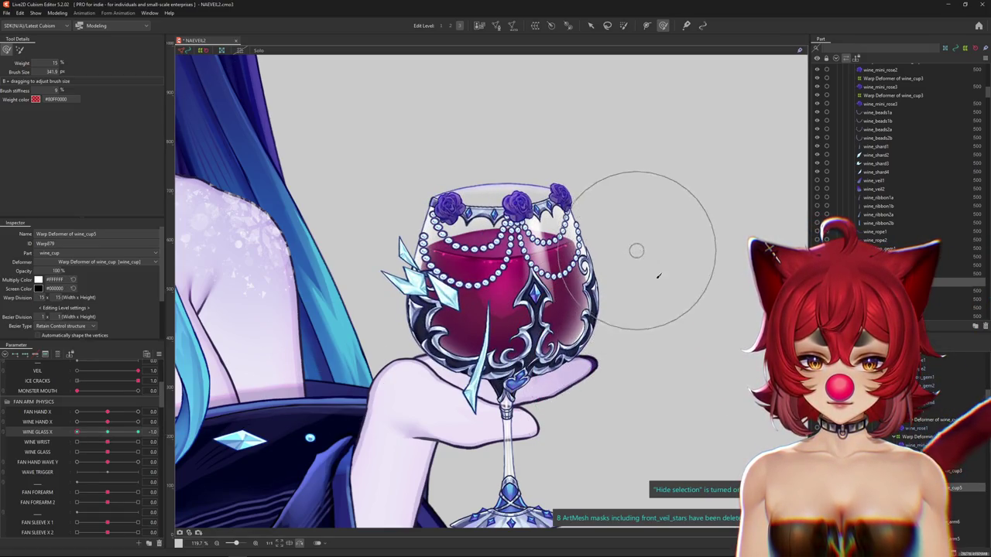
{"action": "left_click_drag", "start_coordinate": [651, 387], "coordinate": [589, 320]}
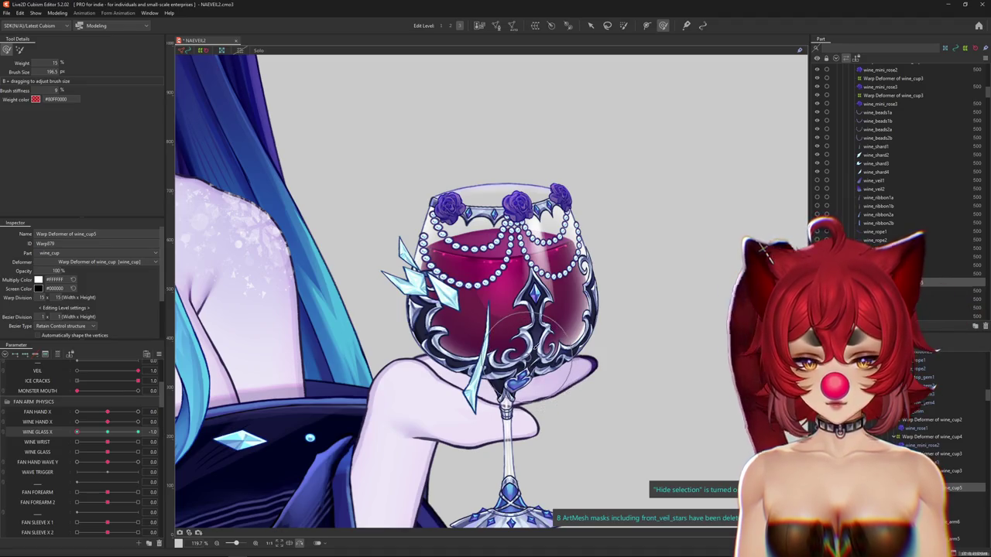
Step: Show the cup's warp lattice again, scrub WINE GLASS X to compare, and leave it at -1.0
{"action": "scroll", "coordinate": [540, 344], "scroll_direction": "up", "scroll_amount": 2}
{"action": "scroll", "coordinate": [535, 396], "scroll_direction": "up", "scroll_amount": 1}
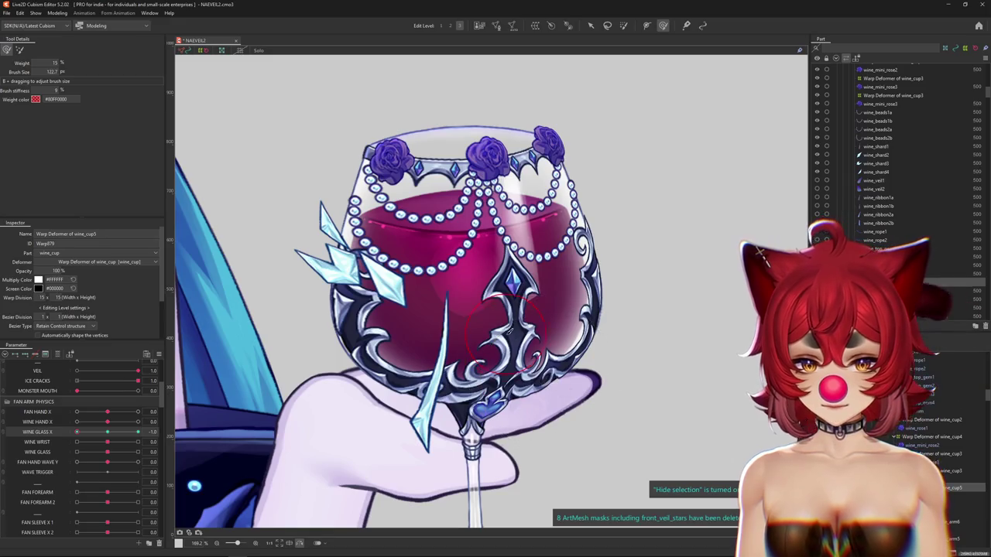
{"action": "left_click", "coordinate": [580, 206]}
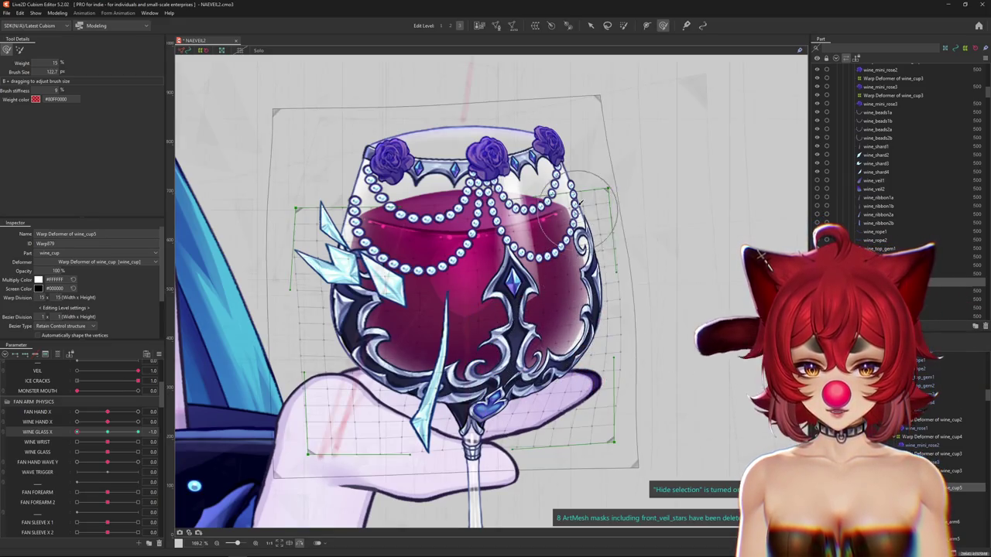
{"action": "mouse_move", "coordinate": [77, 432]}
{"action": "left_mouse_down"}
{"action": "mouse_move", "coordinate": [115, 436]}
{"action": "mouse_move", "coordinate": [77, 432]}
{"action": "left_mouse_up"}
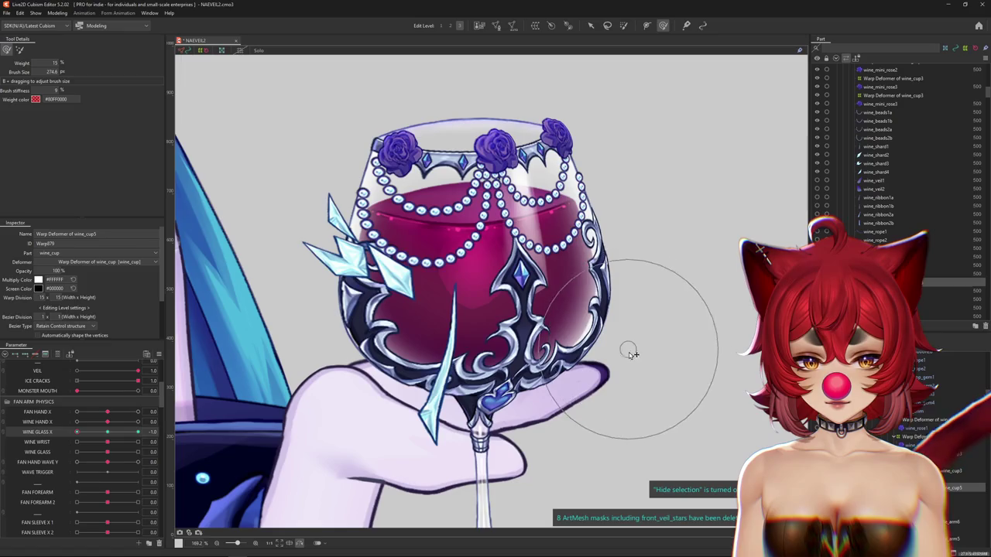
{"action": "scroll", "coordinate": [468, 360], "scroll_direction": "up", "scroll_amount": 1}
{"action": "scroll", "coordinate": [468, 360], "scroll_direction": "down", "scroll_amount": 2}
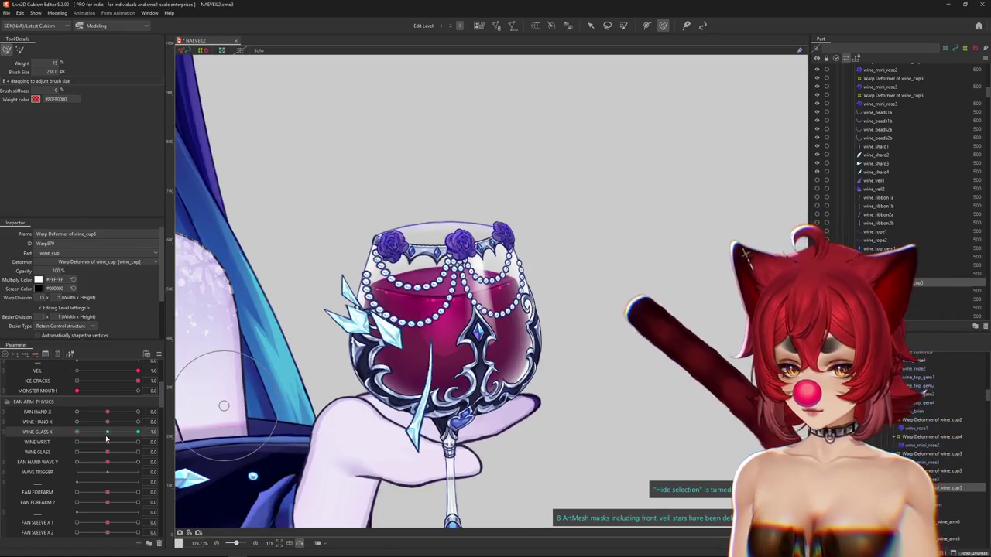
{"action": "left_click_drag", "start_coordinate": [79, 432], "coordinate": [71, 432]}
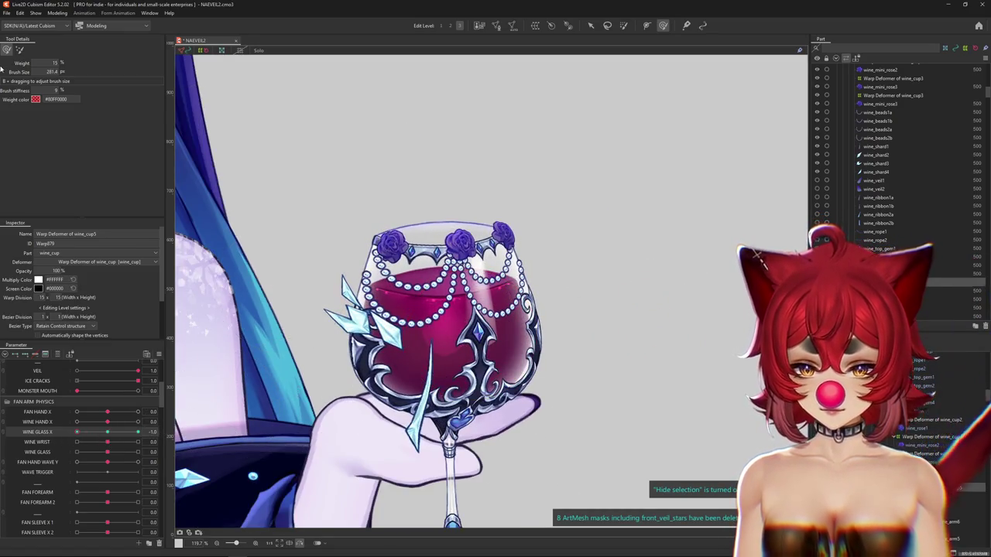
{"action": "left_click", "coordinate": [20, 50]}
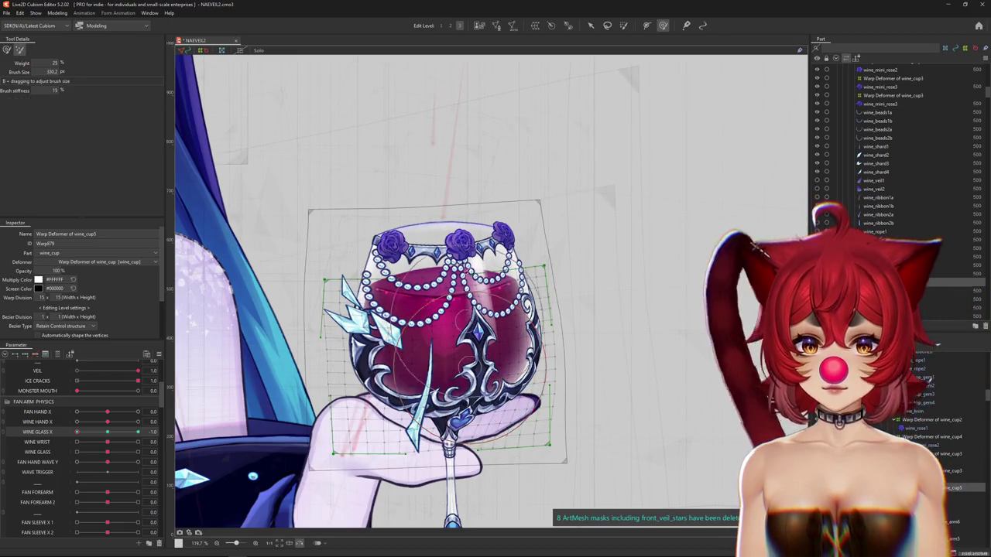
Step: Keep brushing the wine_cup5 warp at WINE GLASS X -1.0, scrubbing the slider to check the bend
{"action": "left_click_drag", "start_coordinate": [494, 341], "coordinate": [469, 329]}
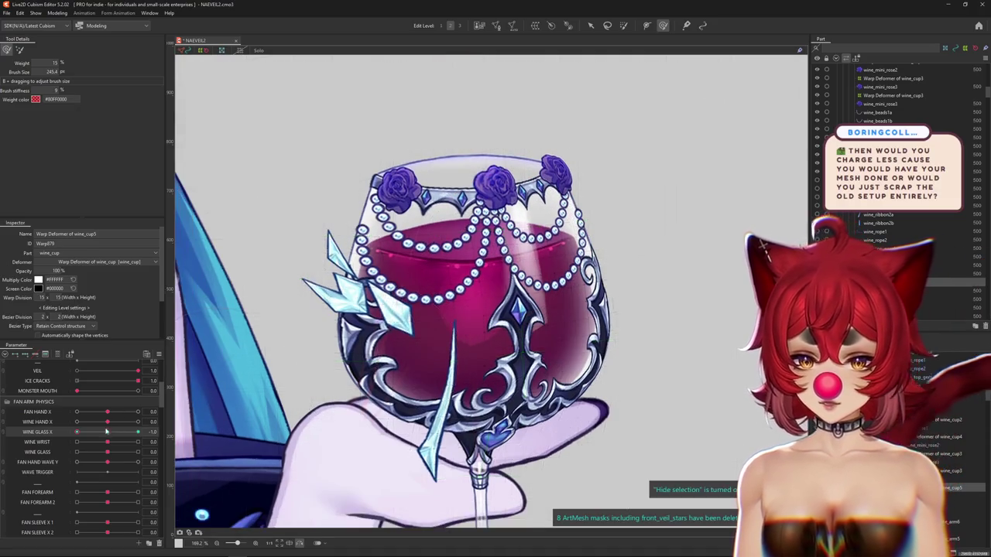
{"action": "left_click_drag", "start_coordinate": [459, 339], "coordinate": [581, 302]}
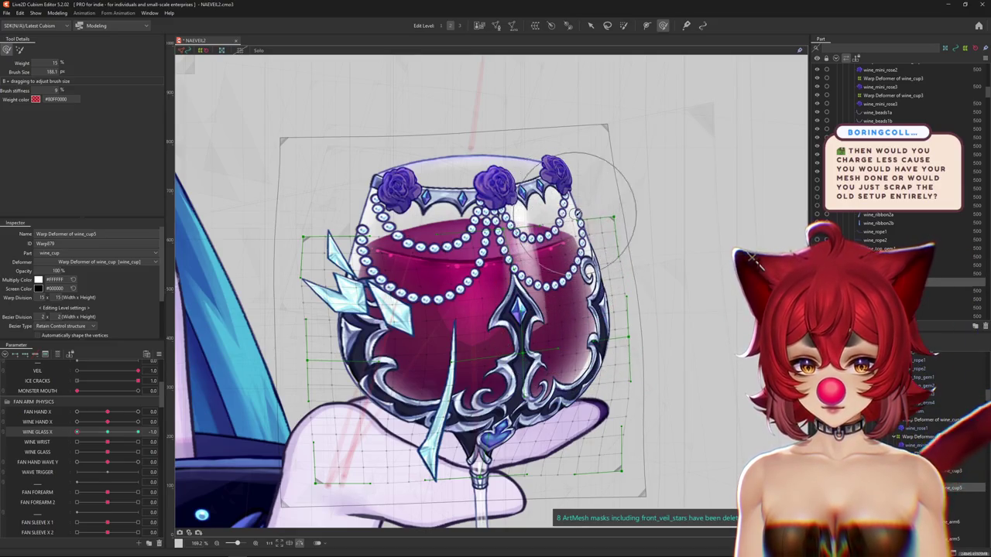
{"action": "left_click_drag", "start_coordinate": [649, 254], "coordinate": [450, 333]}
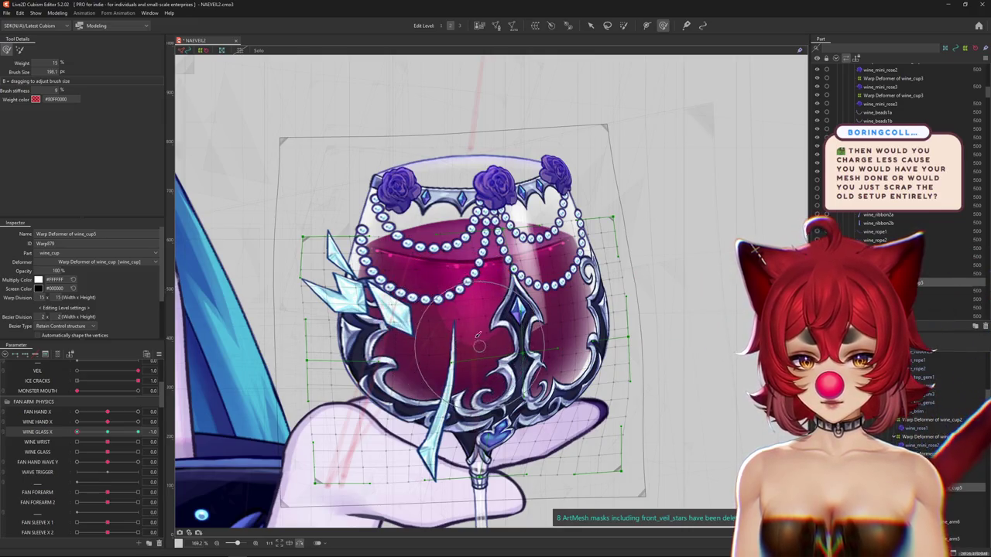
{"action": "mouse_move", "coordinate": [106, 432]}
{"action": "left_mouse_down"}
{"action": "mouse_move", "coordinate": [118, 434]}
{"action": "mouse_move", "coordinate": [107, 432]}
{"action": "left_mouse_up"}
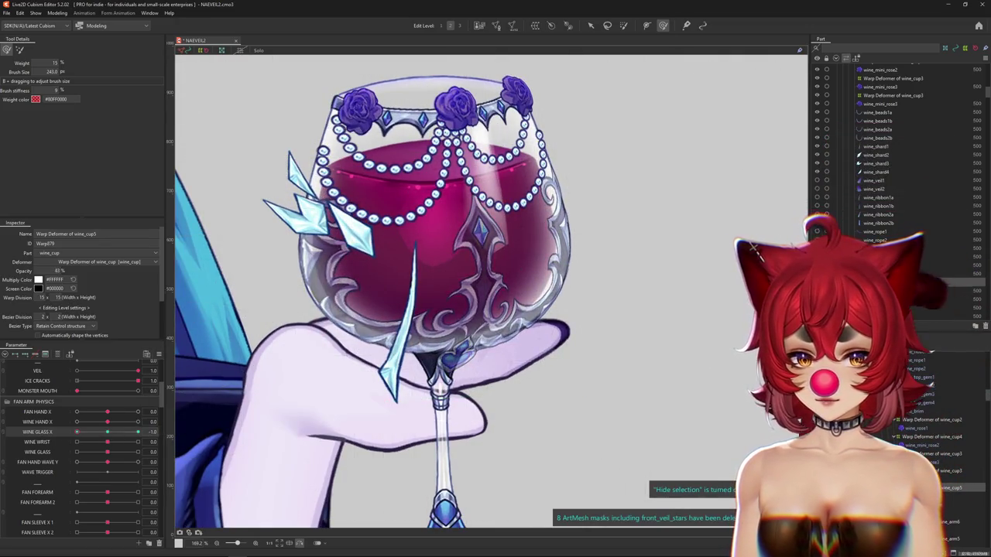
{"action": "mouse_move", "coordinate": [523, 380]}
{"action": "left_mouse_down"}
{"action": "mouse_move", "coordinate": [573, 398]}
{"action": "mouse_move", "coordinate": [598, 367]}
{"action": "left_mouse_up"}
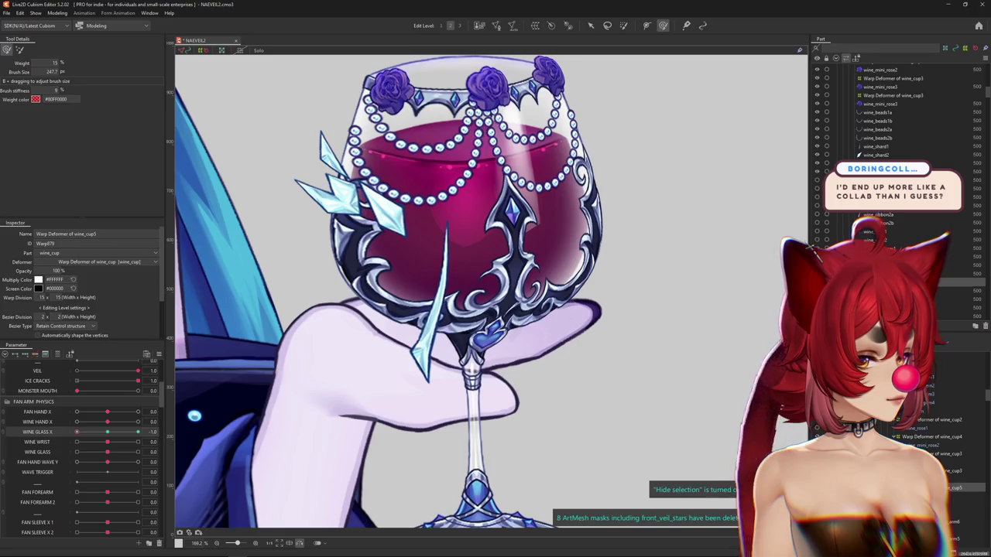
{"action": "scroll", "coordinate": [684, 288], "scroll_direction": "down", "scroll_amount": 2}
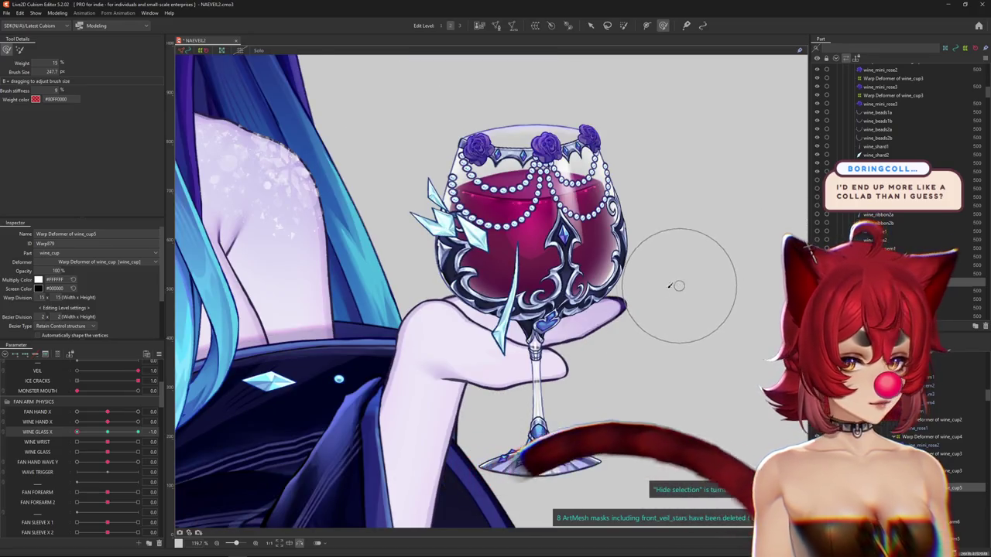
{"action": "left_click_drag", "start_coordinate": [77, 432], "coordinate": [77, 431]}
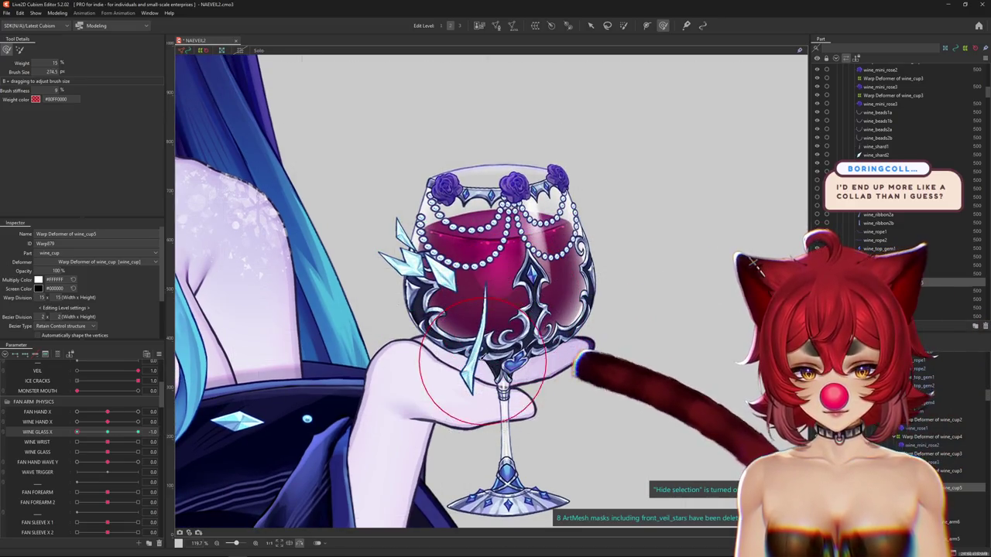
{"action": "left_click_drag", "start_coordinate": [482, 363], "coordinate": [534, 321]}
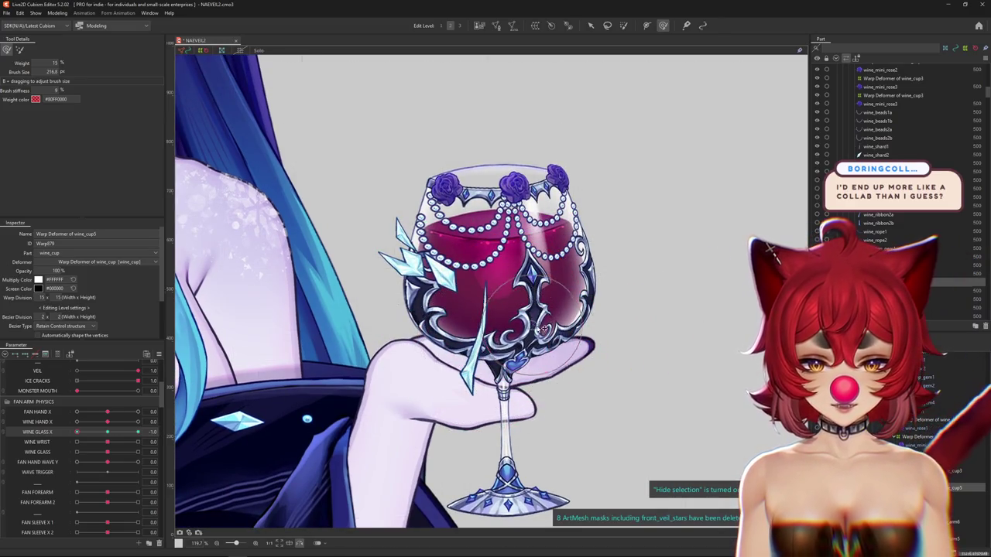
{"action": "left_click_drag", "start_coordinate": [501, 247], "coordinate": [507, 279]}
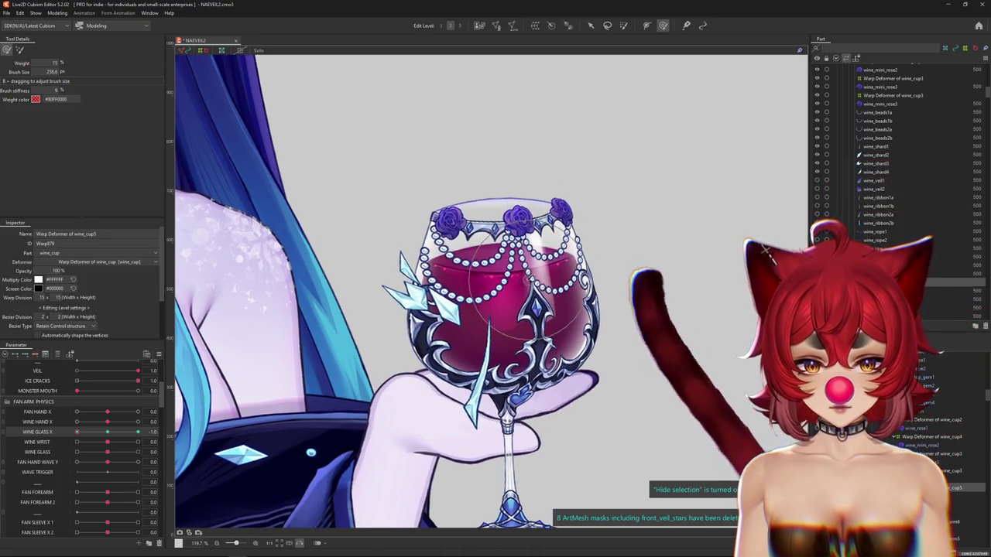
{"action": "mouse_move", "coordinate": [578, 349]}
{"action": "left_mouse_down"}
{"action": "mouse_move", "coordinate": [552, 319]}
{"action": "mouse_move", "coordinate": [611, 322]}
{"action": "left_mouse_up"}
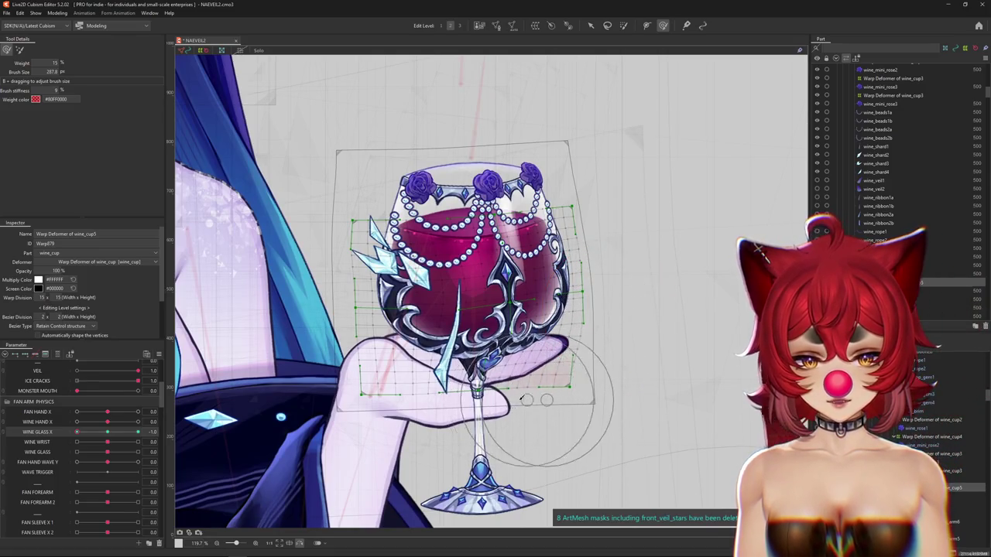
Step: Resize the deform brush, hide the warp mesh, and scrub WINE GLASS X to watch the glass turn
{"action": "left_click_drag", "start_coordinate": [518, 397], "coordinate": [521, 377]}
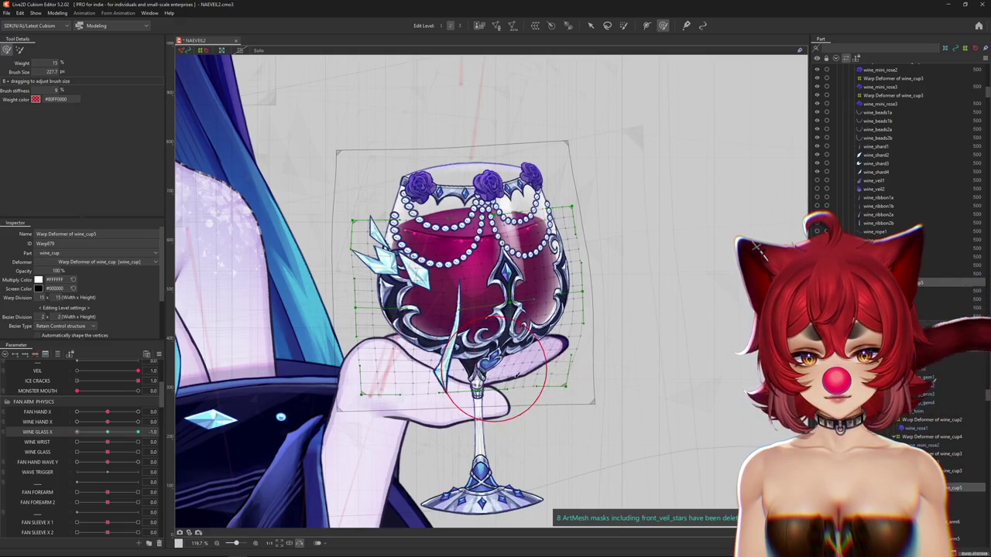
{"action": "left_click_drag", "start_coordinate": [588, 354], "coordinate": [598, 354]}
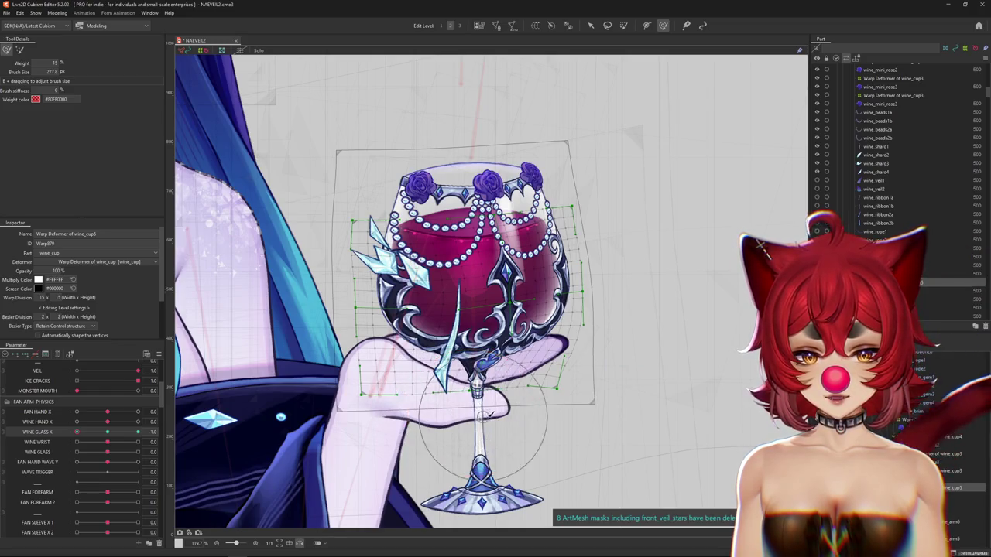
{"action": "key", "text": "ctrl+h"}
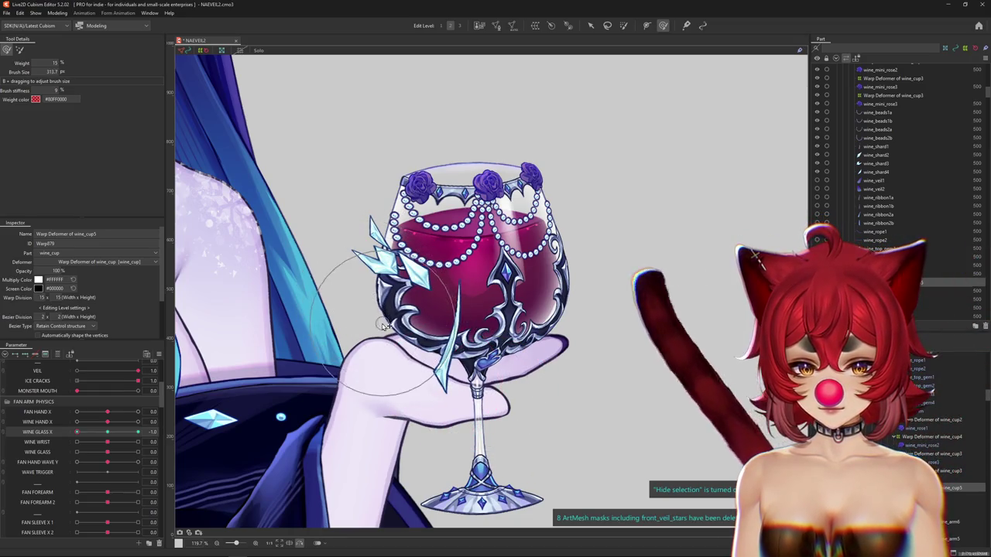
{"action": "scroll", "coordinate": [496, 343], "scroll_direction": "up", "scroll_amount": 1}
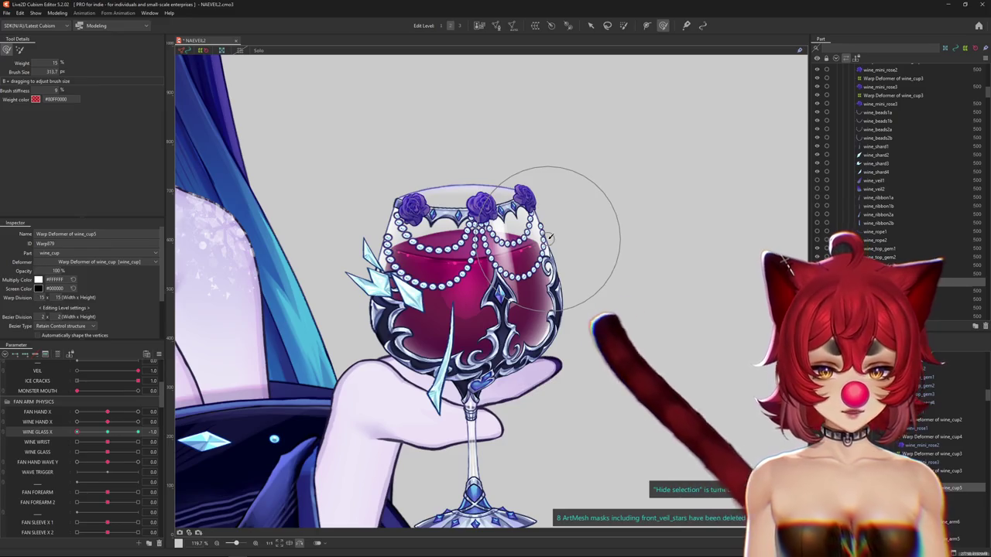
{"action": "left_click_drag", "start_coordinate": [565, 209], "coordinate": [488, 380]}
{"action": "key", "text": "b"}
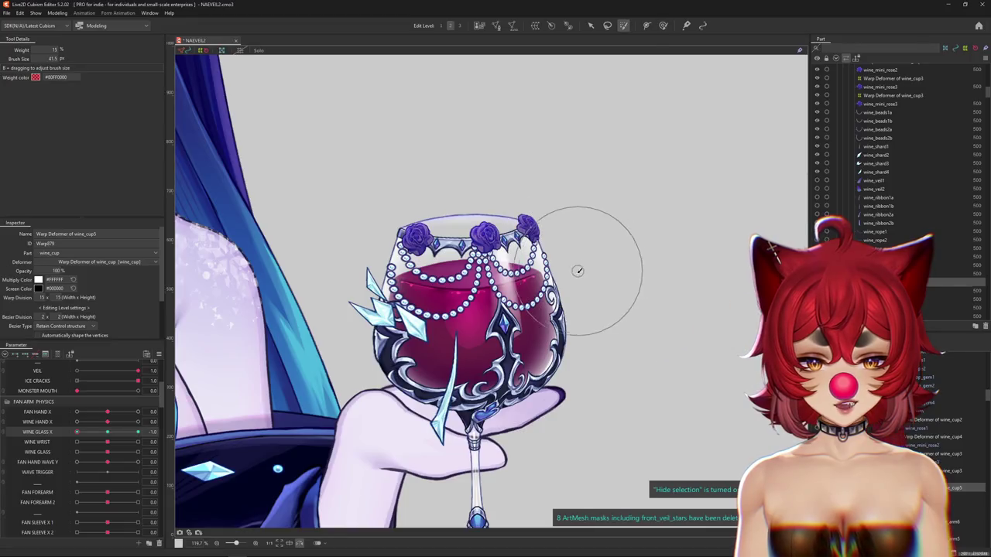
{"action": "key", "text": "b"}
{"action": "scroll", "coordinate": [559, 366], "scroll_direction": "up", "scroll_amount": 3}
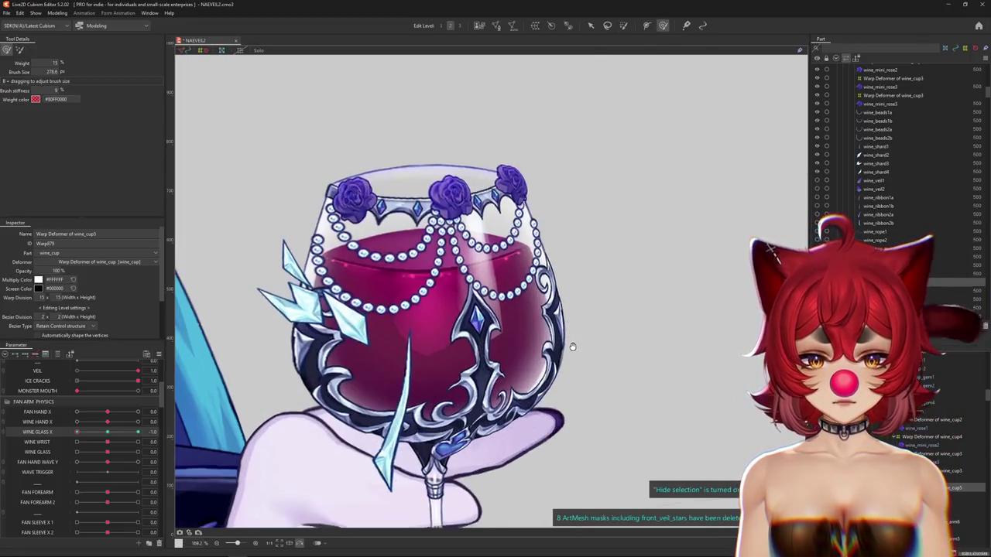
{"action": "mouse_move", "coordinate": [77, 432]}
{"action": "left_mouse_down"}
{"action": "mouse_move", "coordinate": [87, 439]}
{"action": "mouse_move", "coordinate": [77, 432]}
{"action": "left_mouse_up"}
Step: Select the wine_cup3 warp deformer, hide its grid, and set the brush to size 382.8
{"action": "mouse_move", "coordinate": [467, 305]}
{"action": "left_mouse_down"}
{"action": "mouse_move", "coordinate": [482, 359]}
{"action": "mouse_move", "coordinate": [556, 343]}
{"action": "left_mouse_up"}
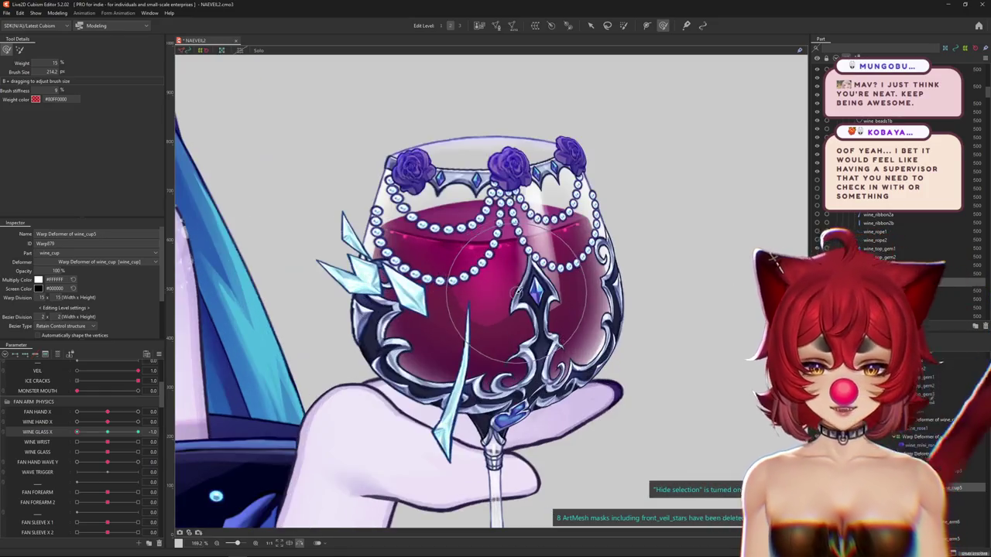
{"action": "left_click", "coordinate": [498, 277]}
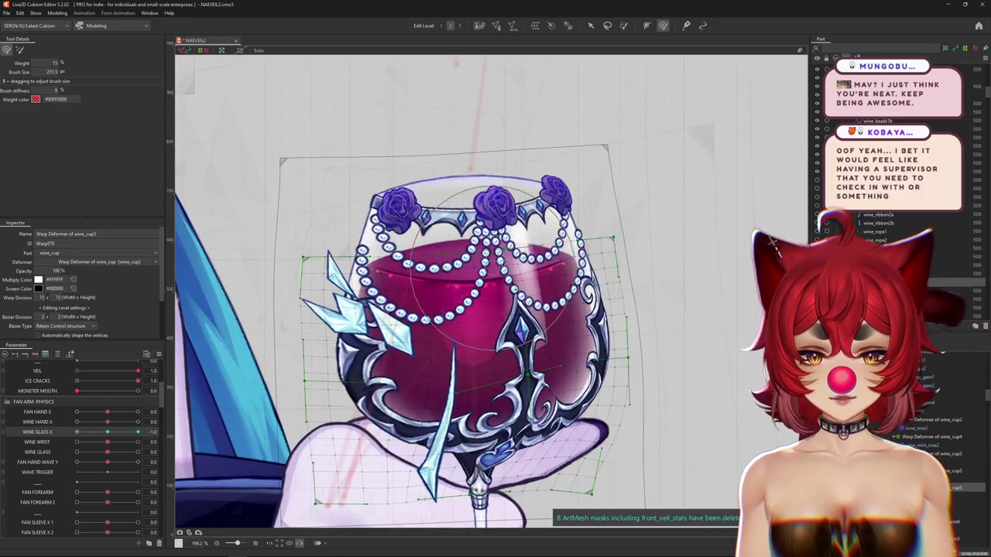
{"action": "key", "text": "ctrl+h"}
{"action": "left_click_drag", "start_coordinate": [517, 348], "coordinate": [546, 324]}
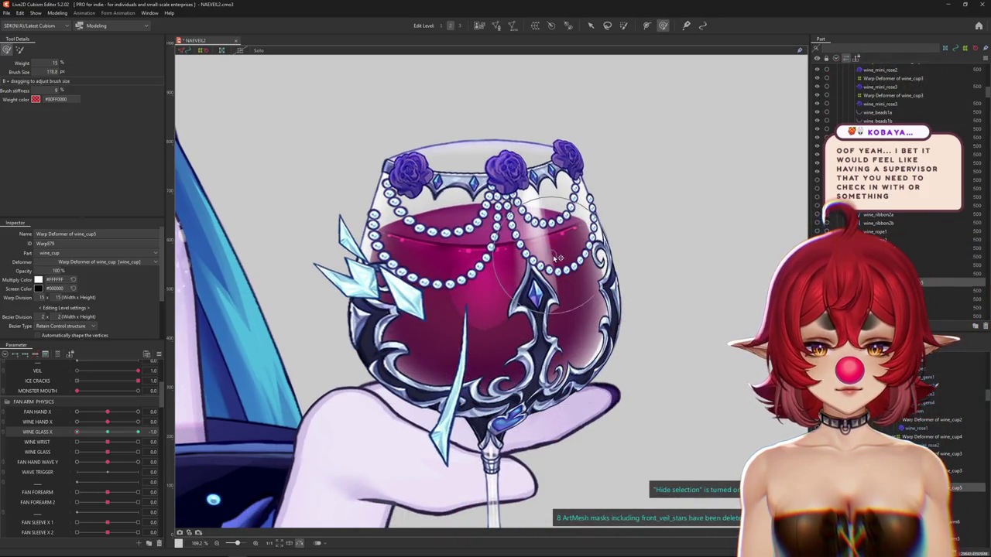
{"action": "mouse_move", "coordinate": [77, 432]}
{"action": "left_mouse_down"}
{"action": "mouse_move", "coordinate": [110, 436]}
{"action": "mouse_move", "coordinate": [77, 433]}
{"action": "left_mouse_up"}
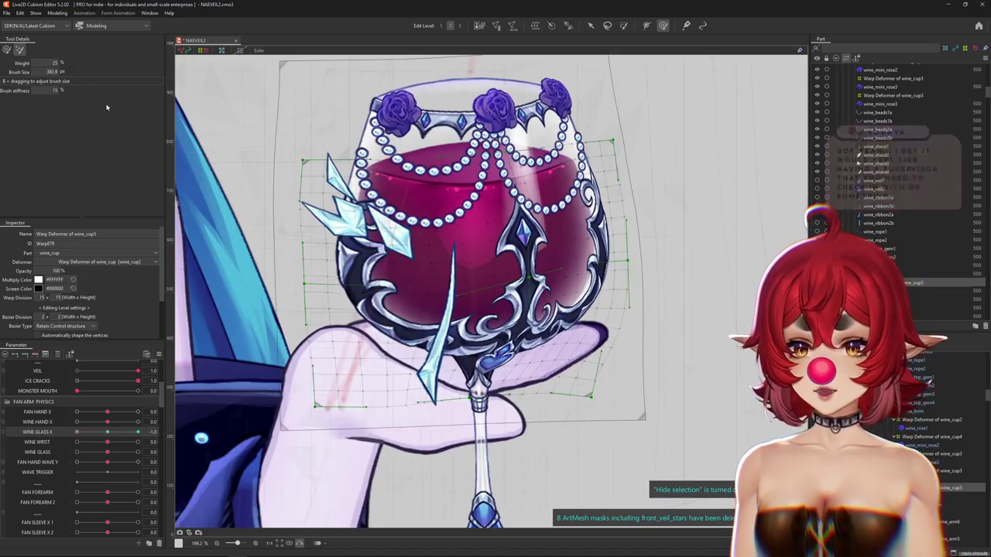
Step: Switch to the deform brush and push the glass's warp up and down into shape
{"action": "left_click_drag", "start_coordinate": [511, 400], "coordinate": [507, 316]}
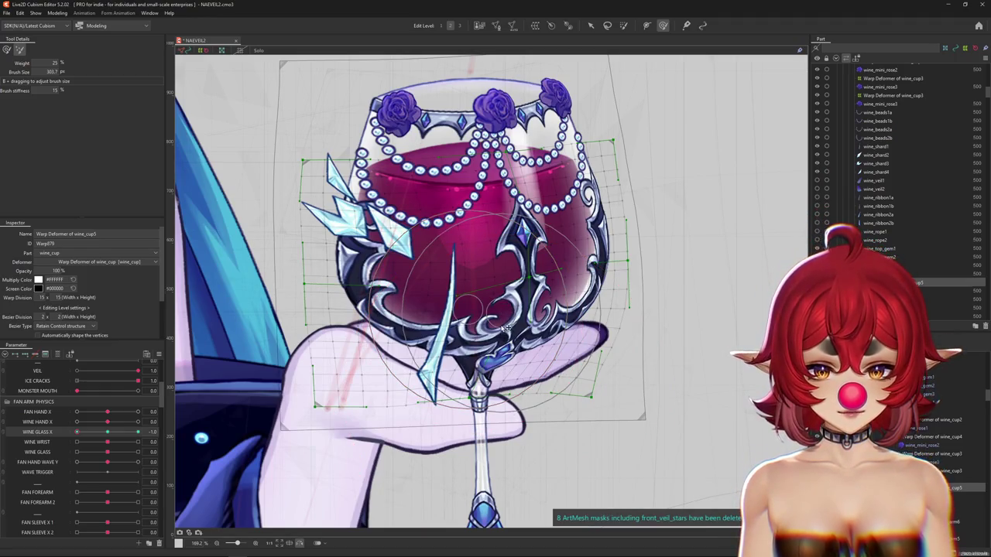
{"action": "left_click", "coordinate": [623, 24]}
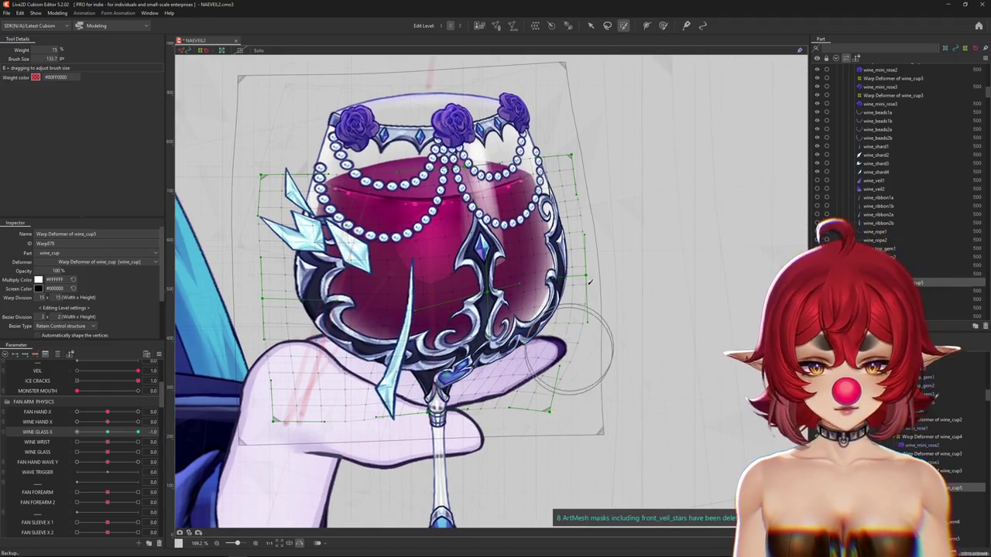
{"action": "left_click", "coordinate": [663, 25]}
{"action": "left_click_drag", "start_coordinate": [586, 425], "coordinate": [586, 364]}
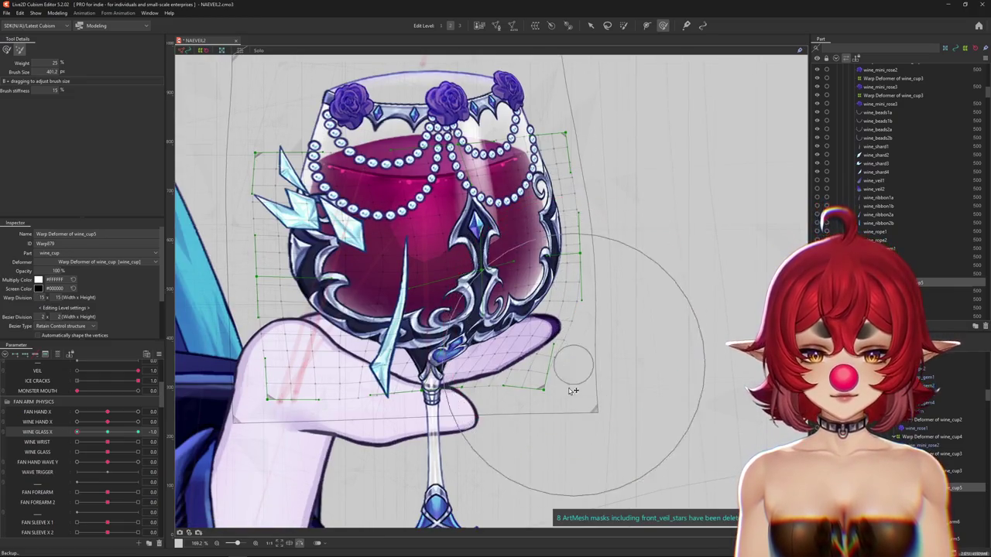
{"action": "left_click_drag", "start_coordinate": [393, 350], "coordinate": [391, 372]}
{"action": "left_click_drag", "start_coordinate": [597, 380], "coordinate": [625, 303]}
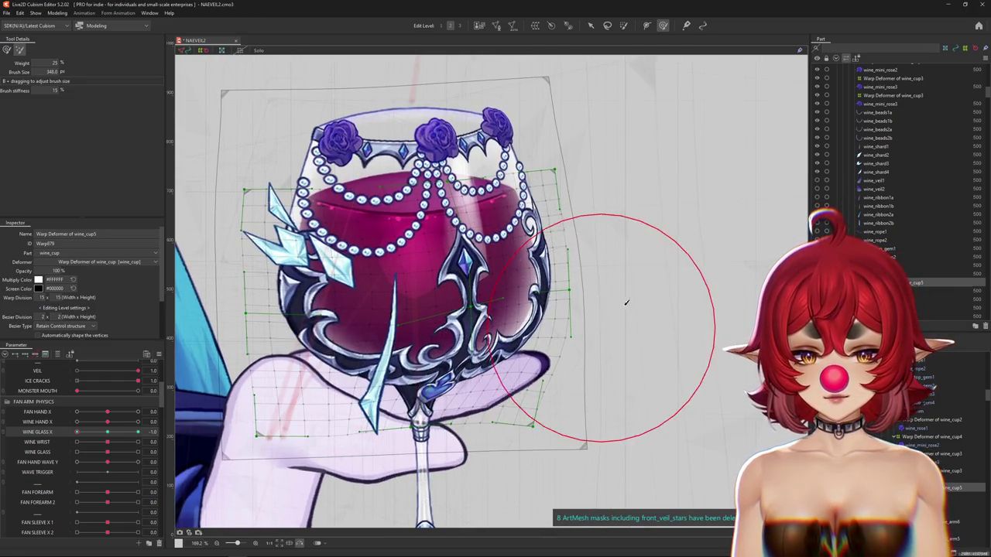
{"action": "left_click_drag", "start_coordinate": [464, 457], "coordinate": [499, 434]}
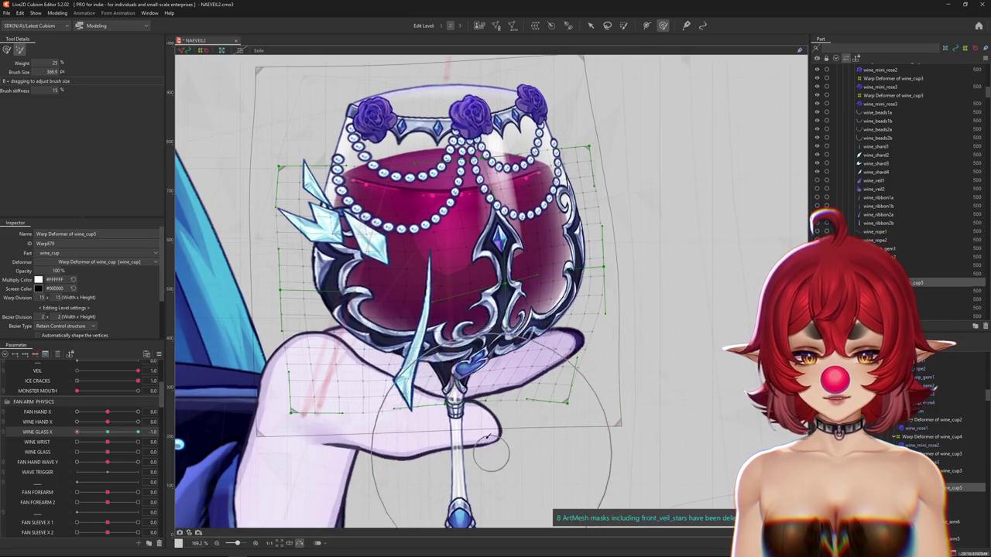
{"action": "left_click_drag", "start_coordinate": [447, 454], "coordinate": [450, 481]}
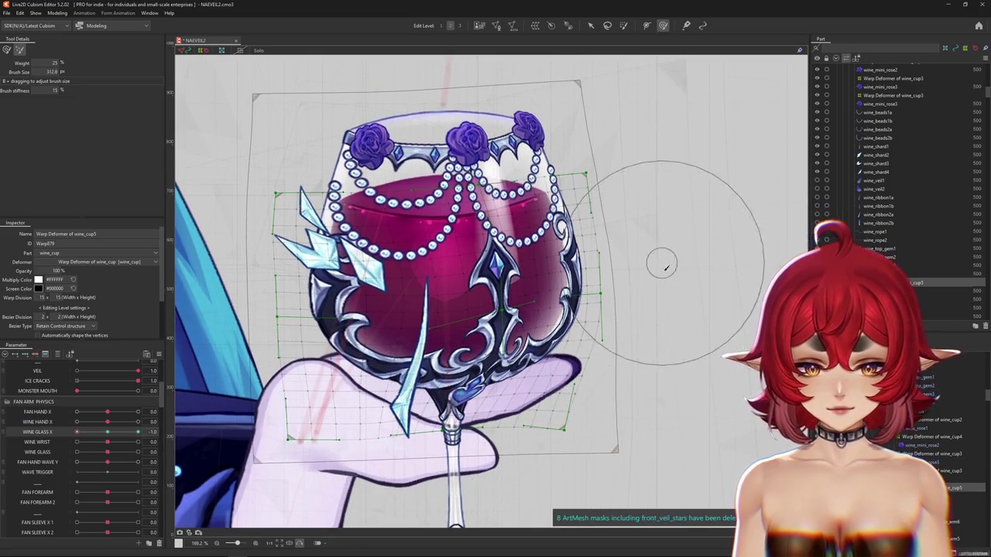
{"action": "left_click_drag", "start_coordinate": [657, 261], "coordinate": [663, 327]}
Step: Check the shape with the grid hidden, undo and redo the last push, then nudge the glass down slightly
{"action": "key", "text": "h"}
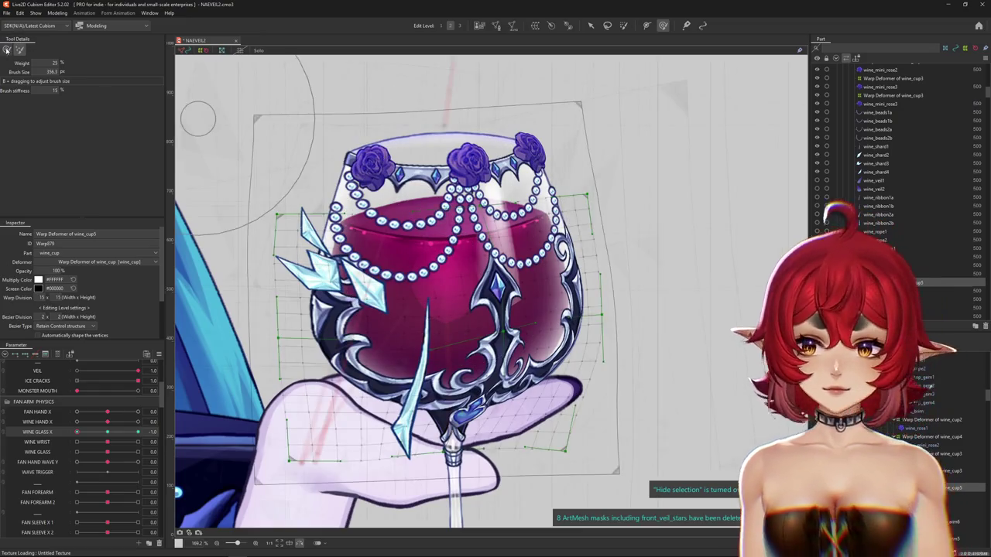
{"action": "key", "text": "ctrl+z"}
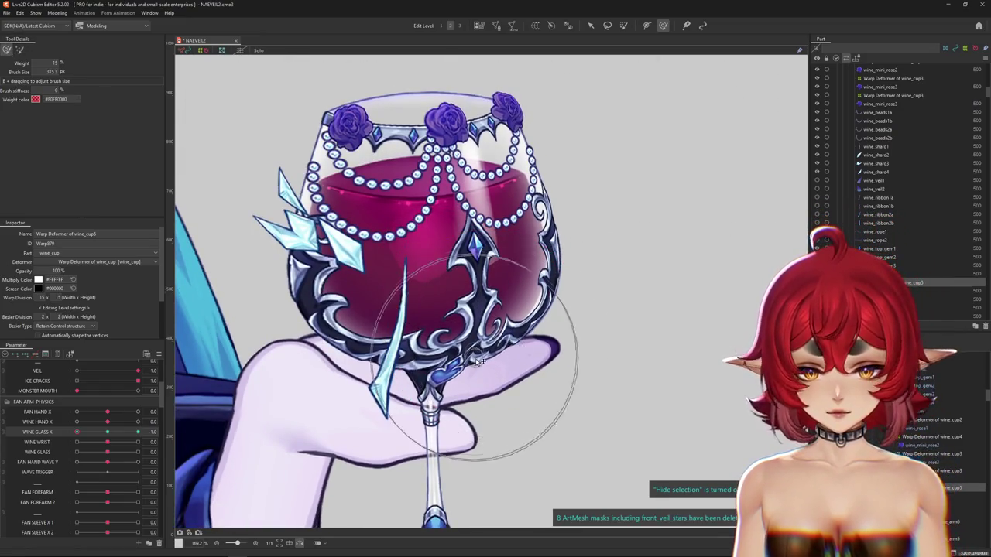
{"action": "key", "text": "ctrl+y"}
{"action": "key", "text": "ctrl+y"}
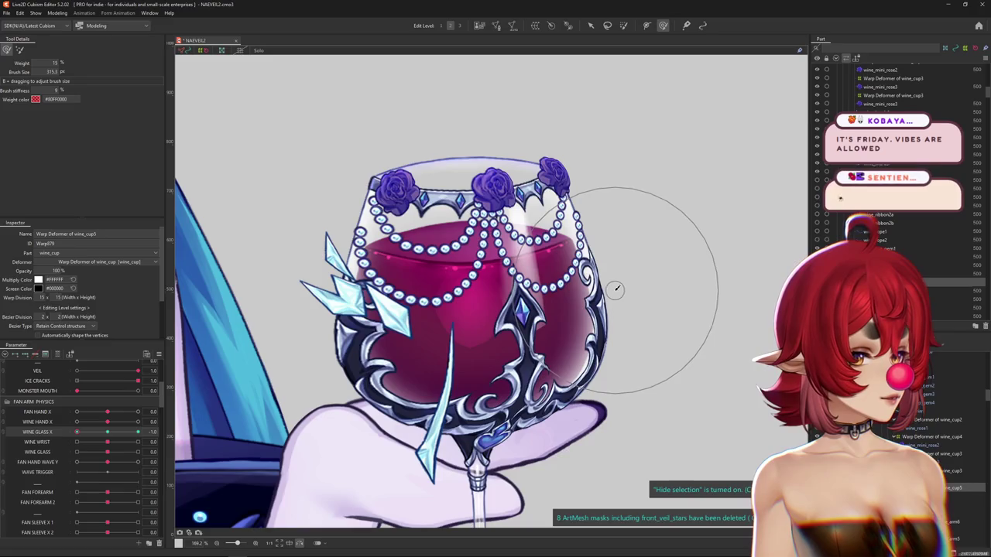
{"action": "scroll", "coordinate": [582, 286], "scroll_direction": "down", "scroll_amount": 3}
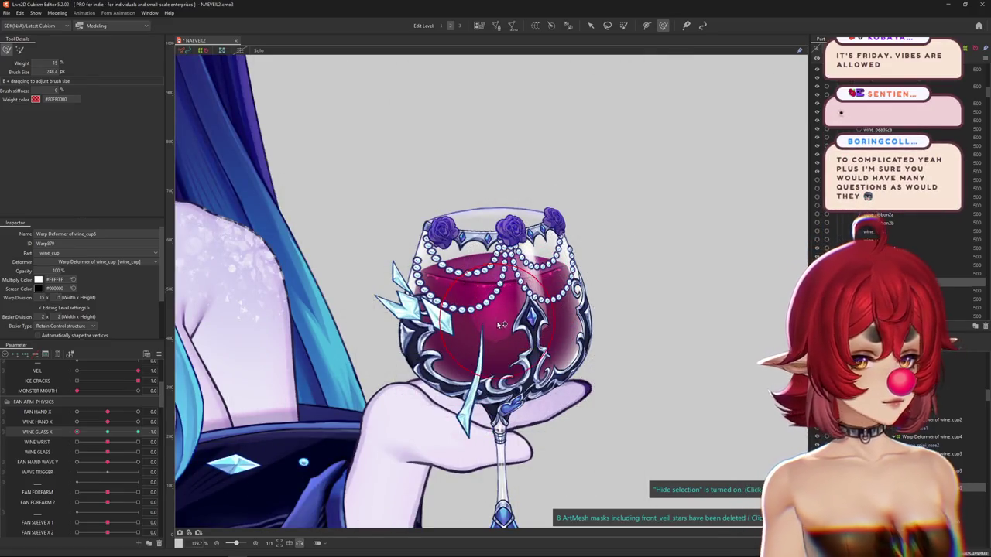
{"action": "scroll", "coordinate": [494, 322], "scroll_direction": "up", "scroll_amount": 3}
{"action": "key", "text": "ctrl+h"}
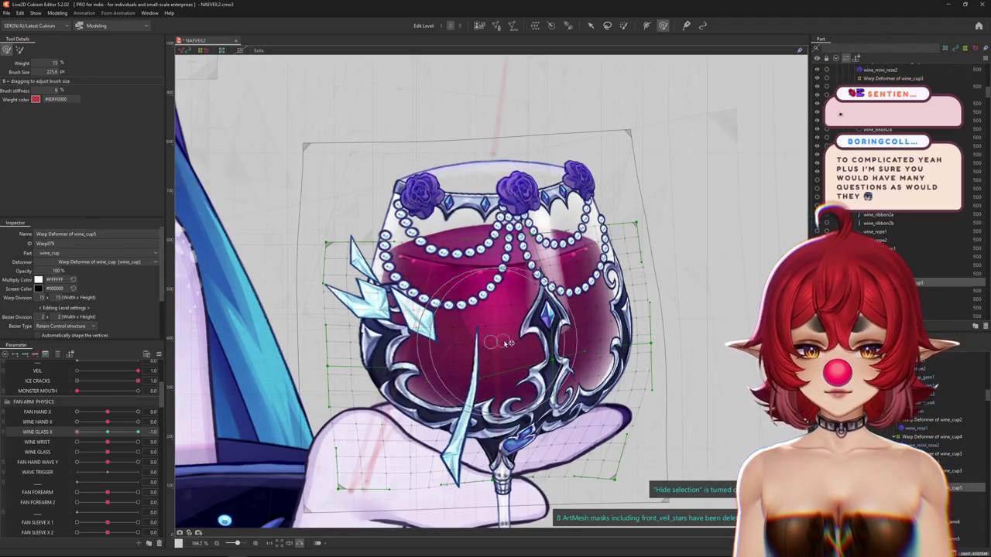
{"action": "mouse_move", "coordinate": [514, 322]}
{"action": "left_mouse_down"}
{"action": "mouse_move", "coordinate": [566, 356]}
{"action": "mouse_move", "coordinate": [531, 340]}
{"action": "left_mouse_up"}
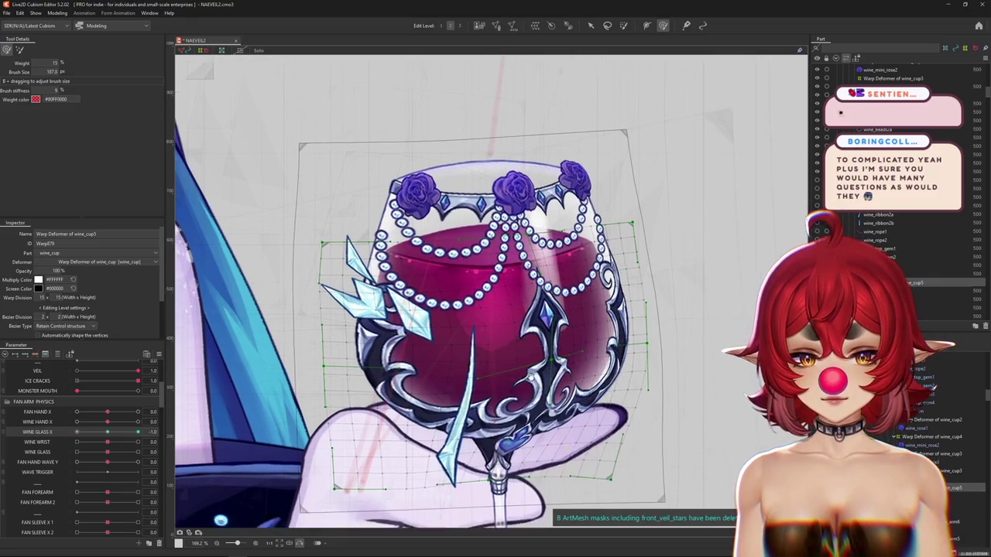
Step: Hide the deformer grid and sweep WINE GLASS X to -1 to preview the tilt
{"action": "scroll", "coordinate": [577, 371], "scroll_direction": "down", "scroll_amount": 3}
{"action": "key", "text": "ctrl+h"}
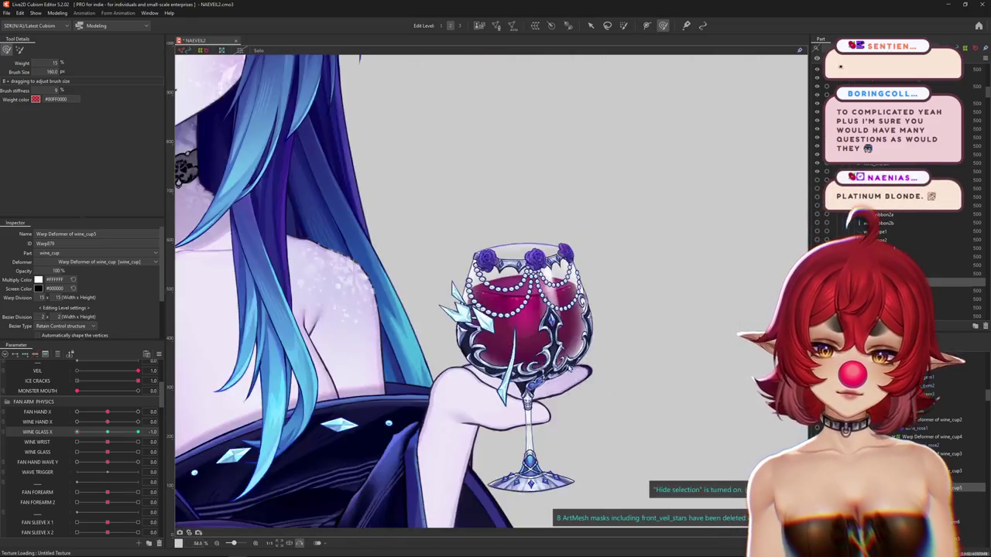
{"action": "left_click", "coordinate": [107, 435]}
{"action": "left_click_drag", "start_coordinate": [75, 440], "coordinate": [52, 436]}
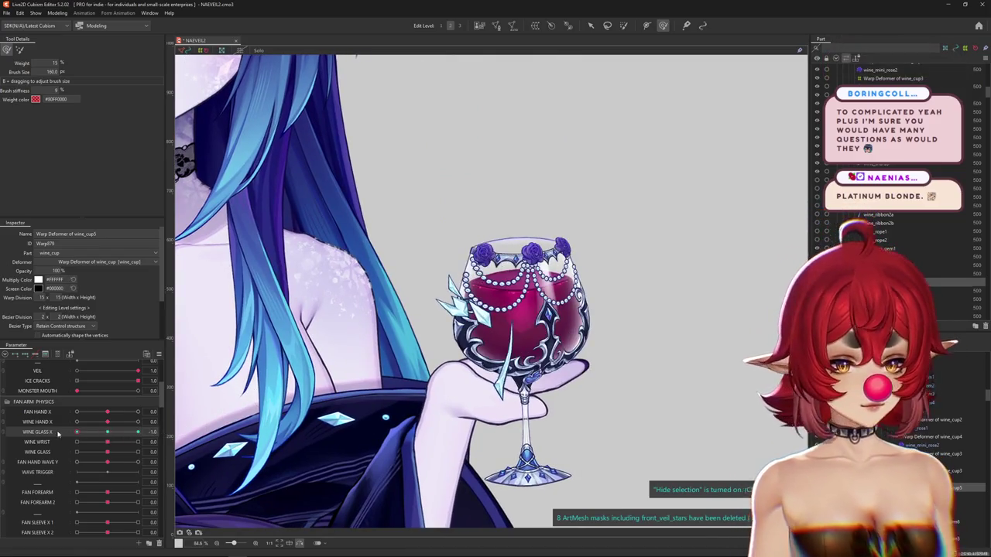
{"action": "scroll", "coordinate": [545, 341], "scroll_direction": "up", "scroll_amount": 2}
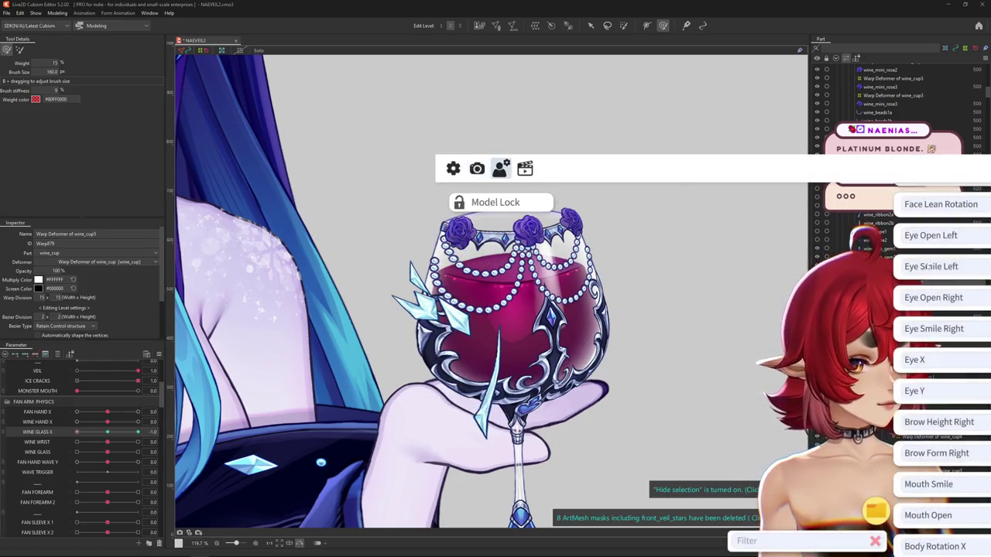
Step: Open the hair color.exp3.json expression and lower its BRIGHTNESS from -0.67 to -0.82
{"action": "left_click", "coordinate": [540, 175]}
{"action": "left_click", "coordinate": [972, 311]}
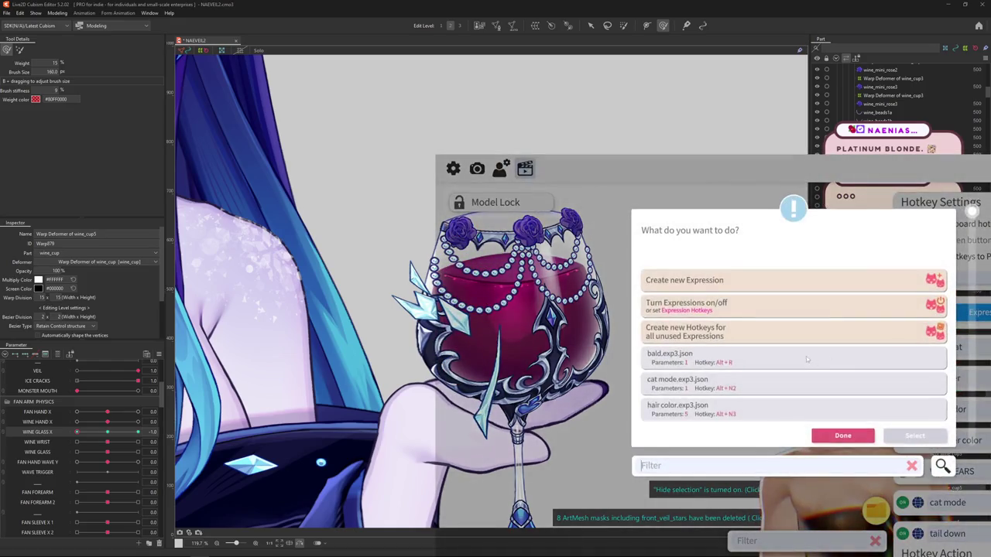
{"action": "left_click", "coordinate": [686, 369]}
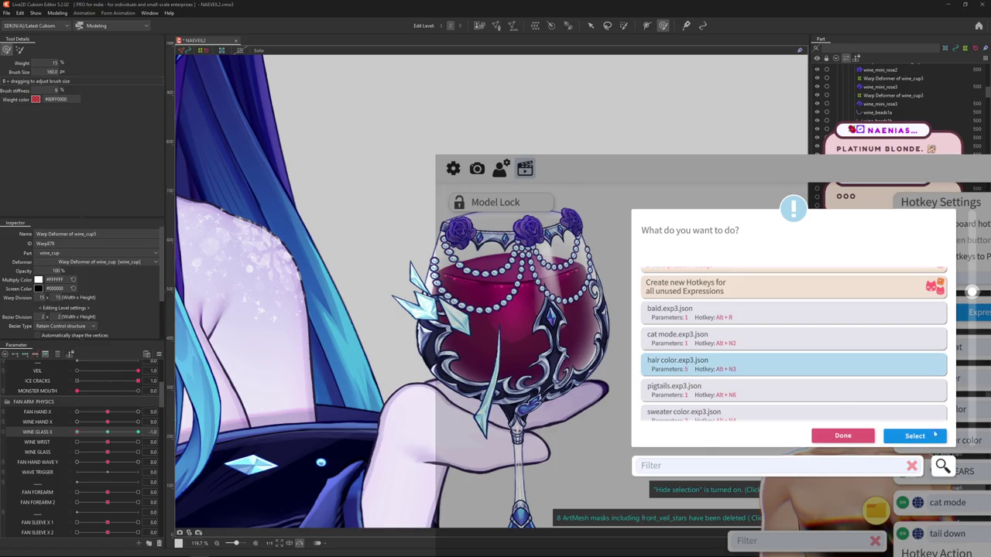
{"action": "left_click", "coordinate": [915, 436]}
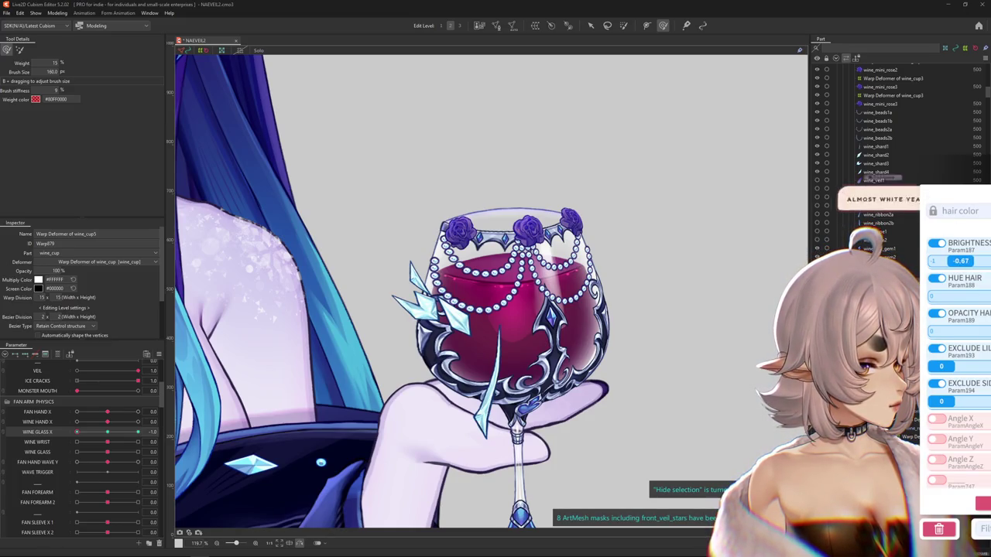
{"action": "left_click_drag", "start_coordinate": [969, 272], "coordinate": [953, 261]}
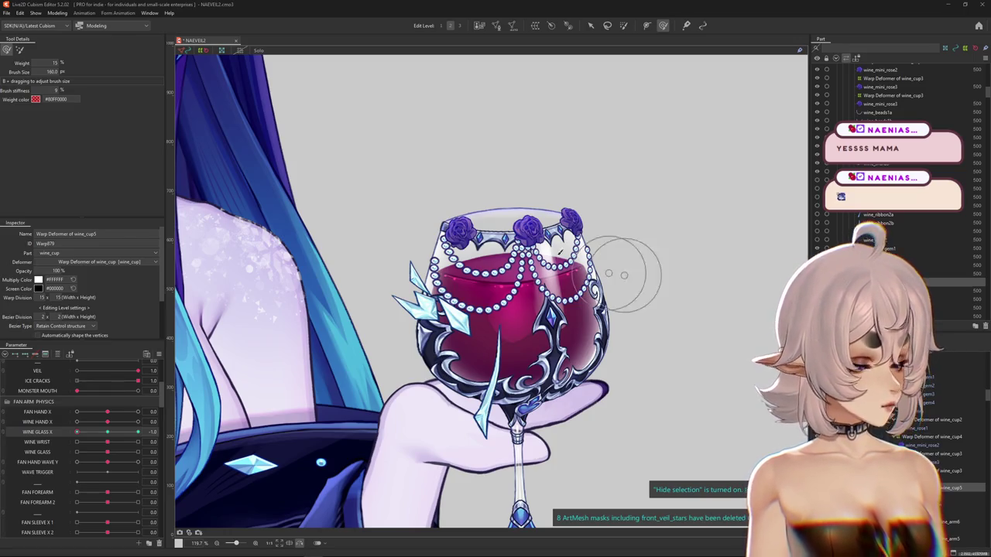
{"action": "scroll", "coordinate": [564, 209], "scroll_direction": "down", "scroll_amount": 2}
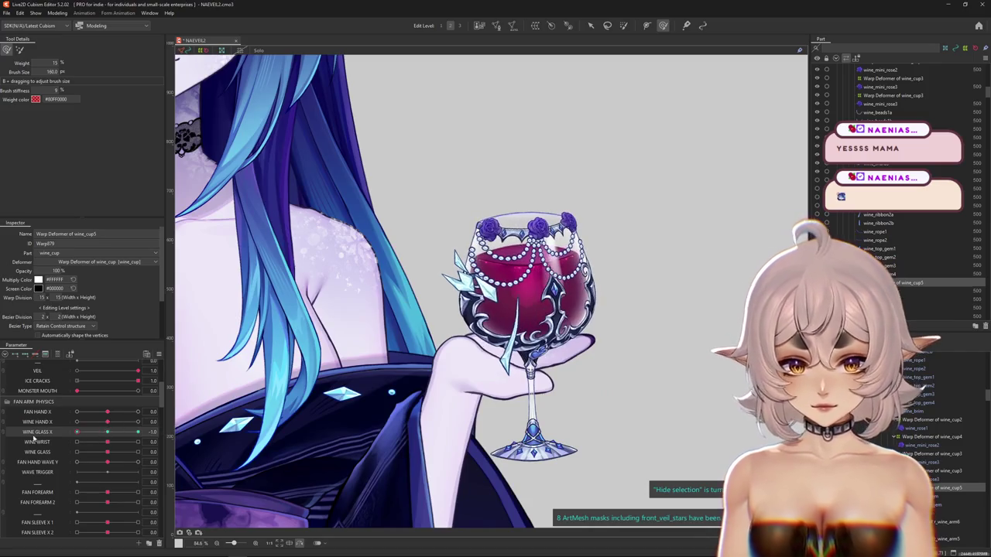
Step: Show the warp grid, size the deform brush for the glass's right side, and reset WINE GLASS X to 0.0
{"action": "scroll", "coordinate": [465, 330], "scroll_direction": "up", "scroll_amount": 2}
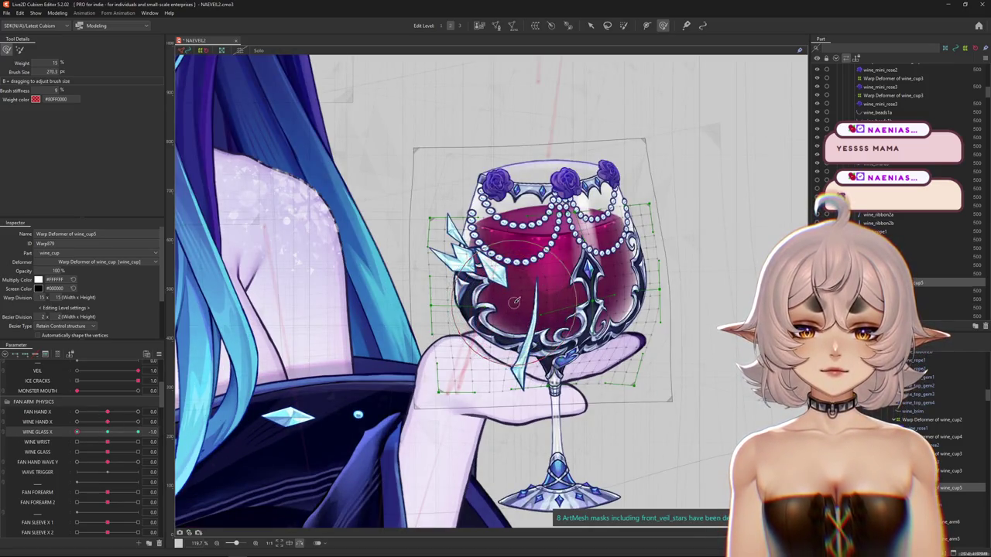
{"action": "left_click_drag", "start_coordinate": [588, 358], "coordinate": [560, 369]}
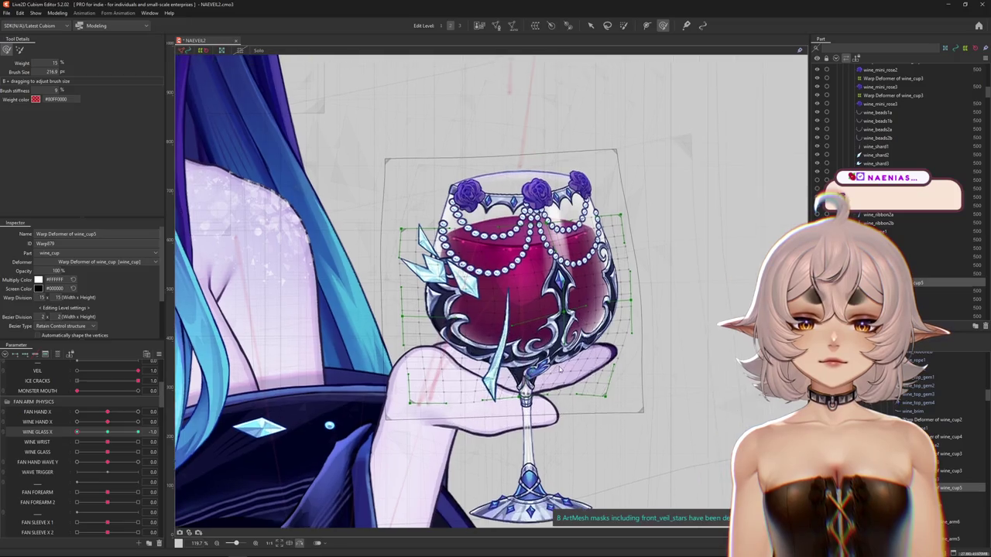
{"action": "key", "text": "ctrl+h"}
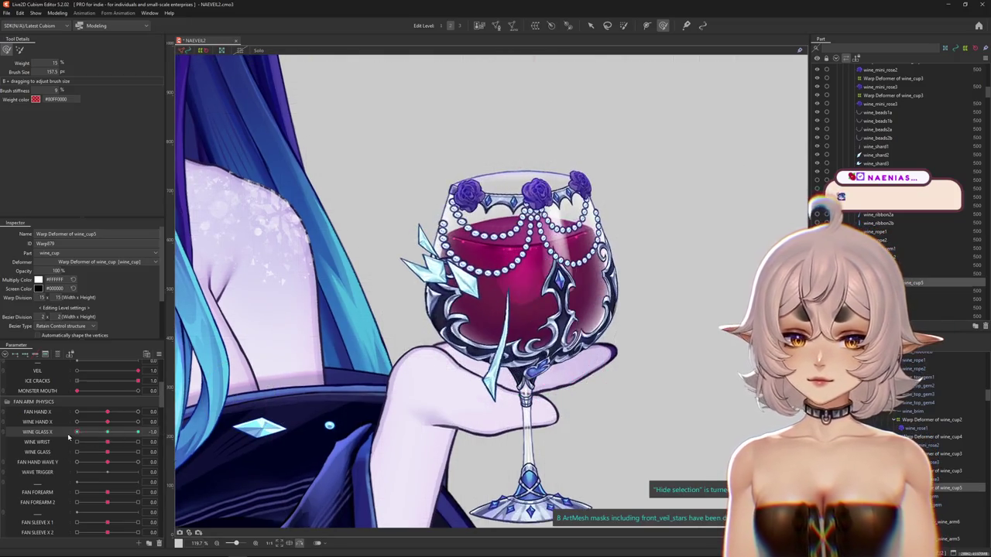
{"action": "left_click_drag", "start_coordinate": [434, 310], "coordinate": [510, 300]}
{"action": "key", "text": "ctrl+h"}
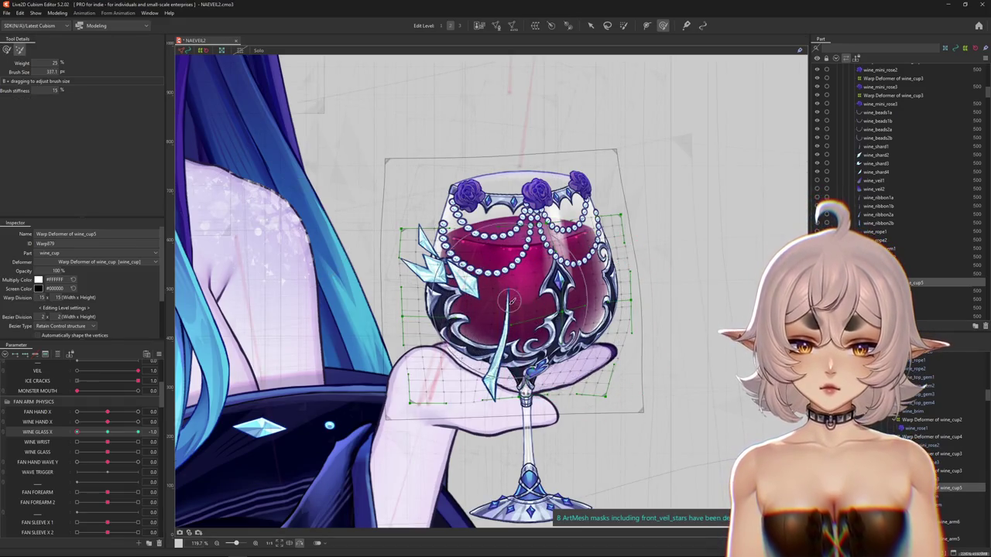
{"action": "left_click", "coordinate": [7, 49]}
{"action": "scroll", "coordinate": [470, 252], "scroll_direction": "up", "scroll_amount": 2}
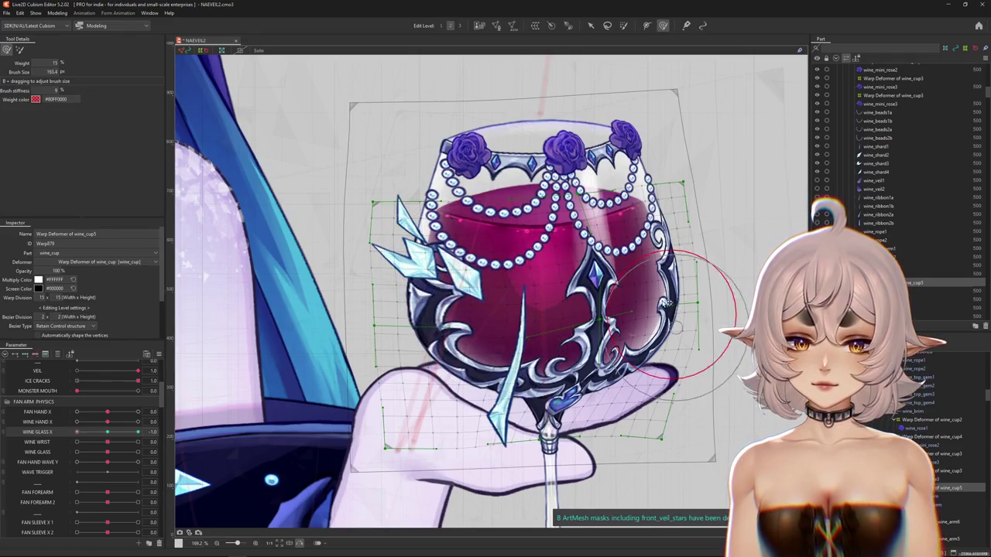
{"action": "left_click_drag", "start_coordinate": [665, 310], "coordinate": [640, 308]}
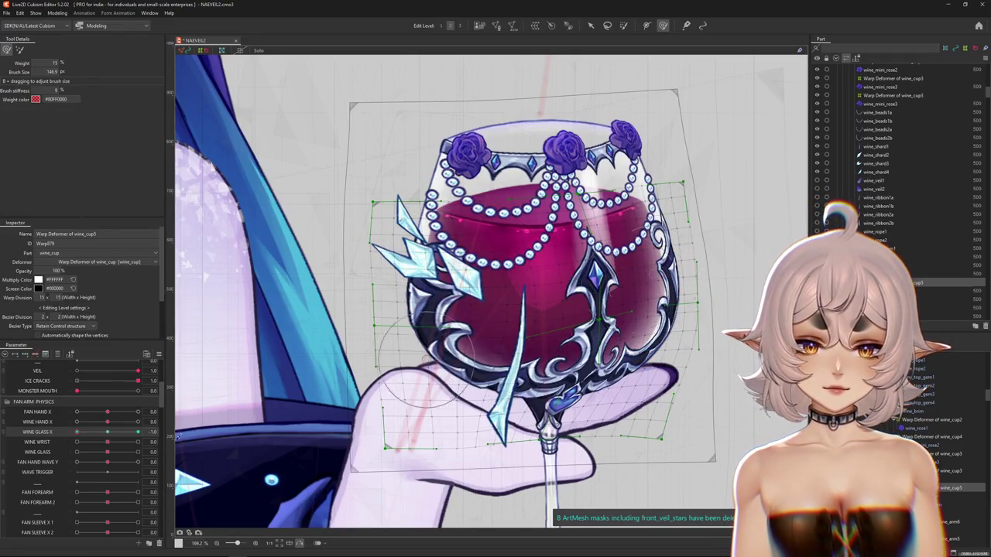
{"action": "left_click", "coordinate": [107, 431]}
{"action": "scroll", "coordinate": [950, 494], "scroll_direction": "down", "scroll_amount": 5}
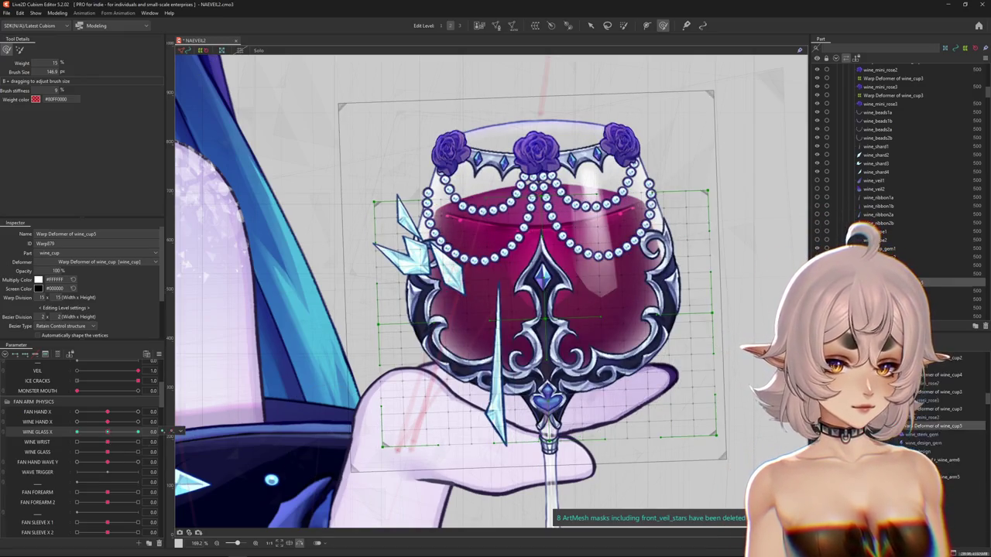
Step: Pick wine_cup from the overlapping layers, toggle Solo, then select the wine_design mesh
{"action": "right_click", "coordinate": [495, 295]}
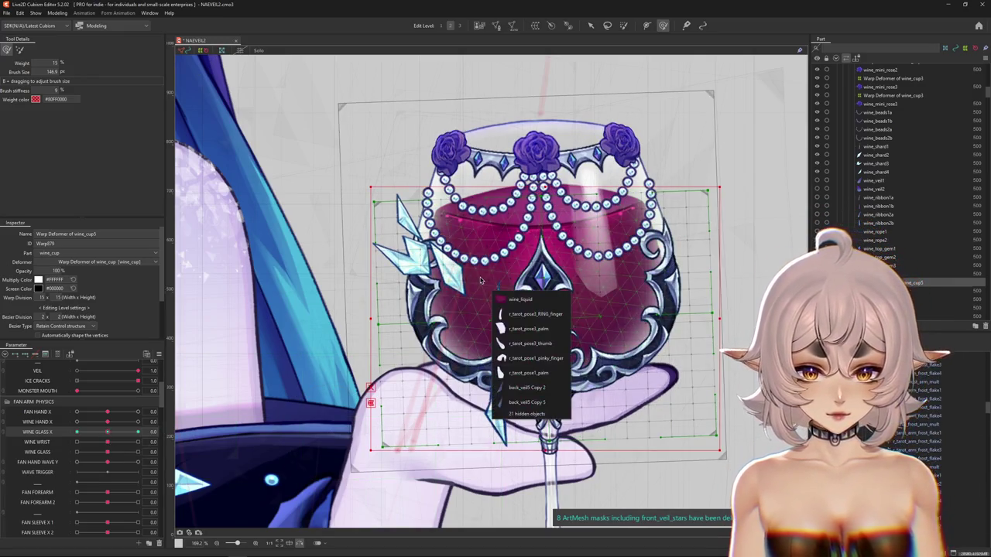
{"action": "right_click", "coordinate": [463, 315]}
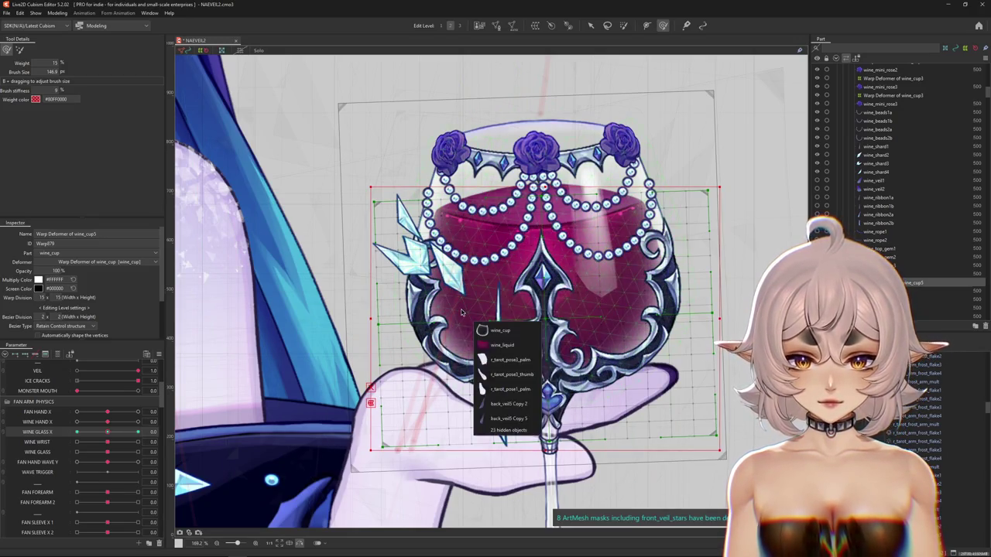
{"action": "left_click", "coordinate": [500, 329]}
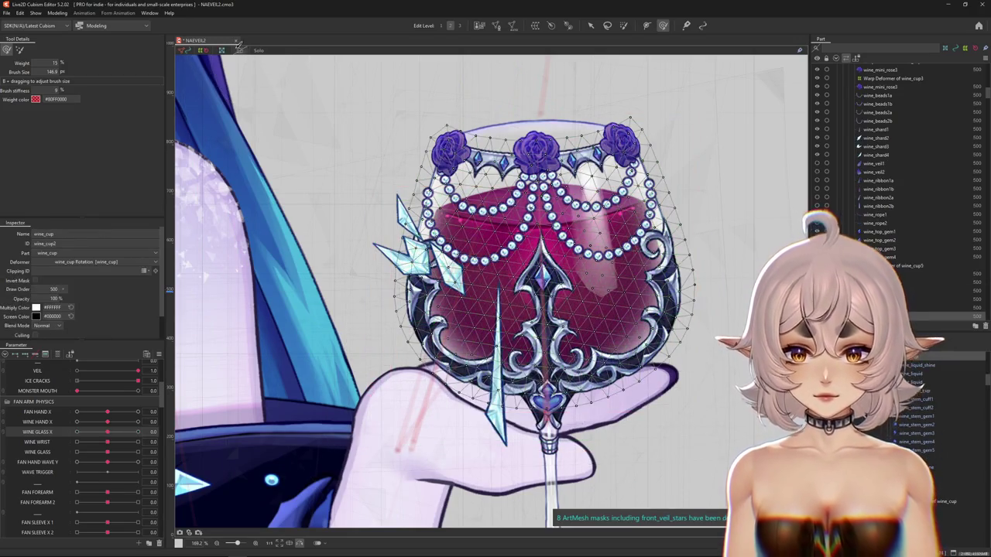
{"action": "left_click", "coordinate": [258, 51]}
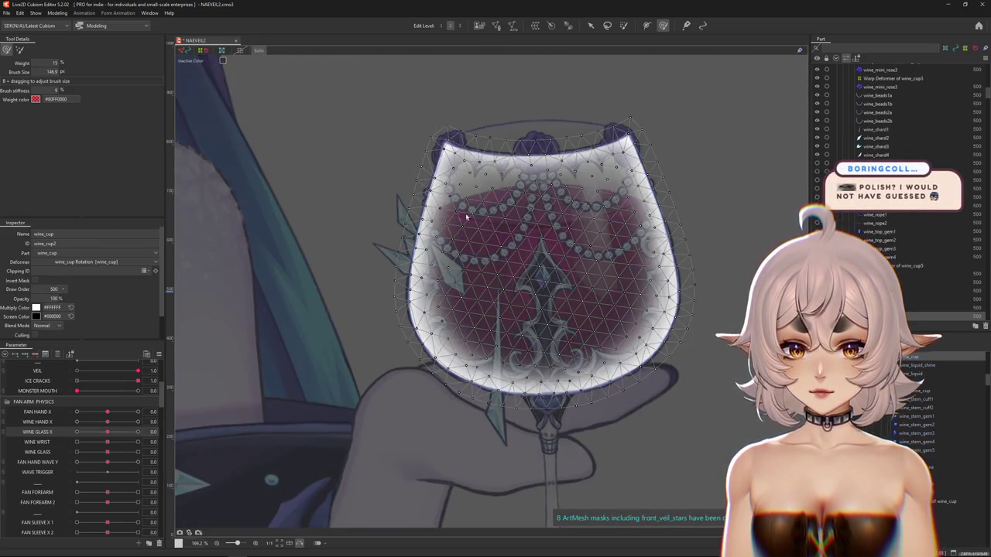
{"action": "key", "text": "ctrl+h"}
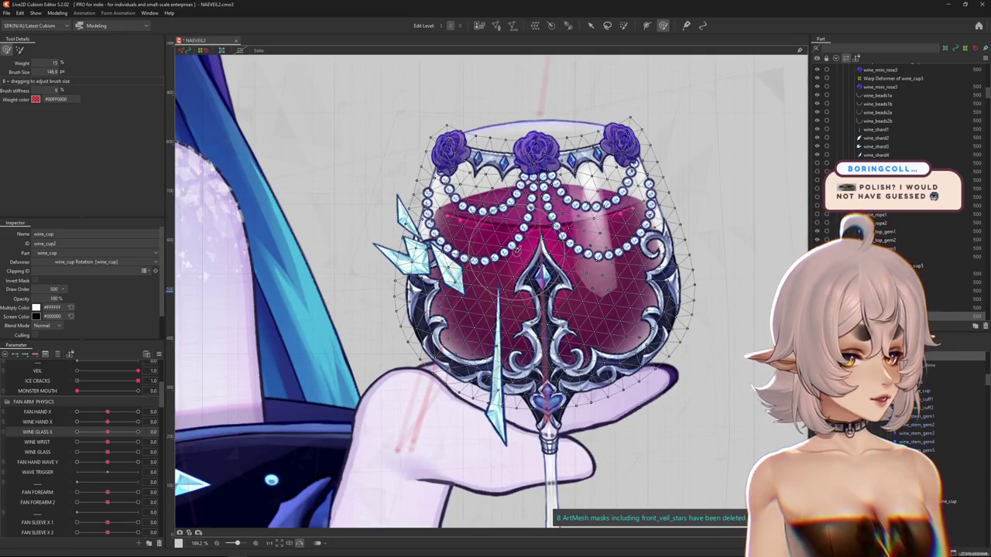
{"action": "scroll", "coordinate": [387, 224], "scroll_direction": "up", "scroll_amount": 1}
{"action": "key", "text": "ctrl+h"}
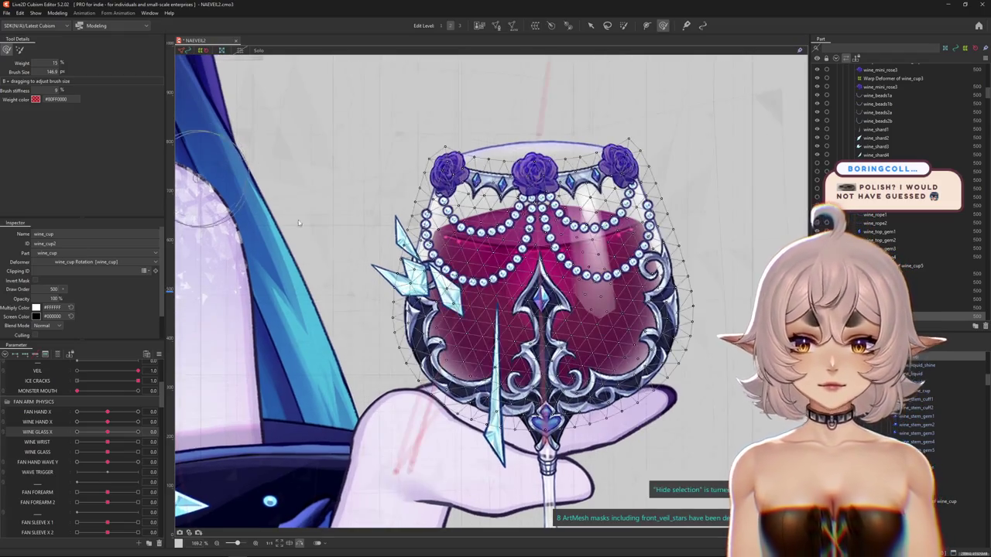
{"action": "right_click", "coordinate": [557, 331]}
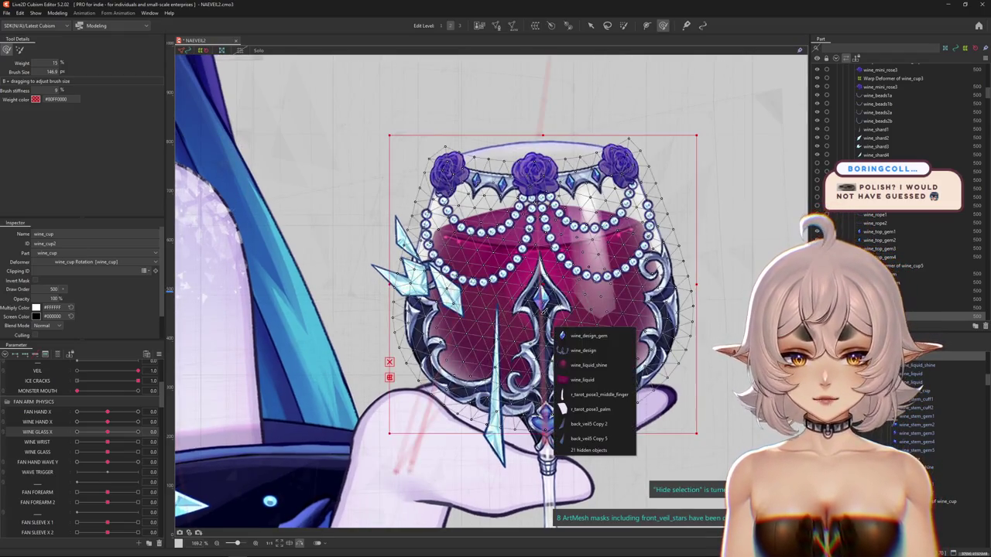
{"action": "left_click", "coordinate": [583, 350]}
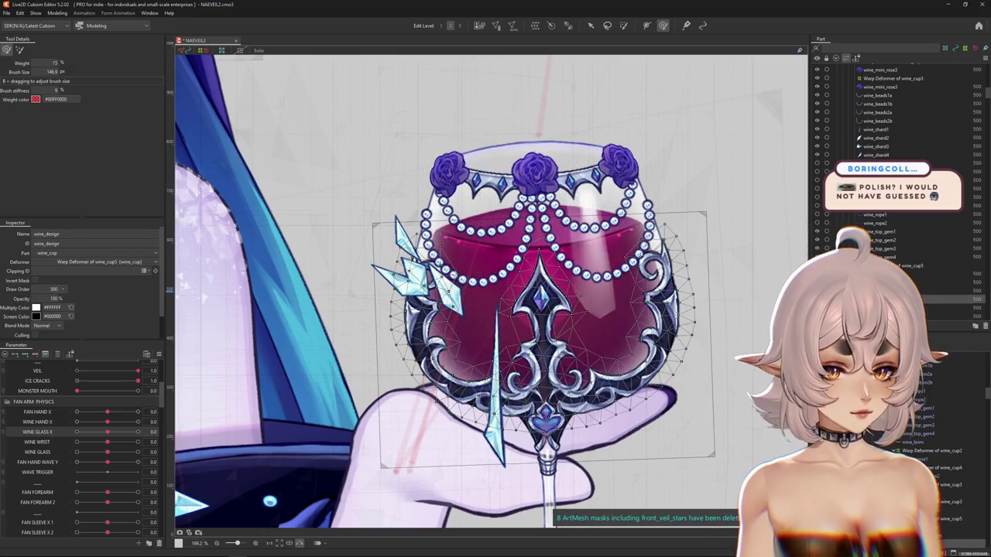
Step: Select the wine_cup5 warp deformer, move WINE GLASS X toward -1, and try brush edits, undoing two
{"action": "left_click", "coordinate": [677, 347]}
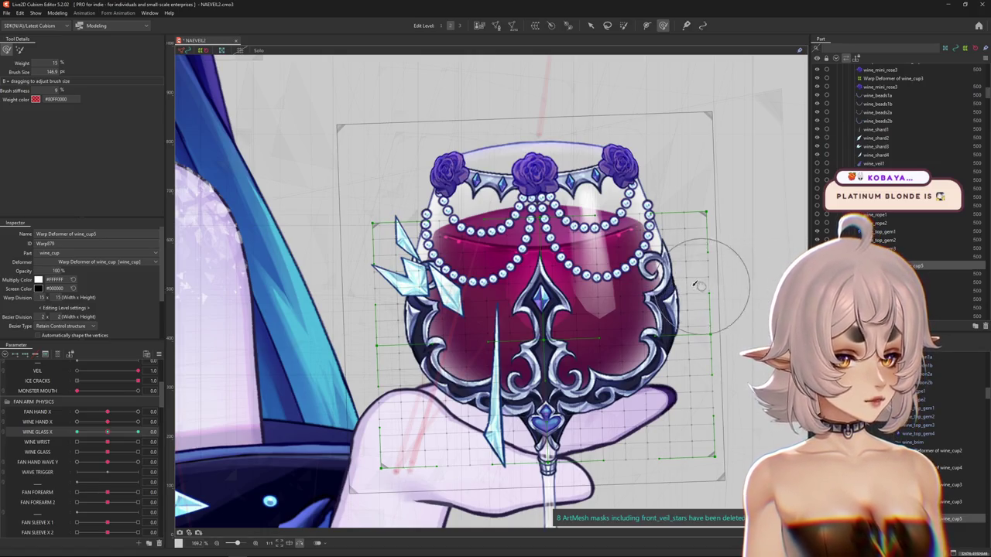
{"action": "key", "text": "ctrl+h"}
{"action": "mouse_move", "coordinate": [107, 432]}
{"action": "left_mouse_down"}
{"action": "mouse_move", "coordinate": [137, 434]}
{"action": "mouse_move", "coordinate": [77, 432]}
{"action": "left_mouse_up"}
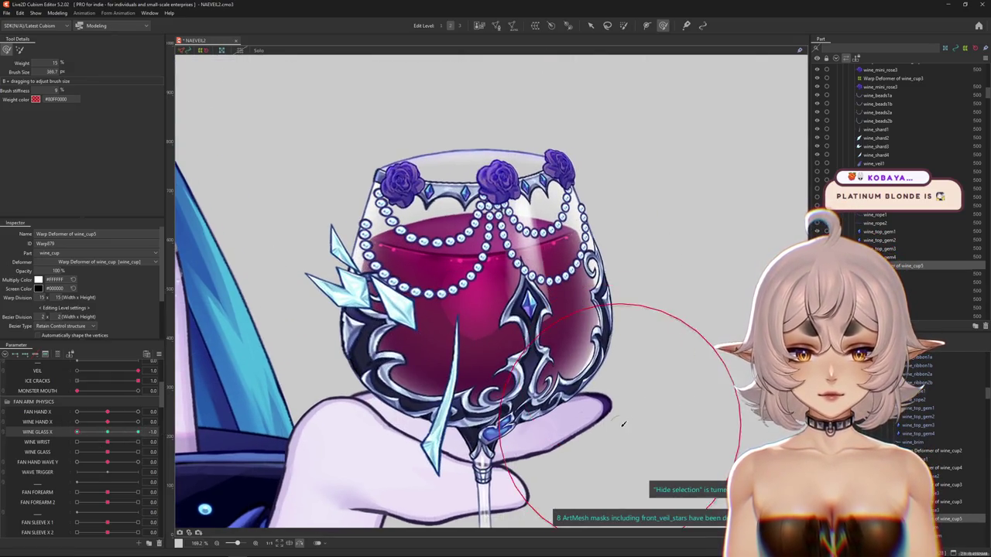
{"action": "left_click_drag", "start_coordinate": [630, 420], "coordinate": [596, 397]}
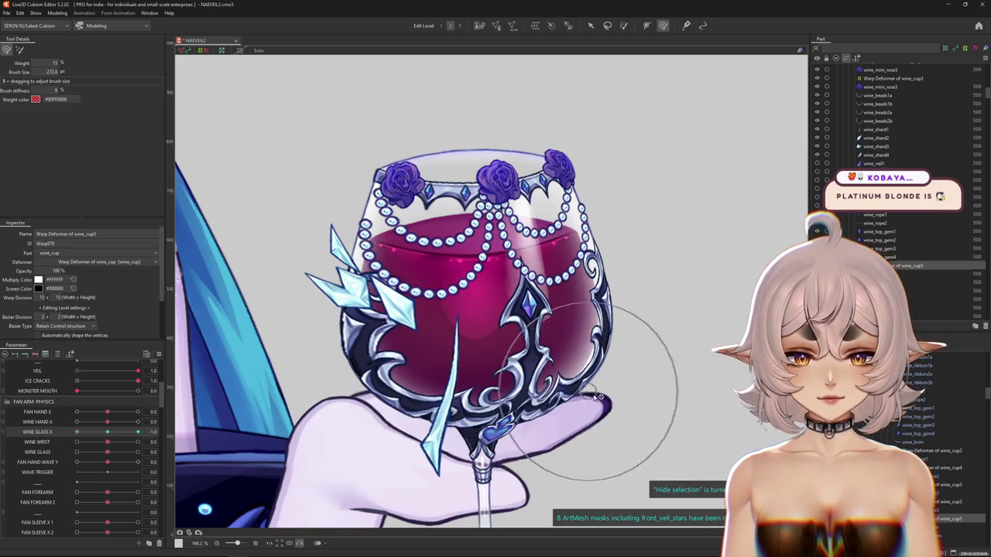
{"action": "key", "text": "ctrl+z"}
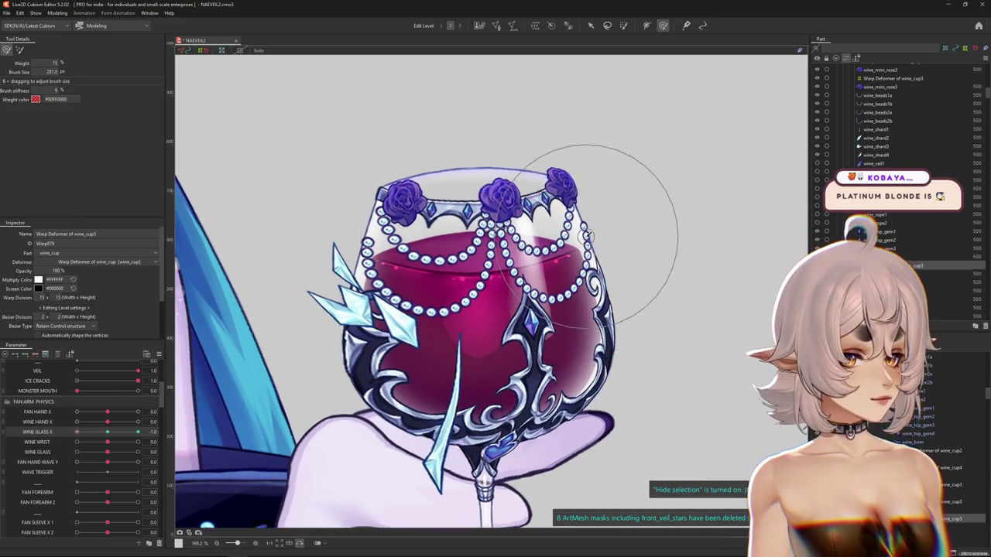
{"action": "key", "text": "ctrl+z"}
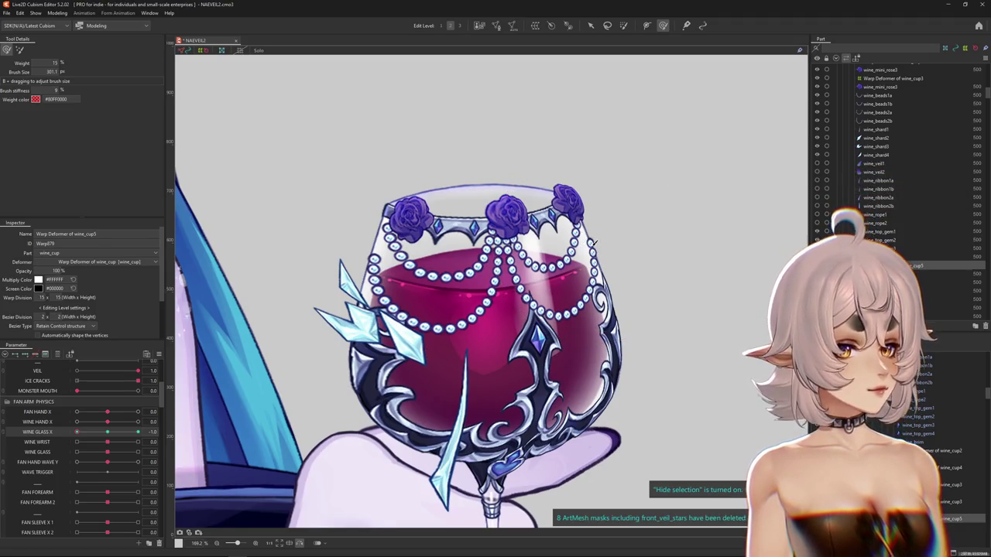
{"action": "scroll", "coordinate": [641, 221], "scroll_direction": "down", "scroll_amount": 3}
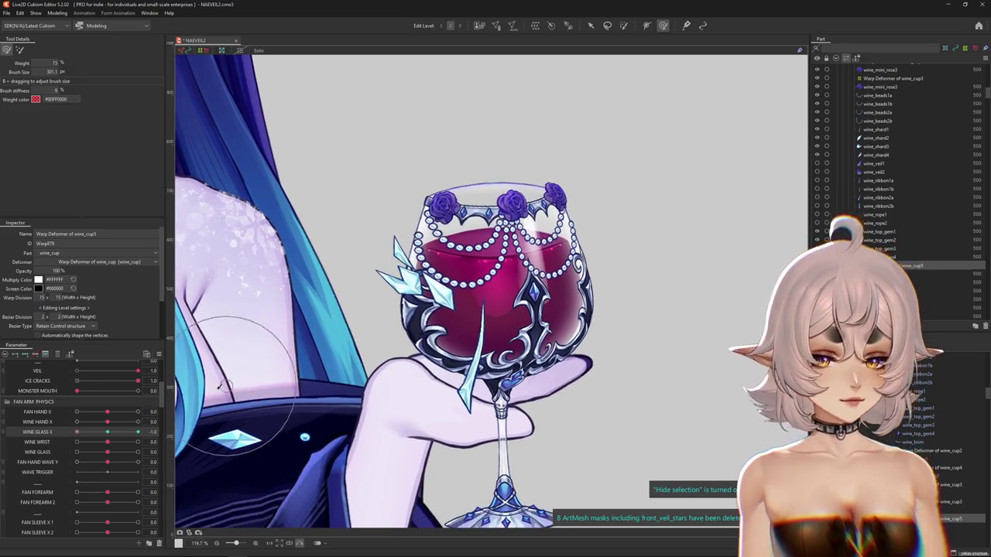
Step: Drag WINE GLASS X to -1, refine with a smaller brush, then reset the slider to 0
{"action": "left_click", "coordinate": [116, 435]}
{"action": "left_click_drag", "start_coordinate": [117, 436], "coordinate": [48, 437]}
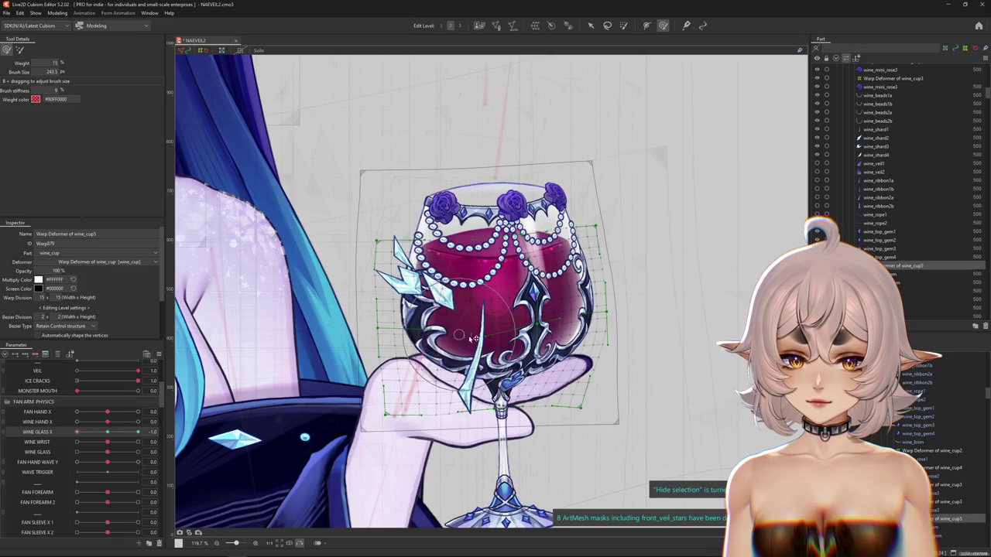
{"action": "left_click_drag", "start_coordinate": [460, 327], "coordinate": [500, 319]}
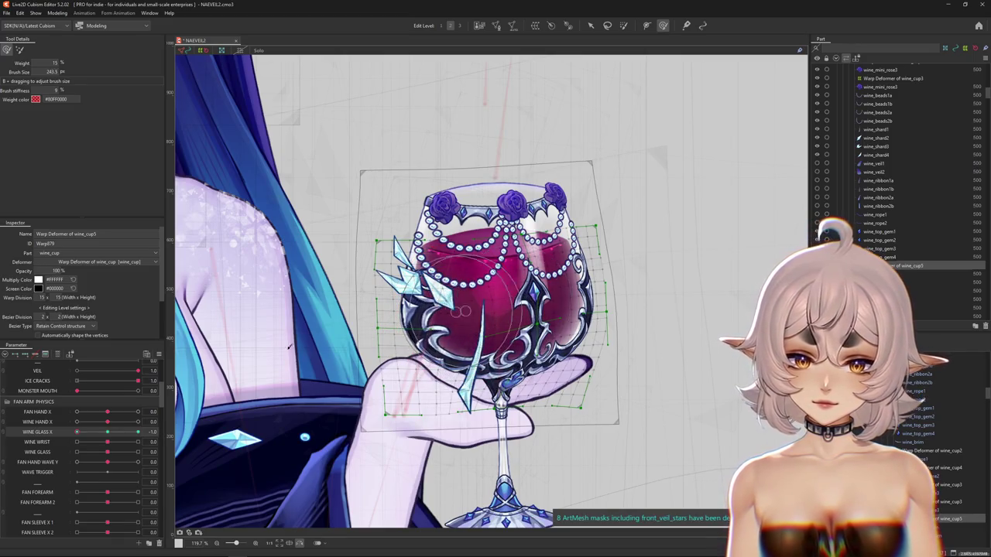
{"action": "key", "text": "ctrl+h"}
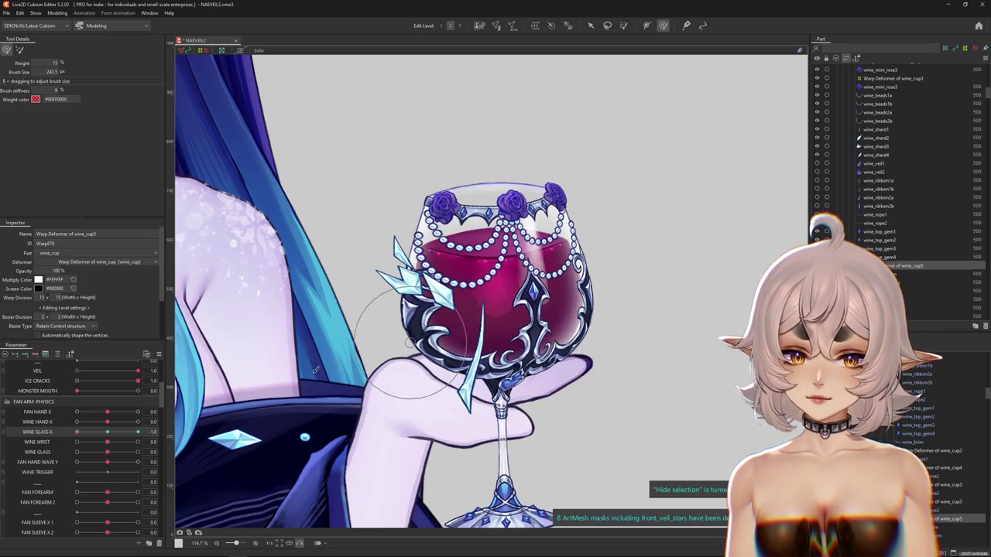
{"action": "left_click", "coordinate": [158, 355]}
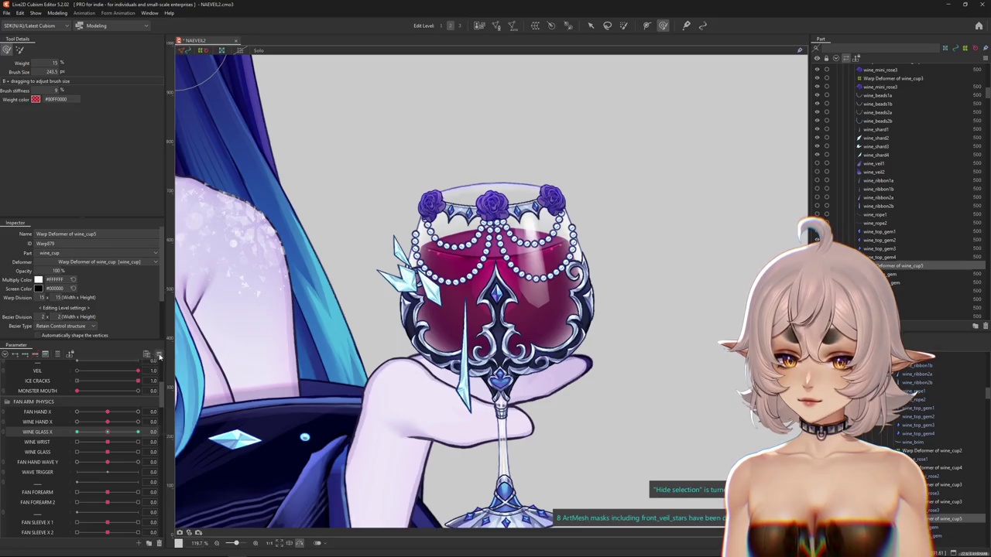
{"action": "left_click", "coordinate": [159, 355]}
{"action": "left_click", "coordinate": [203, 416]}
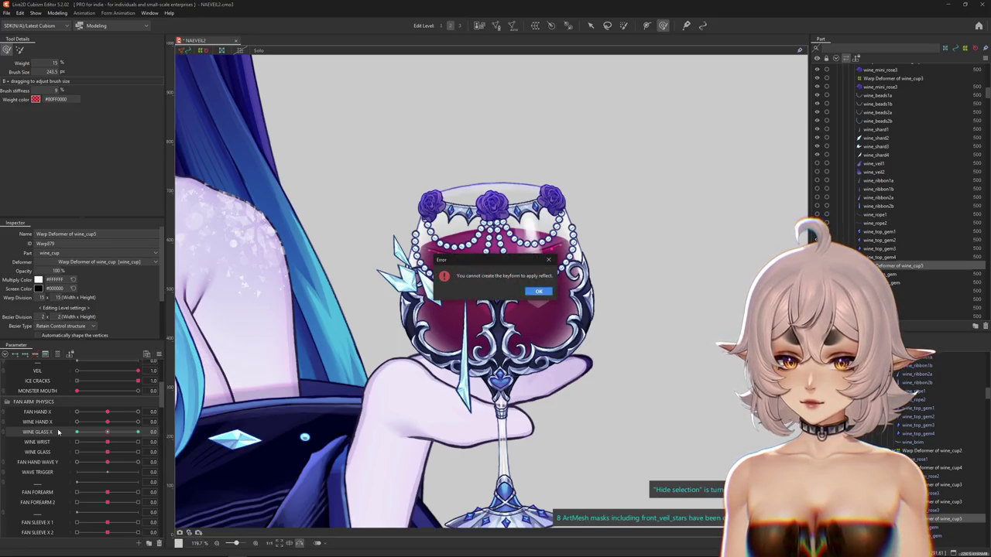
{"action": "left_click", "coordinate": [539, 291]}
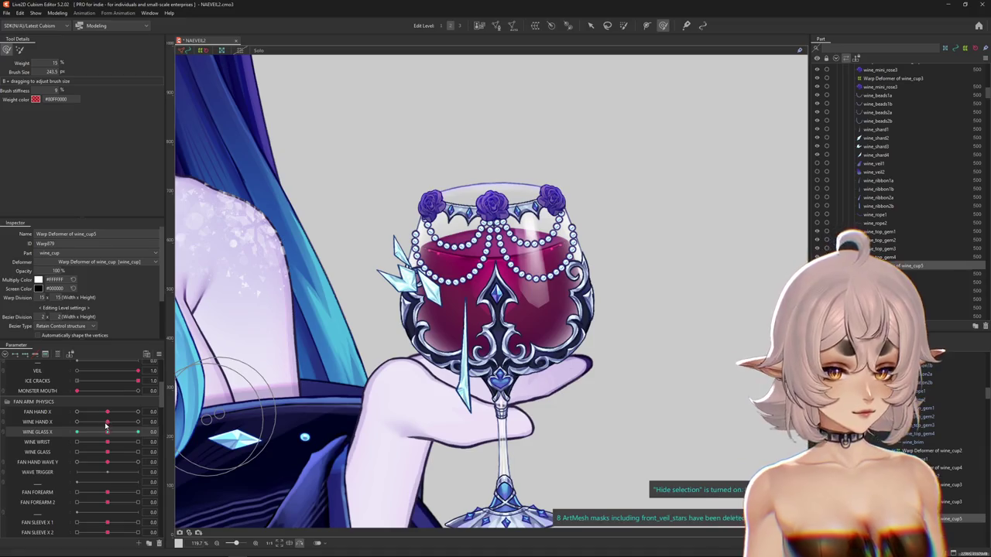
{"action": "left_click_drag", "start_coordinate": [92, 440], "coordinate": [45, 442]}
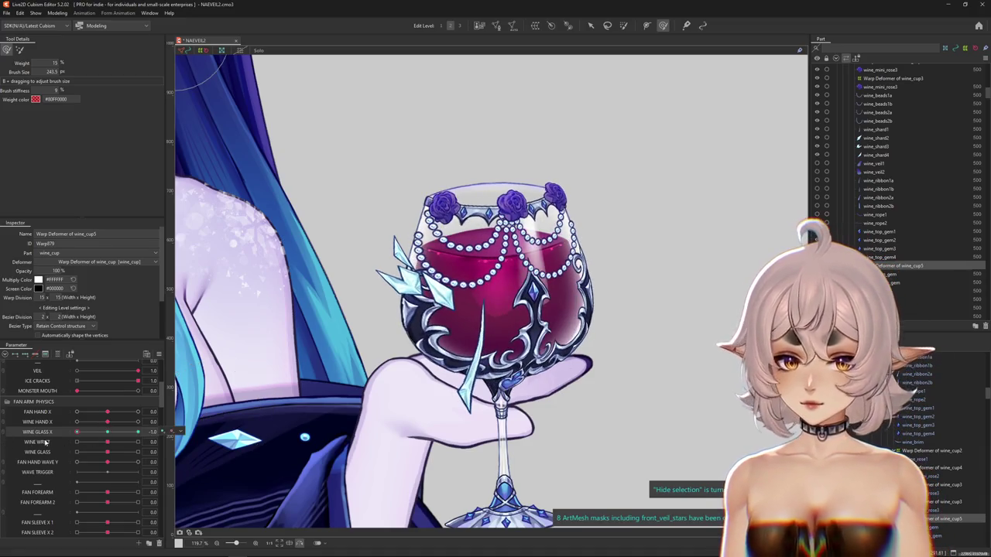
{"action": "left_click", "coordinate": [160, 354]}
{"action": "key", "text": "Return"}
{"action": "key", "text": "Return"}
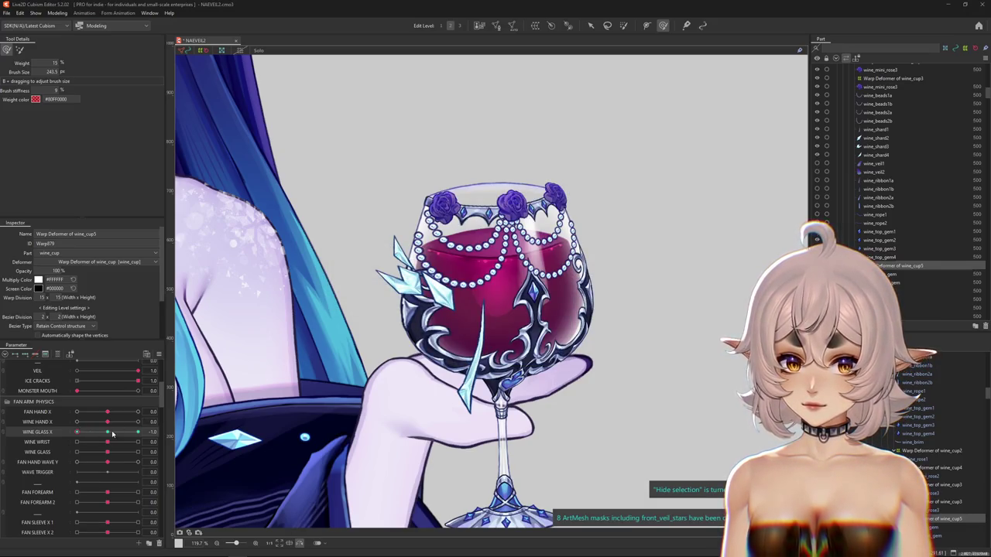
{"action": "left_click_drag", "start_coordinate": [110, 435], "coordinate": [91, 435]}
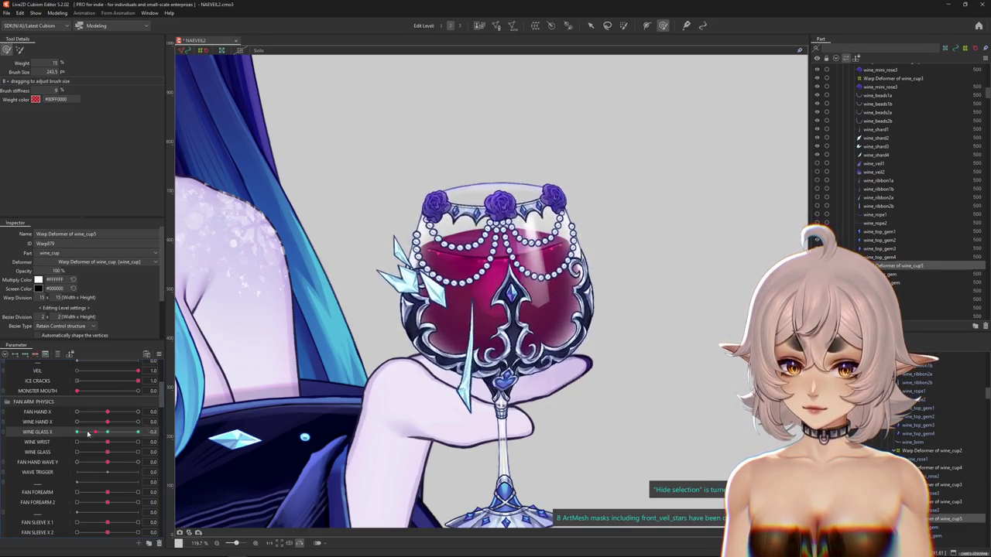
{"action": "left_click_drag", "start_coordinate": [91, 435], "coordinate": [137, 432]}
Step: Reshape the glass's rim, right side and bowl bottom at WINE GLASS X 1.0, scrubbing to check
{"action": "left_click_drag", "start_coordinate": [381, 321], "coordinate": [391, 324]}
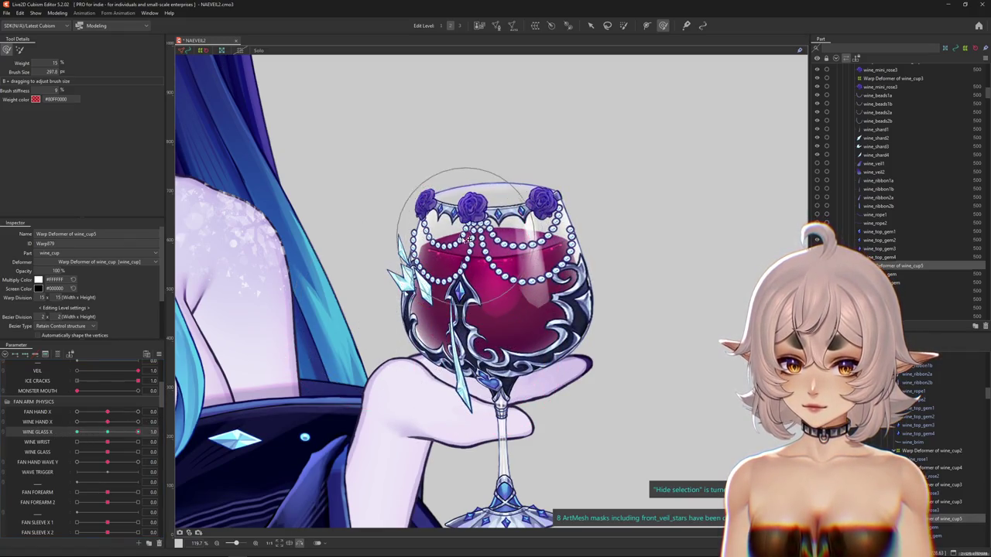
{"action": "mouse_move", "coordinate": [580, 295]}
{"action": "left_mouse_down"}
{"action": "mouse_move", "coordinate": [598, 304]}
{"action": "mouse_move", "coordinate": [532, 314]}
{"action": "left_mouse_up"}
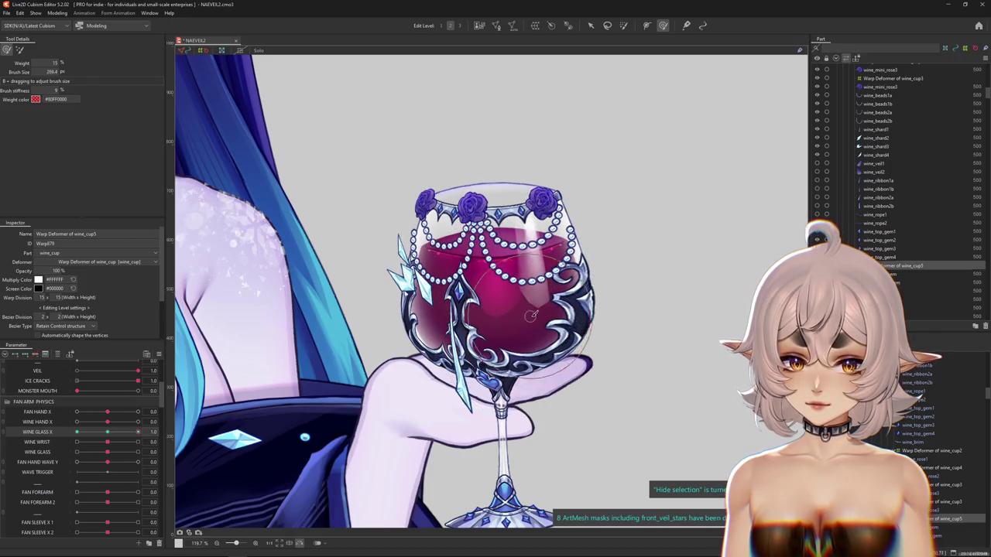
{"action": "left_click_drag", "start_coordinate": [269, 398], "coordinate": [471, 287]}
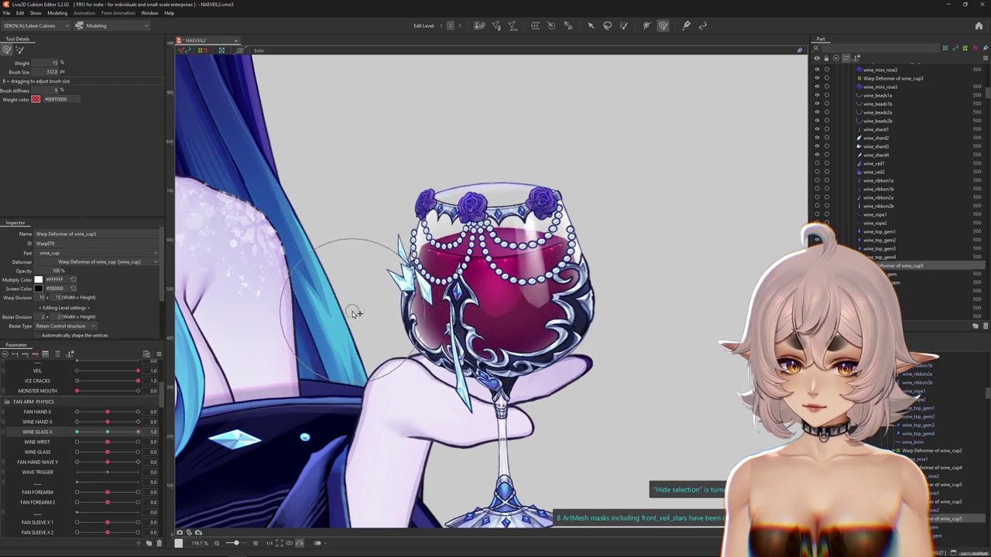
{"action": "left_click_drag", "start_coordinate": [364, 310], "coordinate": [317, 395]}
{"action": "left_click_drag", "start_coordinate": [140, 447], "coordinate": [103, 438]}
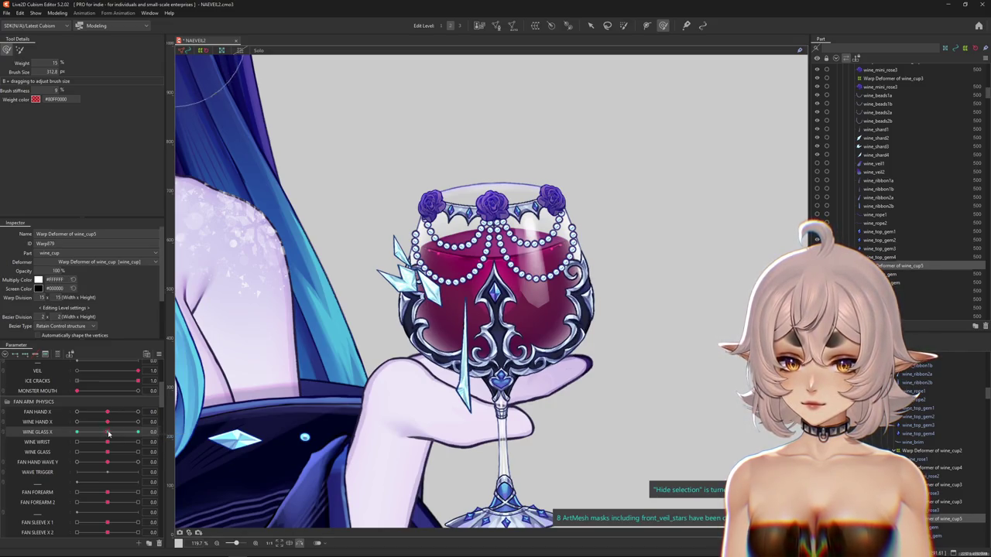
{"action": "left_click_drag", "start_coordinate": [108, 435], "coordinate": [46, 433]}
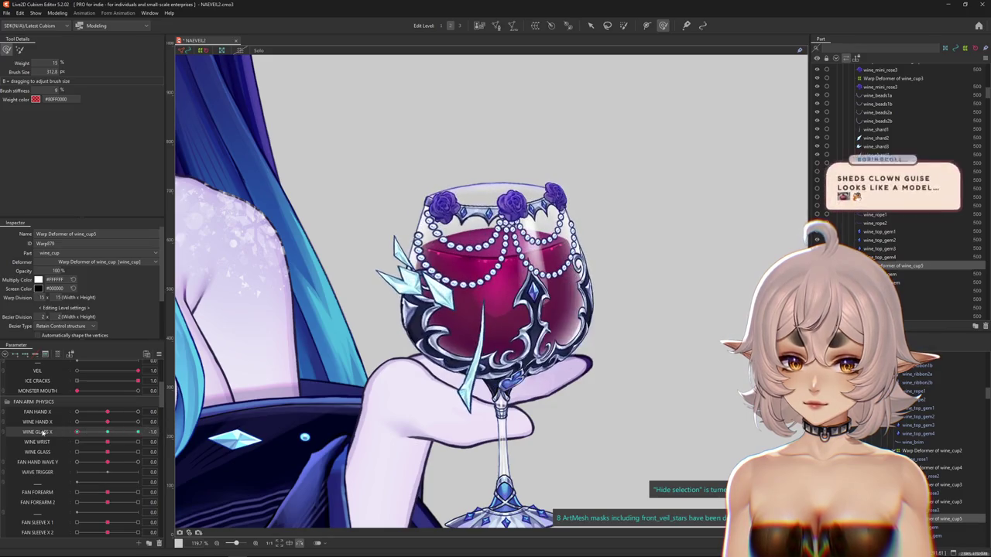
{"action": "left_click_drag", "start_coordinate": [502, 362], "coordinate": [538, 355]}
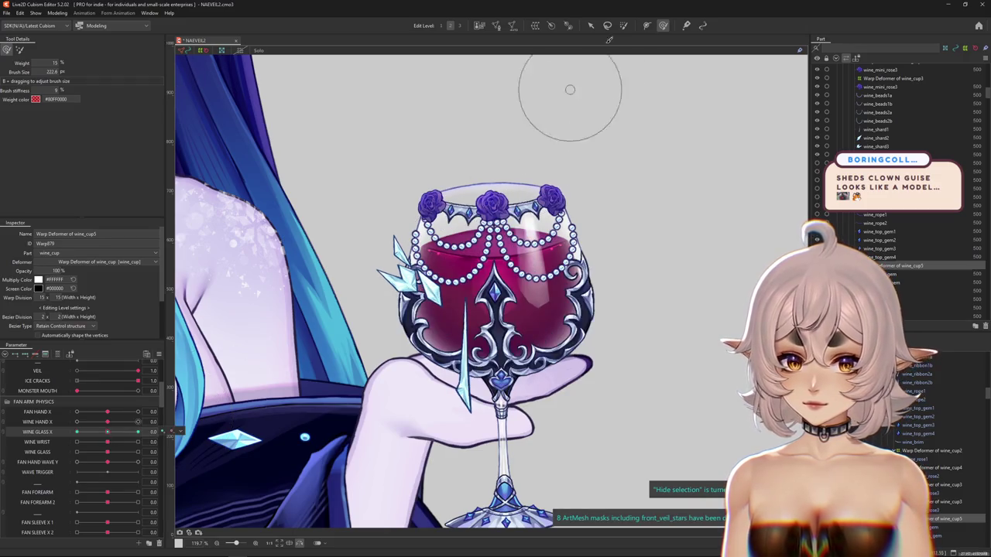
{"action": "left_click", "coordinate": [623, 26]}
{"action": "mouse_move", "coordinate": [433, 325]}
{"action": "left_mouse_down"}
{"action": "mouse_move", "coordinate": [498, 308]}
{"action": "mouse_move", "coordinate": [571, 45]}
{"action": "left_mouse_up"}
{"action": "left_click", "coordinate": [590, 25]}
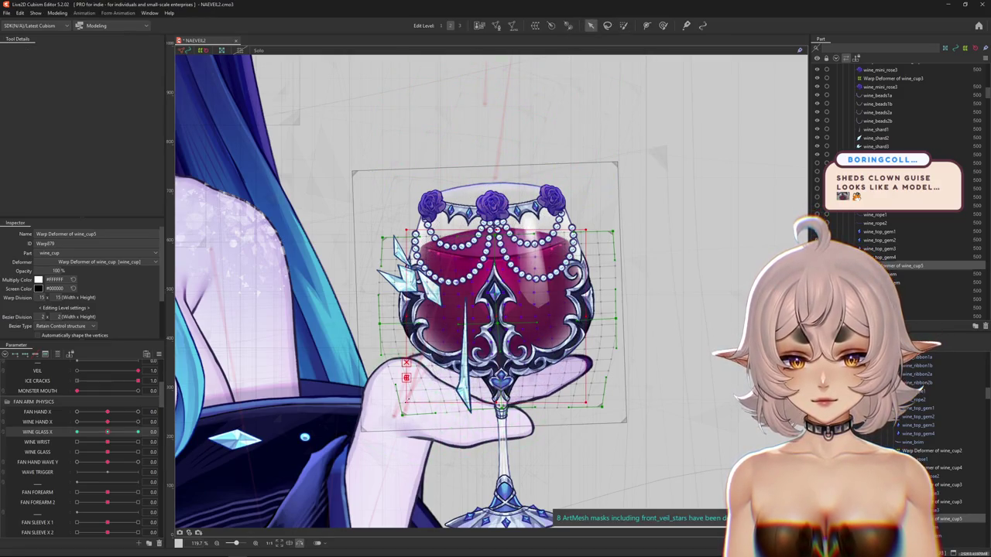
{"action": "key", "text": "ctrl+h"}
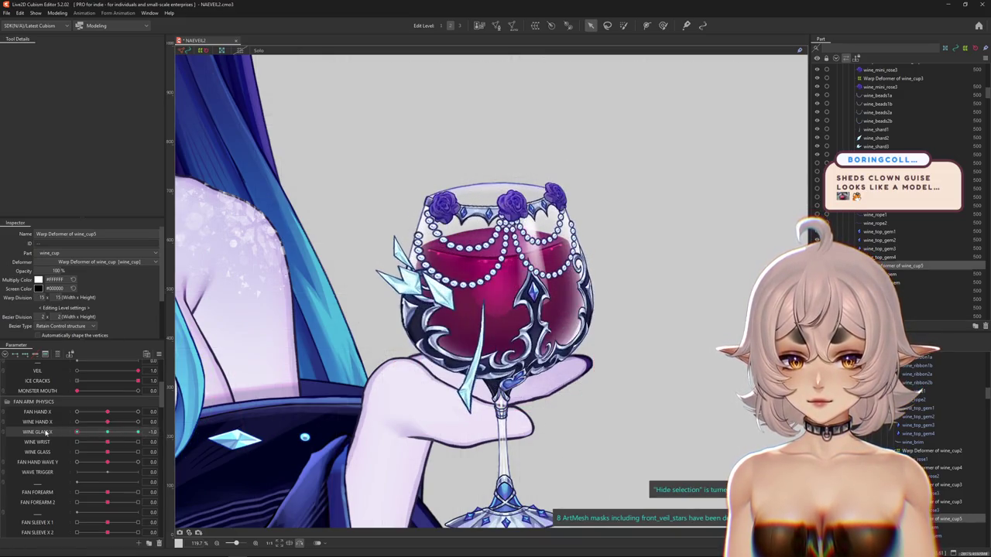
{"action": "key", "text": "ctrl+h"}
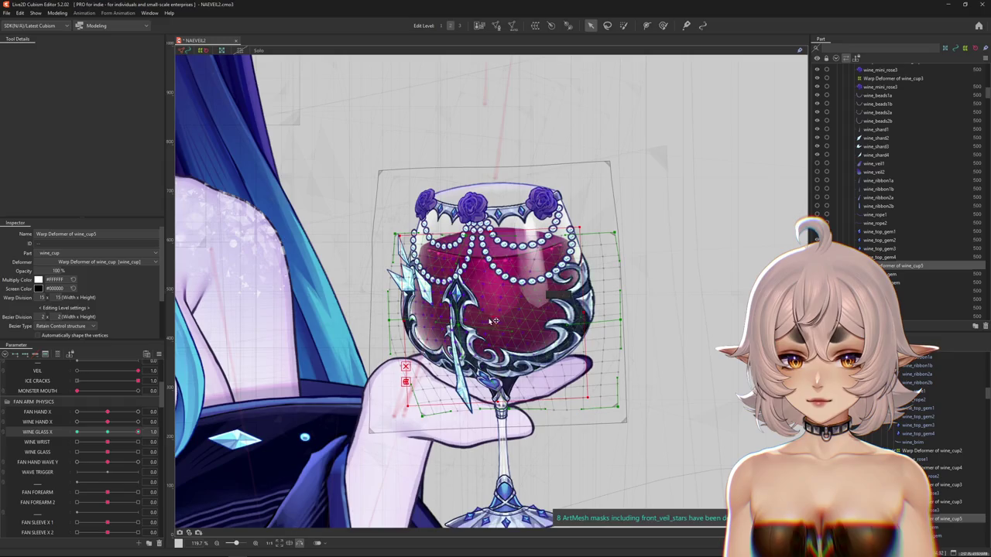
{"action": "key", "text": "ctrl+h"}
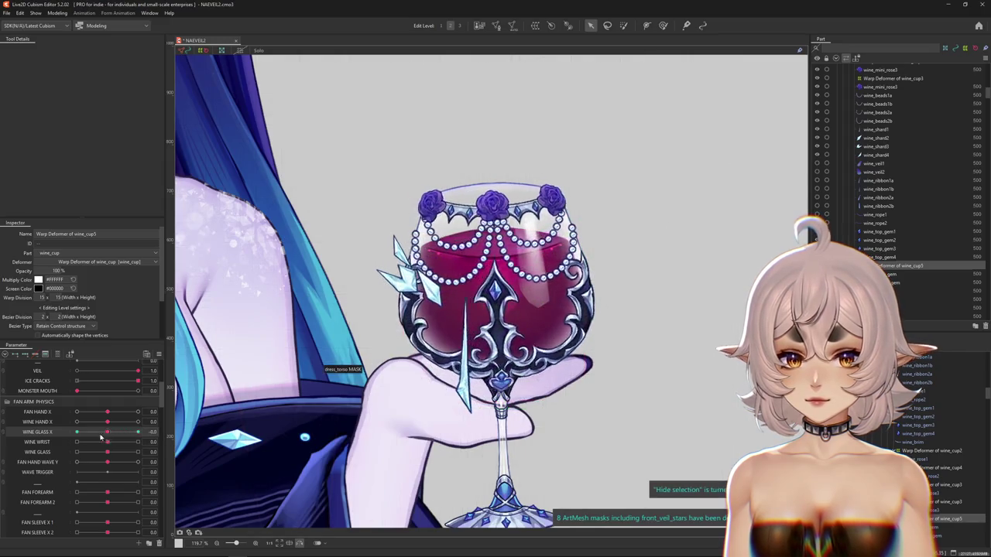
{"action": "key", "text": "ctrl+h"}
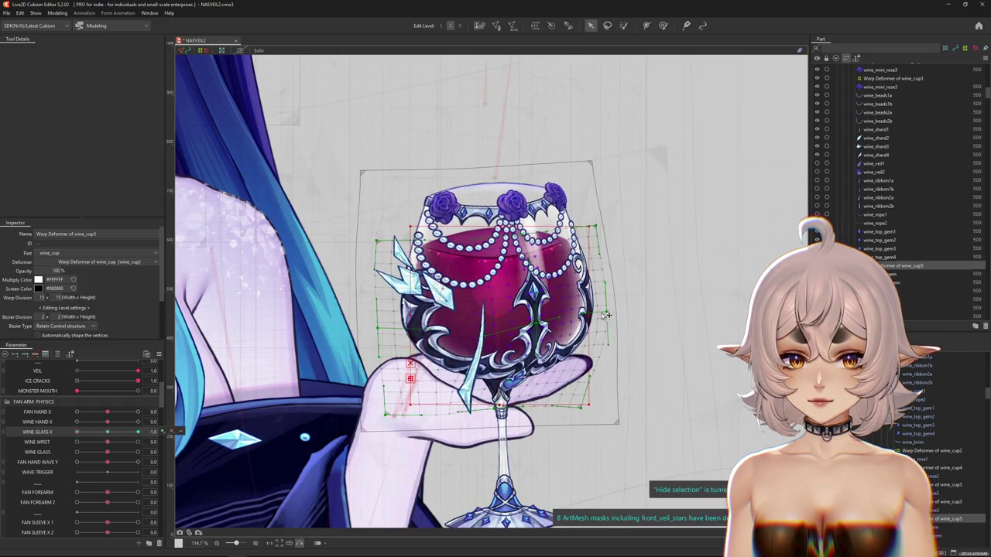
{"action": "key", "text": "ctrl+h"}
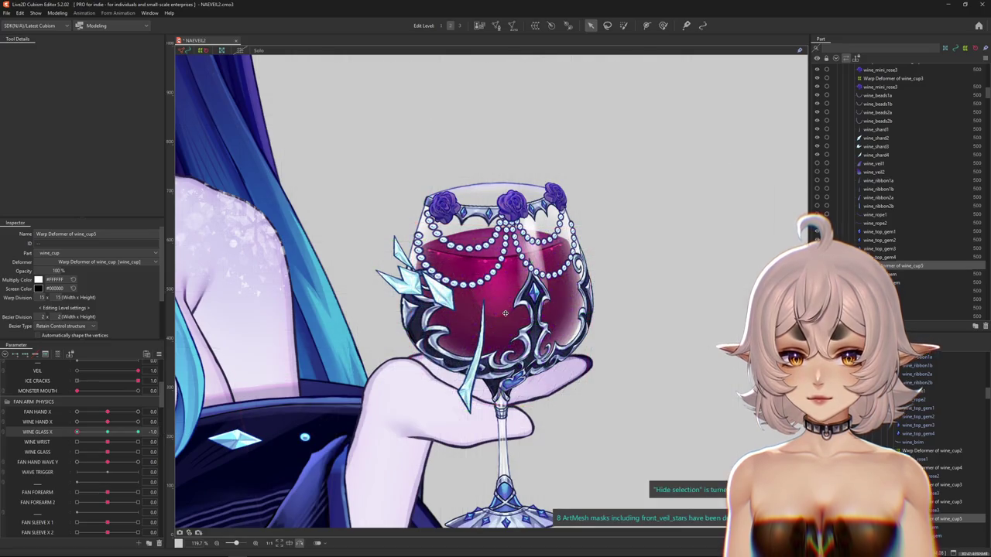
{"action": "scroll", "coordinate": [504, 313], "scroll_direction": "down", "scroll_amount": 5}
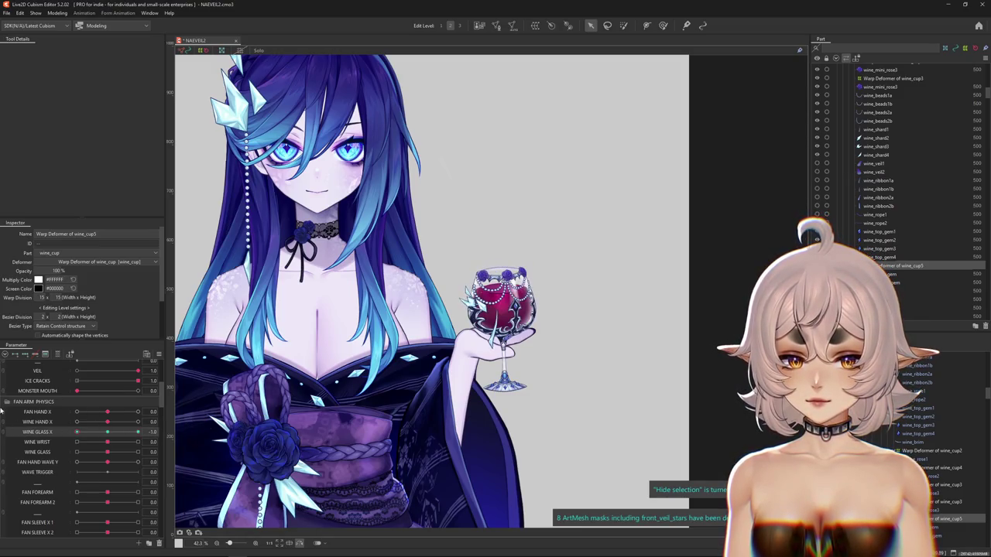
Step: Wrap the wine_beads1b bead strand in a new 8×8 warp deformer
{"action": "scroll", "coordinate": [484, 298], "scroll_direction": "up", "scroll_amount": 5}
{"action": "right_click", "coordinate": [559, 287]}
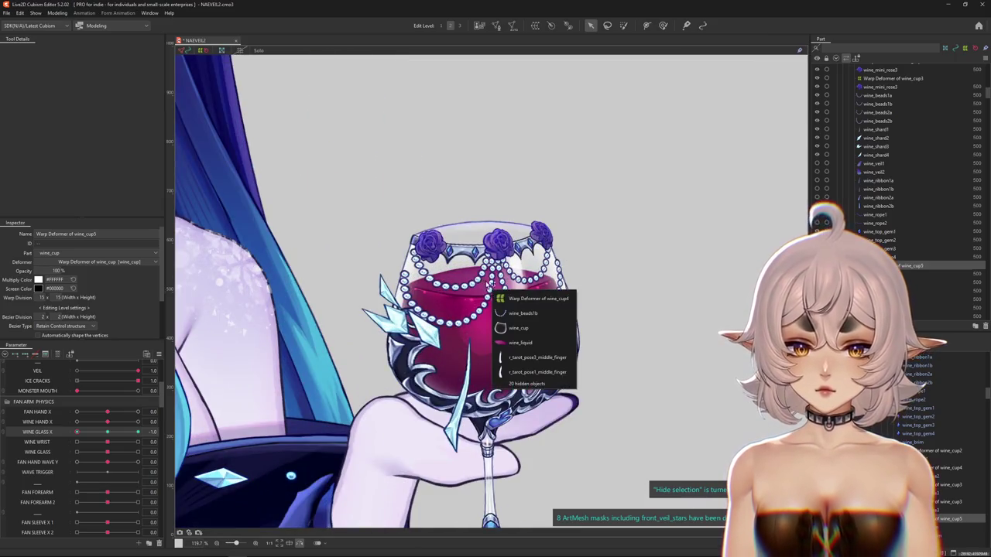
{"action": "left_click", "coordinate": [586, 315]}
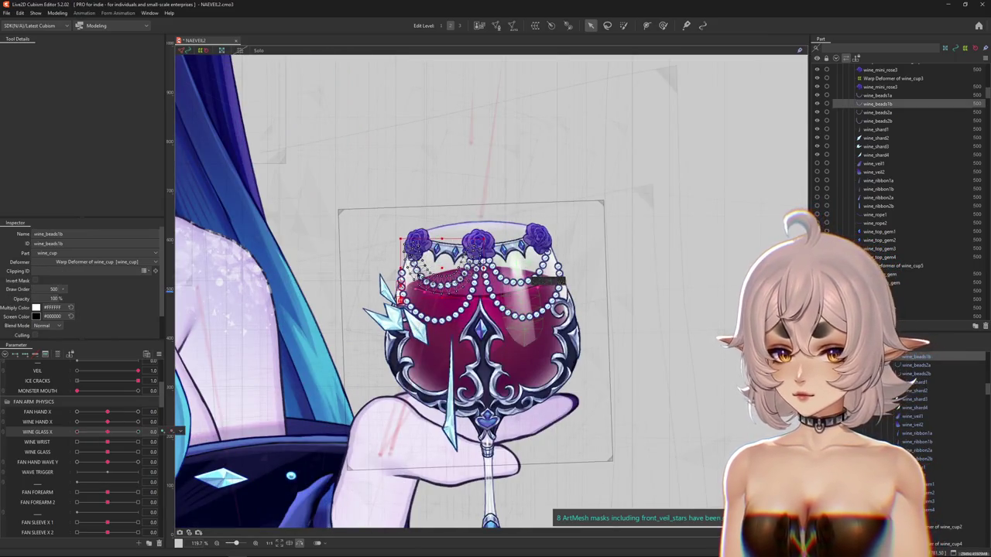
{"action": "left_click", "coordinate": [535, 25]}
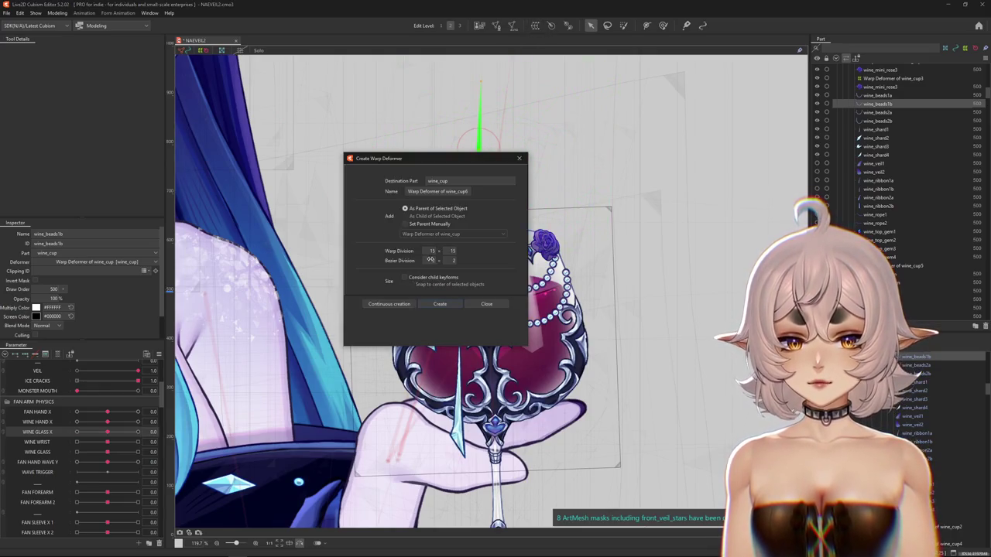
{"action": "type", "text": "8"}
{"action": "key", "text": "Tab"}
{"action": "type", "text": "8"}
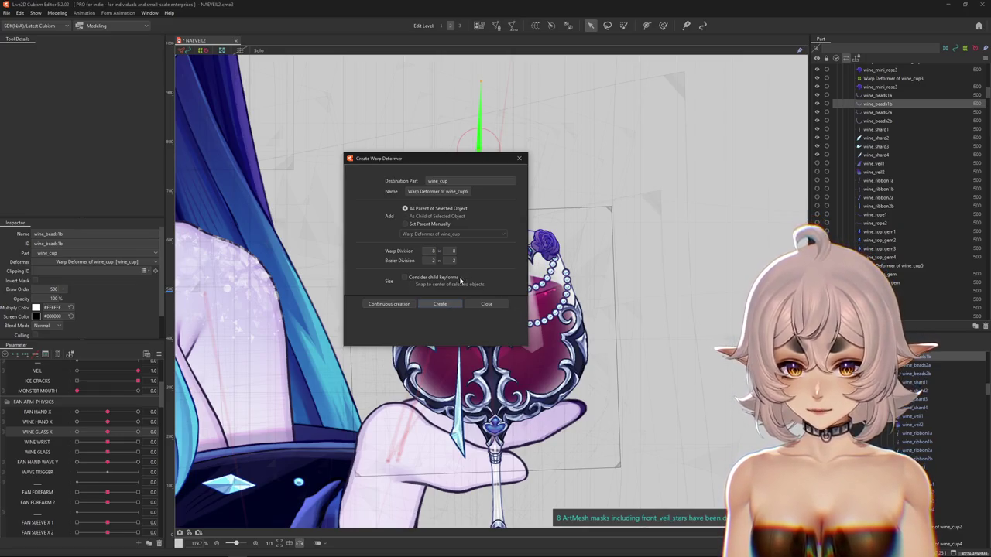
{"action": "left_click", "coordinate": [452, 304]}
Step: Wrap the wine_beads2b bead strand in its own 8×8 warp deformer (wine_cup7)
{"action": "scroll", "coordinate": [455, 297], "scroll_direction": "up", "scroll_amount": 2}
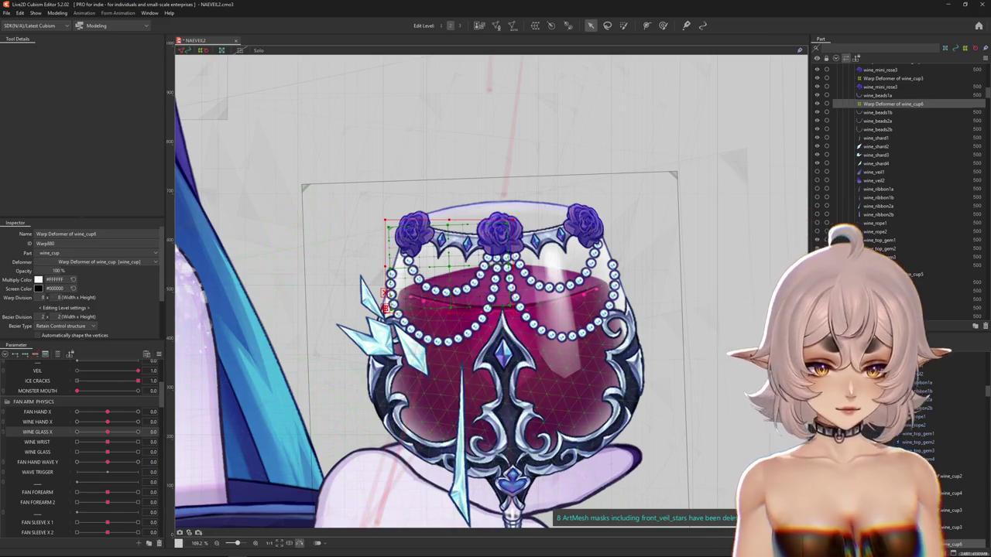
{"action": "scroll", "coordinate": [944, 464], "scroll_direction": "down", "scroll_amount": 2}
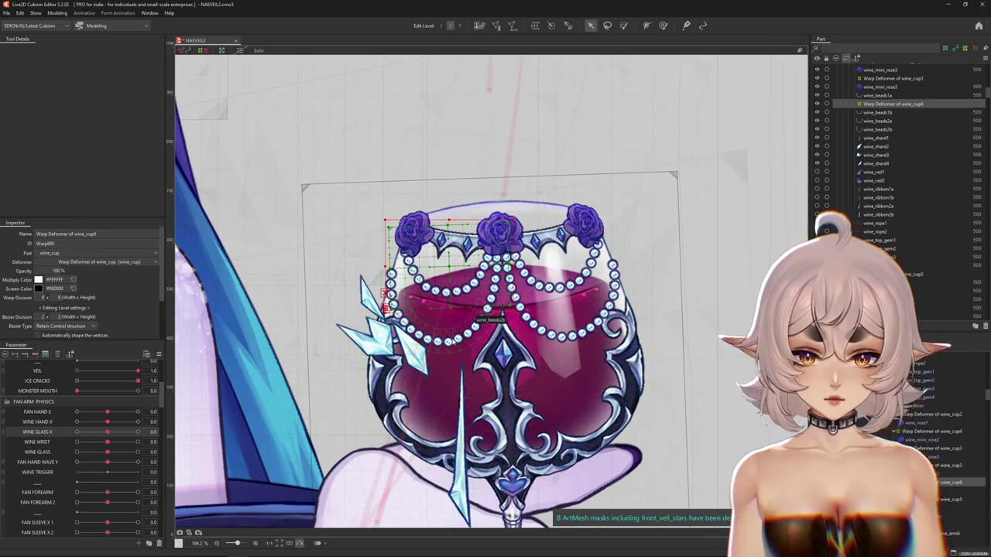
{"action": "right_click", "coordinate": [466, 343]}
{"action": "left_click", "coordinate": [485, 360]}
{"action": "left_click", "coordinate": [496, 24]}
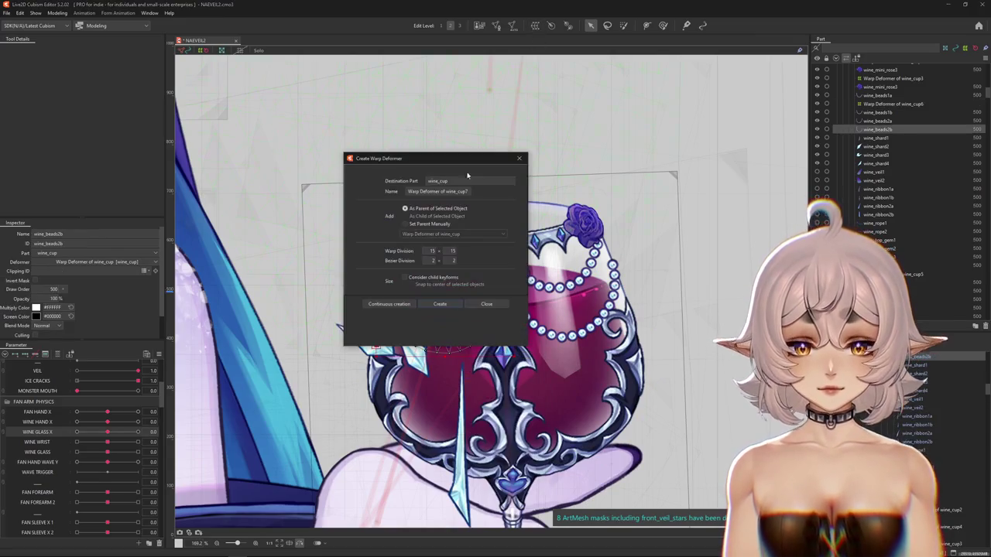
{"action": "type", "text": "8"}
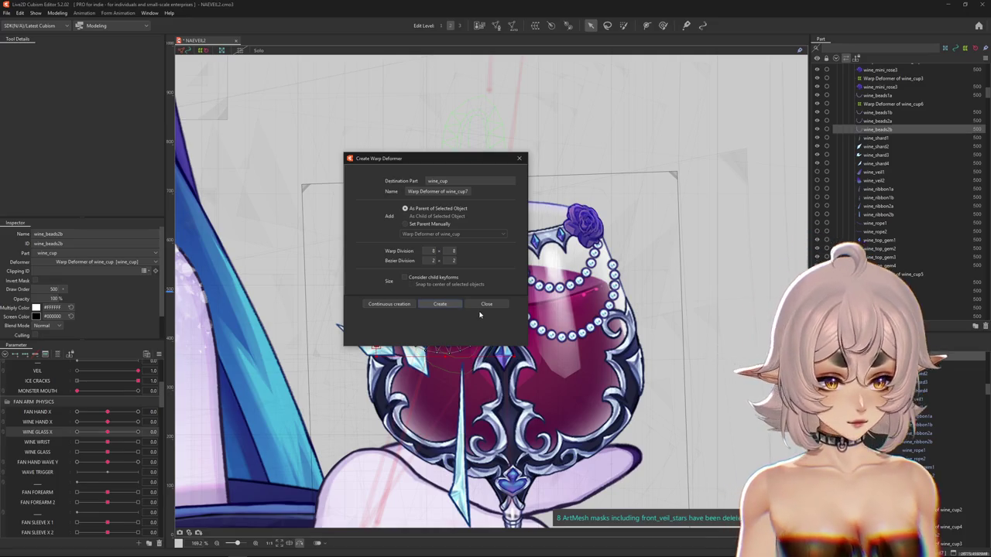
{"action": "key", "text": "Return"}
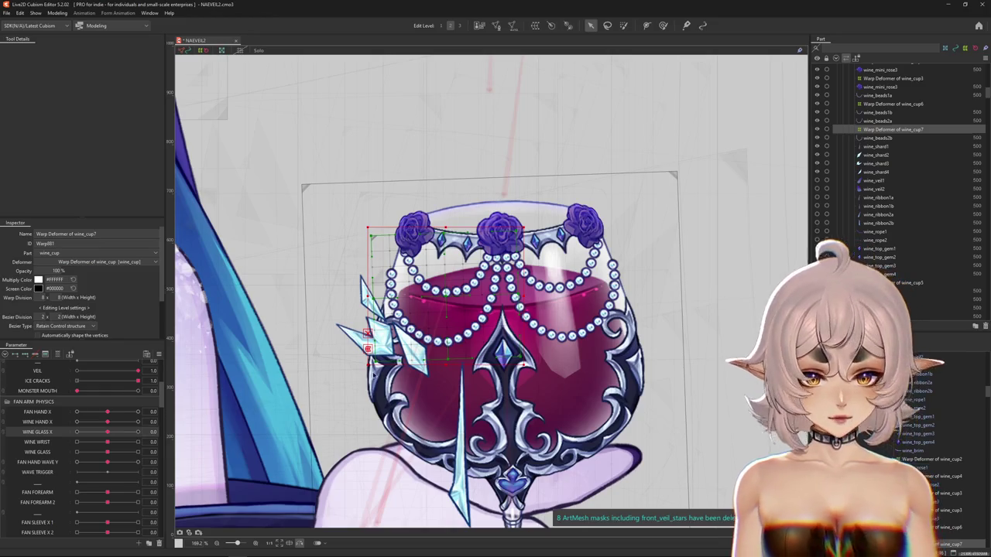
Step: Switch to the Deform Brush, hide selection overlays and shrink the brush
{"action": "scroll", "coordinate": [462, 306], "scroll_direction": "up", "scroll_amount": 1}
{"action": "scroll", "coordinate": [463, 309], "scroll_direction": "up", "scroll_amount": 1}
{"action": "scroll", "coordinate": [463, 312], "scroll_direction": "up", "scroll_amount": 1}
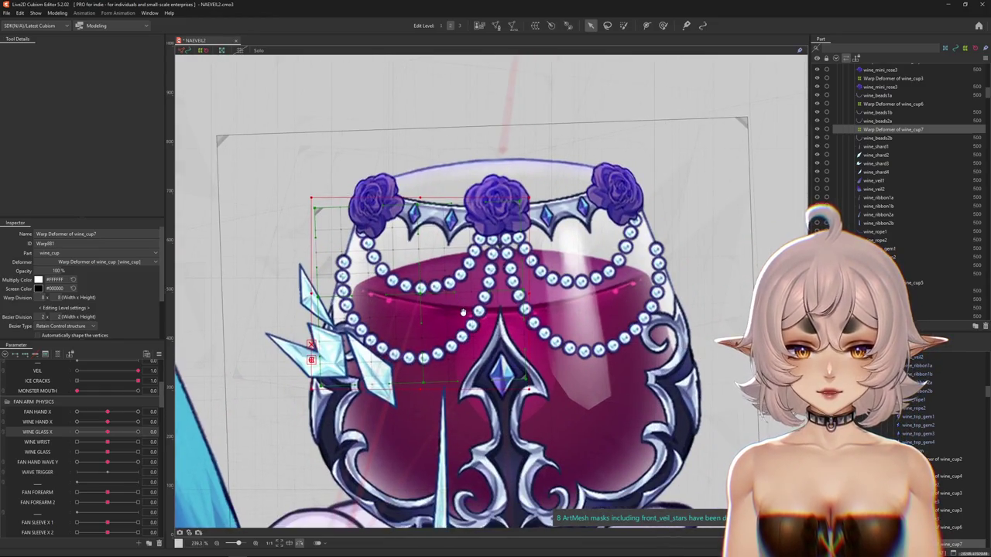
{"action": "key", "text": "b"}
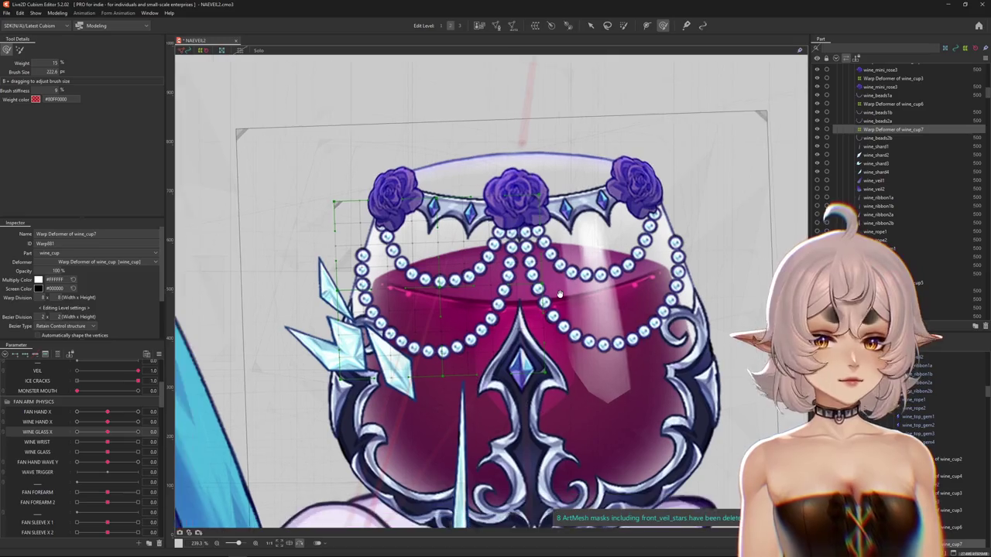
{"action": "scroll", "coordinate": [560, 294], "scroll_direction": "down", "scroll_amount": 3}
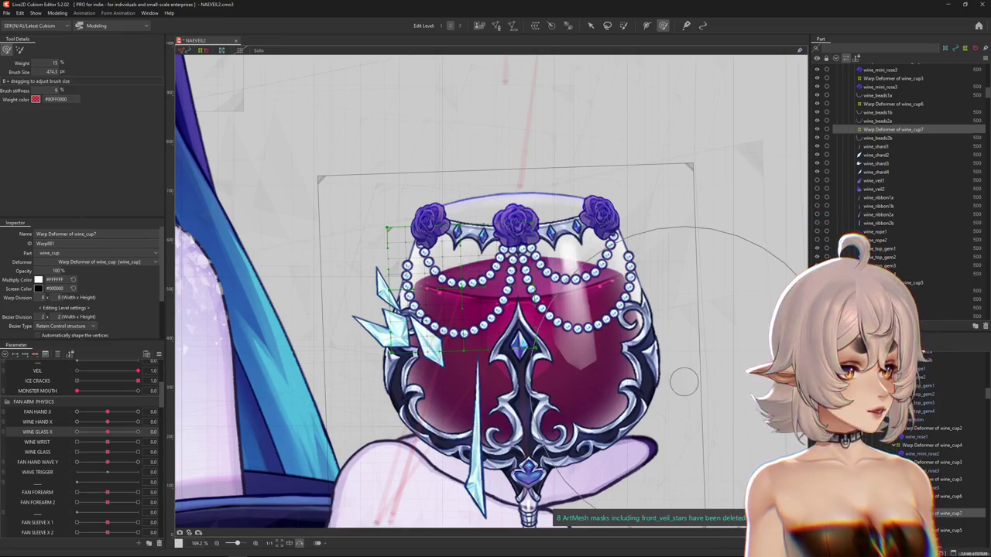
{"action": "key", "text": "ctrl+h"}
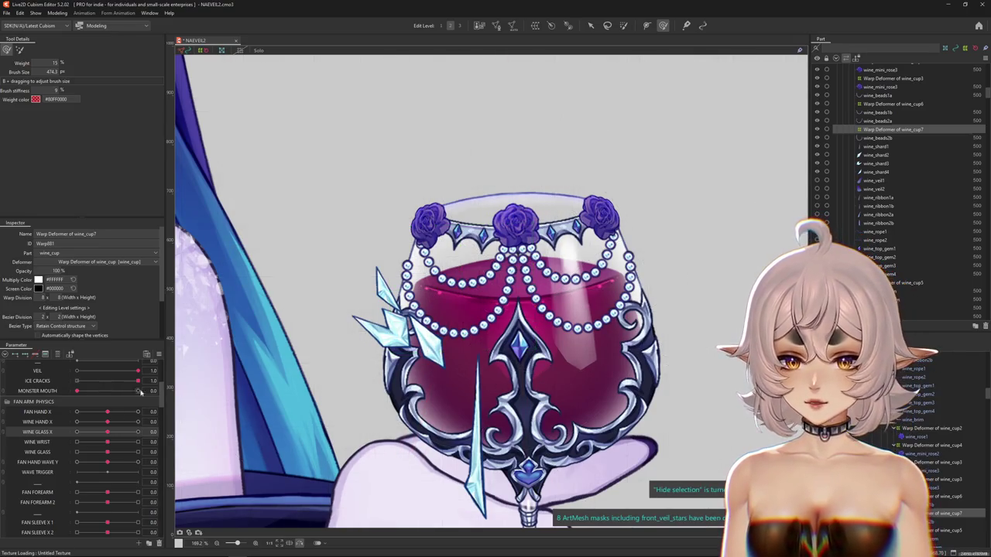
{"action": "left_click_drag", "start_coordinate": [504, 261], "coordinate": [468, 298]}
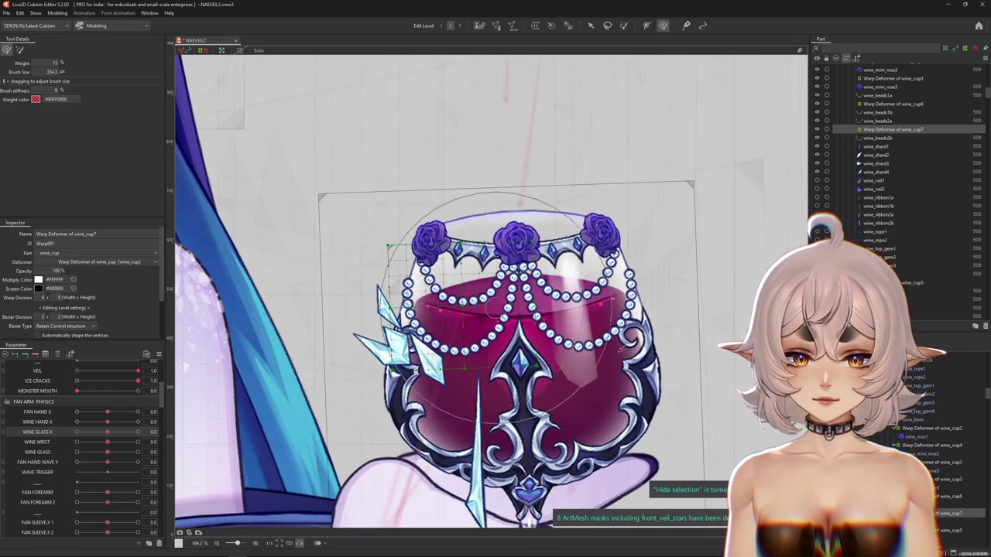
Step: Add Warp Deformer of wine_cup6 and brush the beads leftward to match the glass tilt
{"action": "left_click", "coordinate": [893, 103], "text": "ctrl"}
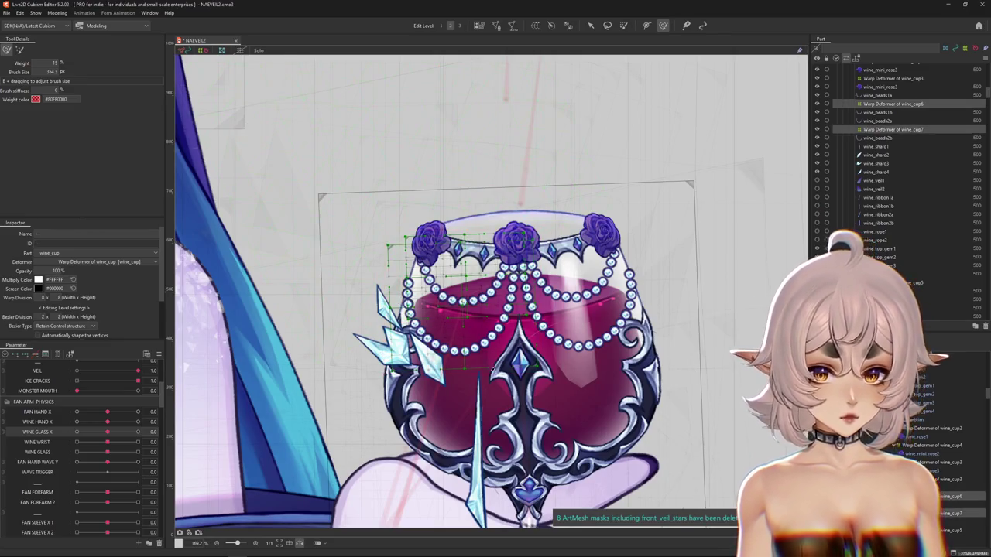
{"action": "key", "text": "ctrl+h"}
{"action": "left_click_drag", "start_coordinate": [403, 288], "coordinate": [261, 348]}
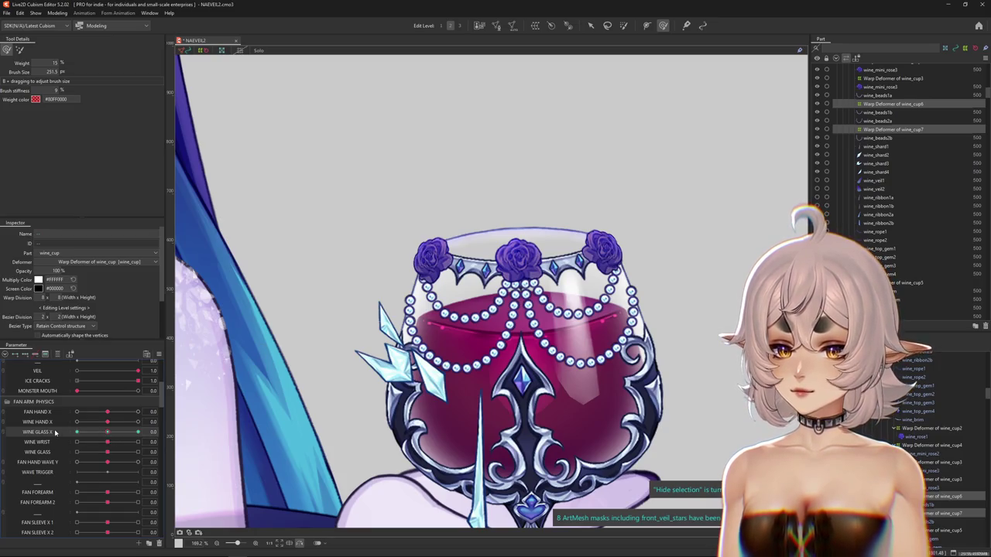
{"action": "left_click_drag", "start_coordinate": [527, 341], "coordinate": [469, 345]}
{"action": "mouse_move", "coordinate": [489, 295]}
{"action": "left_mouse_down"}
{"action": "mouse_move", "coordinate": [425, 259]}
{"action": "mouse_move", "coordinate": [428, 296]}
{"action": "left_mouse_up"}
{"action": "key", "text": "ctrl+h"}
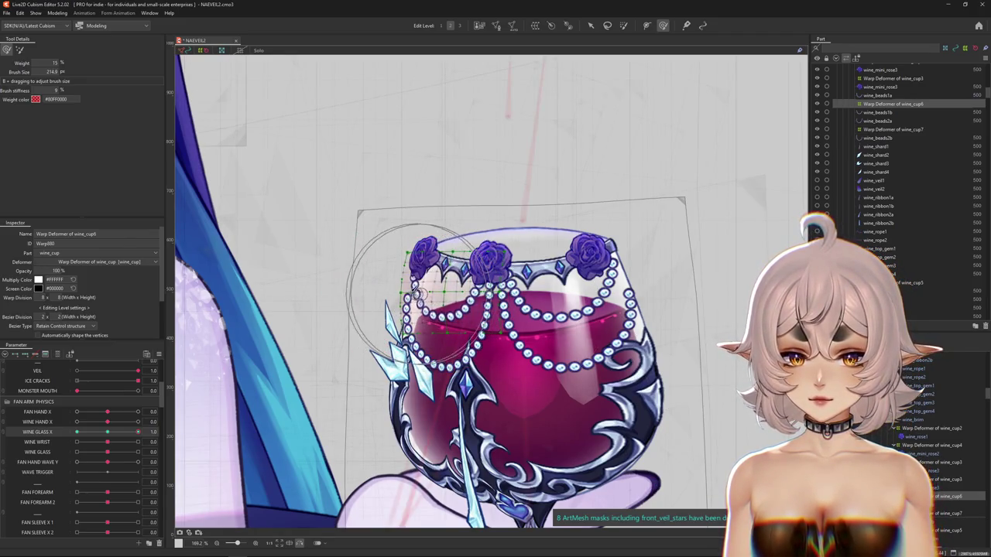
Step: Brush the upper-left beads down and left at WINE GLASS X 1, undoing one stroke
{"action": "left_click_drag", "start_coordinate": [414, 222], "coordinate": [381, 260]}
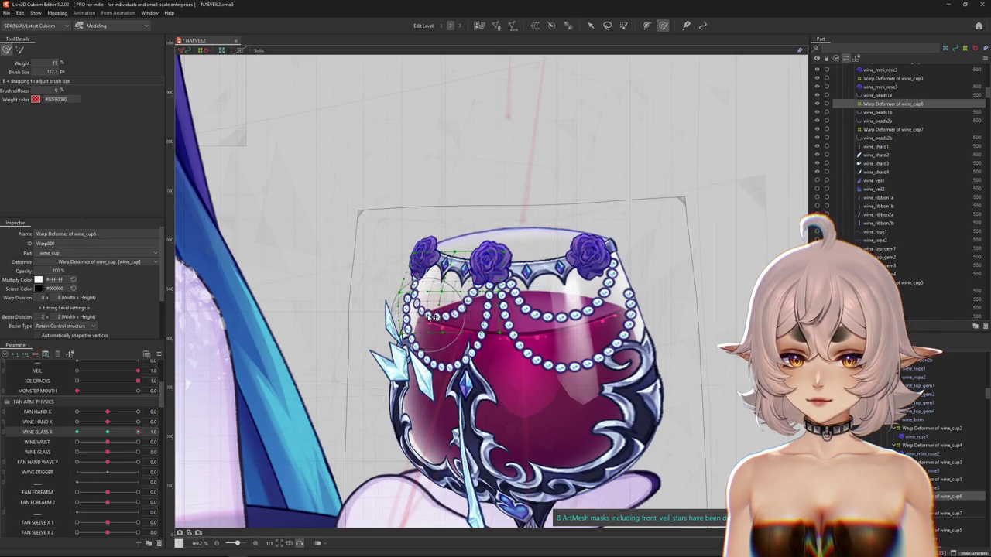
{"action": "key", "text": "ctrl+h"}
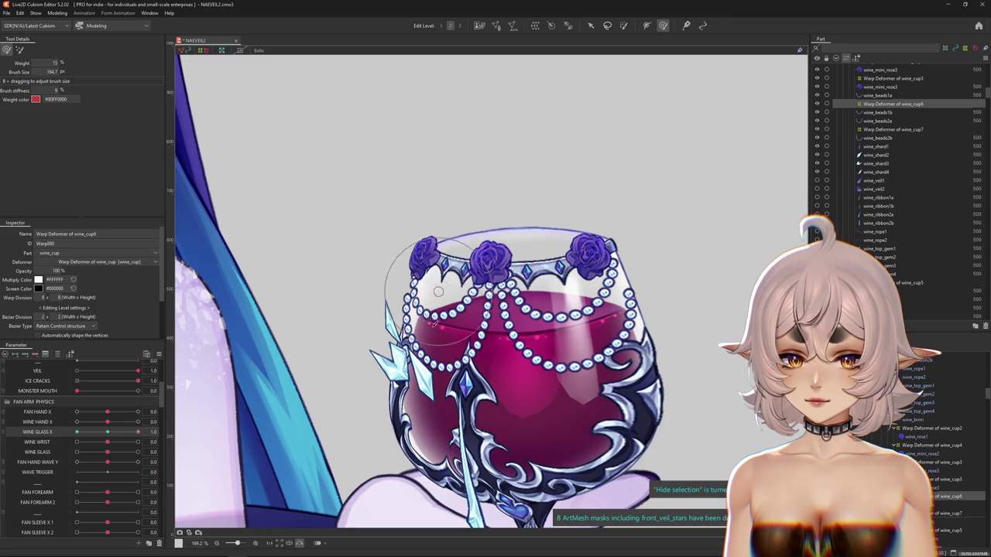
{"action": "left_click_drag", "start_coordinate": [511, 304], "coordinate": [364, 354]}
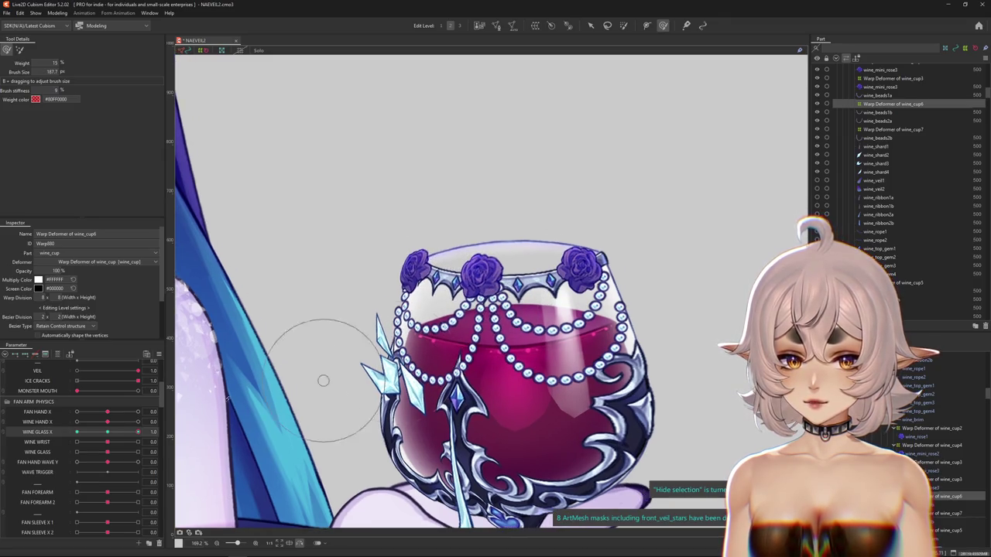
{"action": "left_click_drag", "start_coordinate": [280, 352], "coordinate": [408, 328]}
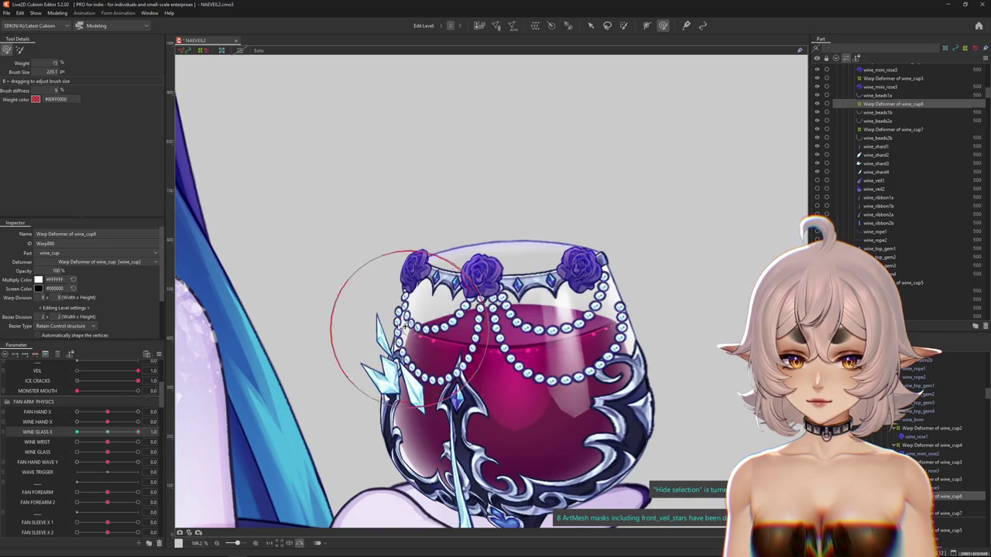
{"action": "key", "text": "ctrl+z"}
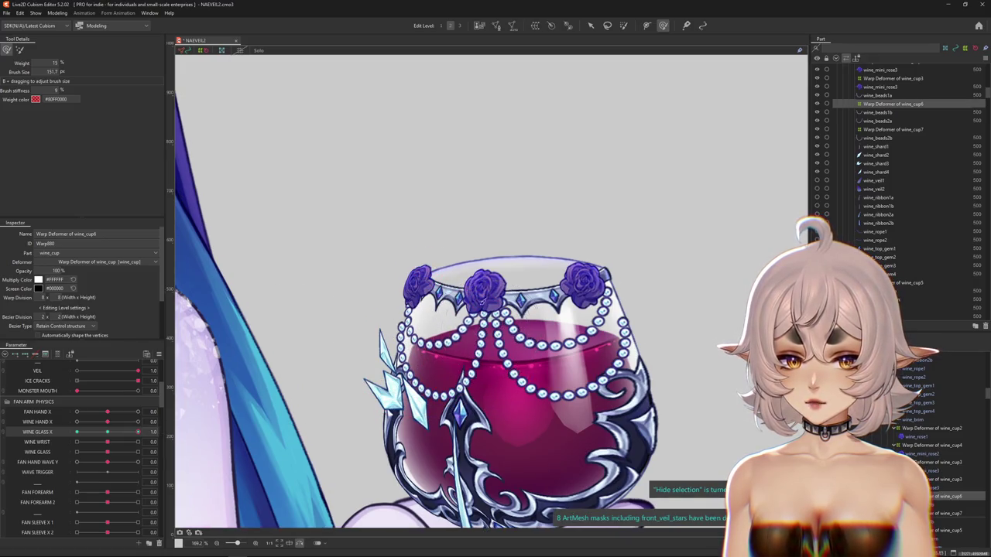
Step: Set WINE GLASS X to -1.0 and reshape the upper-left beads for that pose
{"action": "left_click_drag", "start_coordinate": [138, 432], "coordinate": [76, 432]}
{"action": "mouse_move", "coordinate": [390, 261]}
{"action": "left_mouse_down"}
{"action": "mouse_move", "coordinate": [449, 268]}
{"action": "mouse_move", "coordinate": [531, 243]}
{"action": "left_mouse_up"}
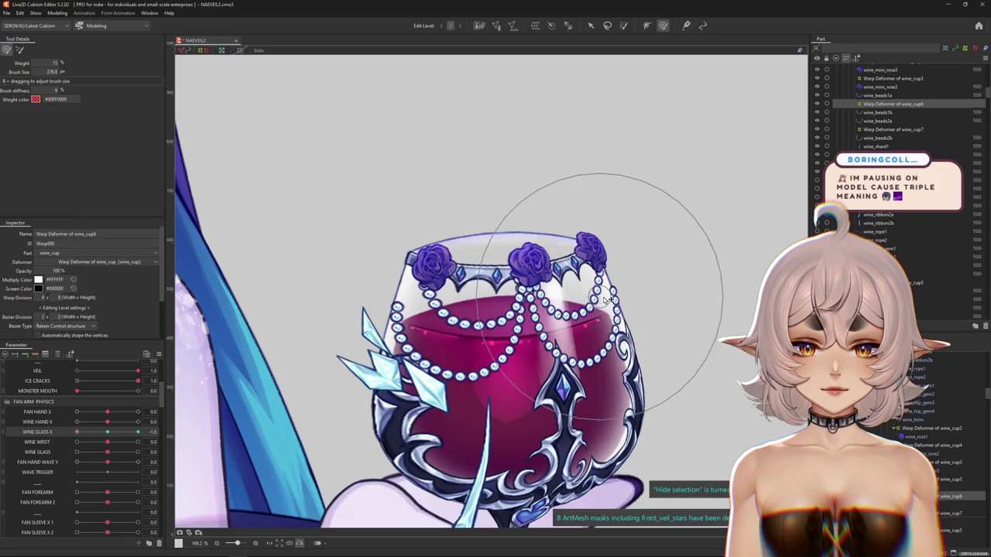
{"action": "mouse_move", "coordinate": [354, 288]}
{"action": "left_mouse_down"}
{"action": "mouse_move", "coordinate": [354, 325]}
{"action": "mouse_move", "coordinate": [474, 294]}
{"action": "mouse_move", "coordinate": [421, 229]}
{"action": "left_mouse_up"}
{"action": "key", "text": "ctrl+h"}
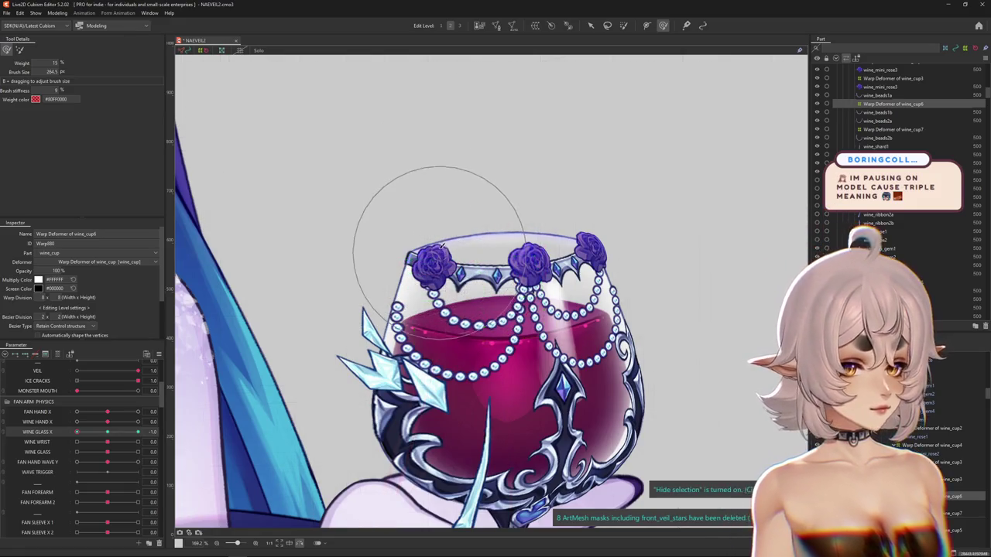
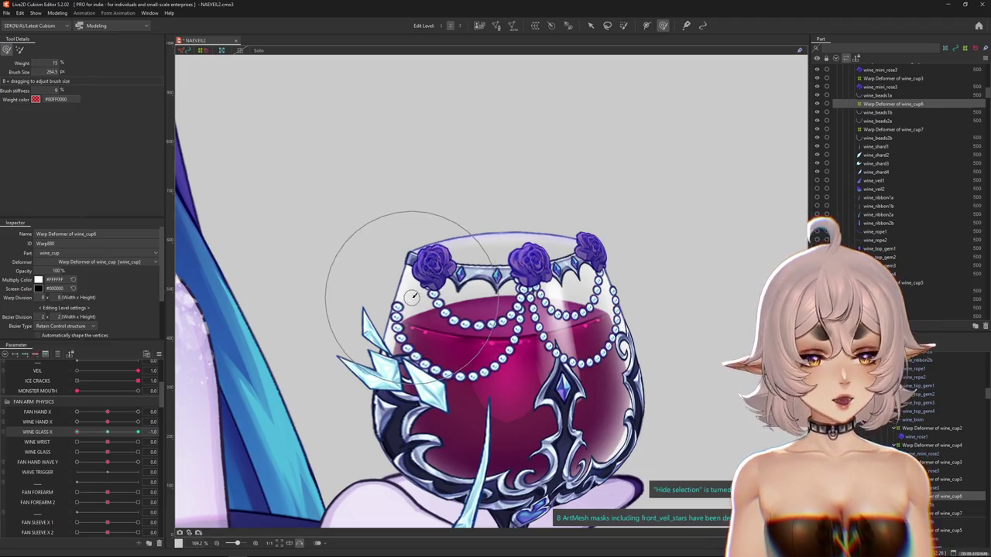
Step: Size the deform brush to the glass on the wine_cup6 grid at WINE GLASS X -1, then preview
{"action": "scroll", "coordinate": [433, 291], "scroll_direction": "up", "scroll_amount": 2}
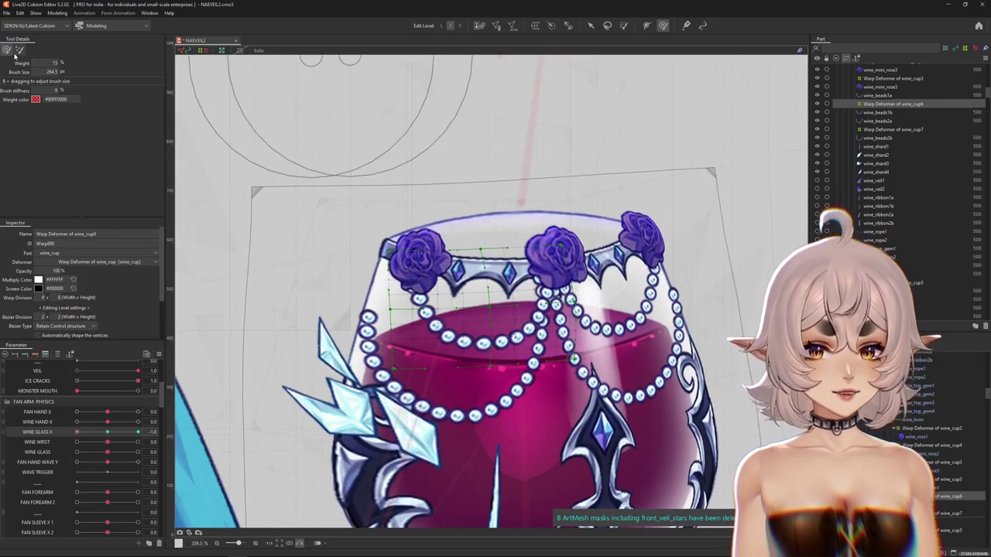
{"action": "left_click_drag", "start_coordinate": [464, 317], "coordinate": [457, 294]}
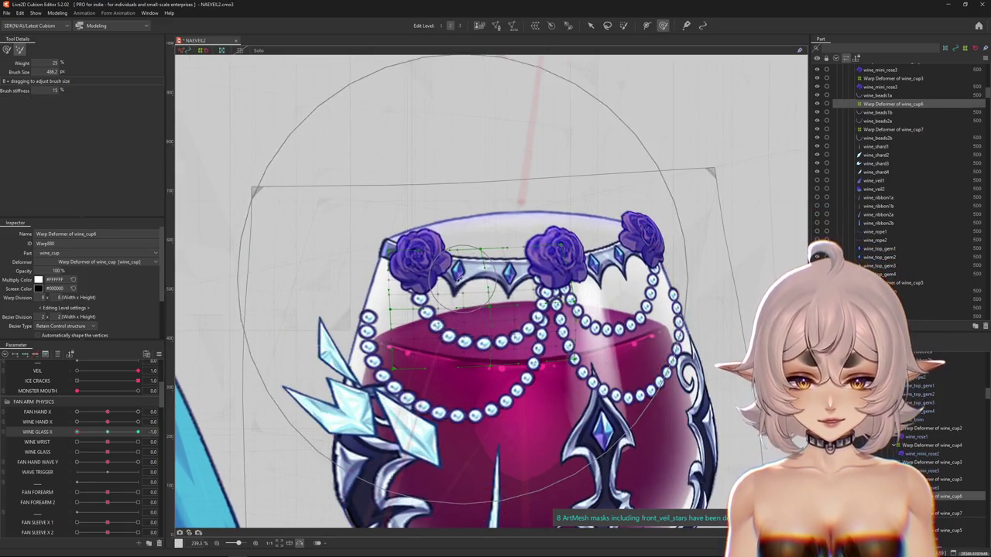
{"action": "left_click", "coordinate": [451, 27]}
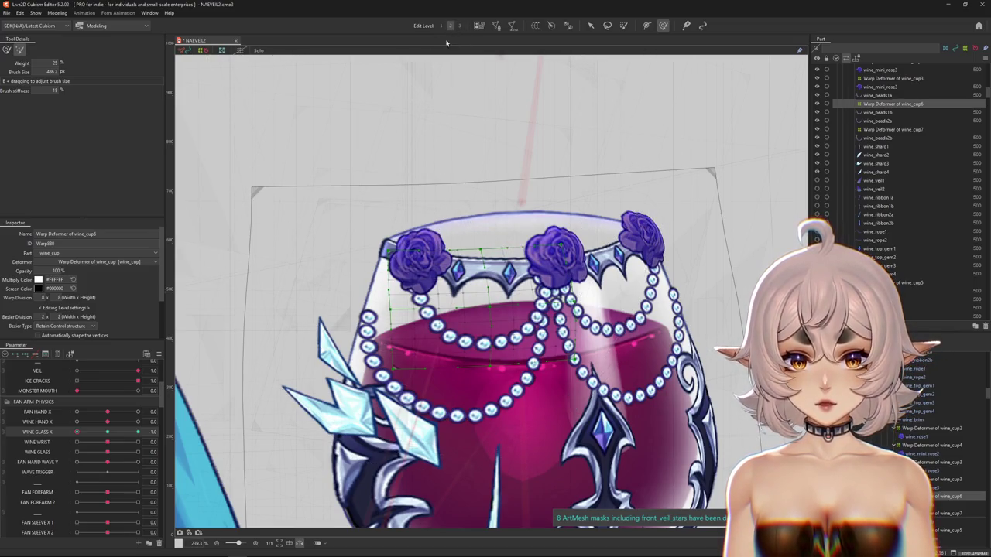
{"action": "left_click_drag", "start_coordinate": [457, 288], "coordinate": [426, 256]}
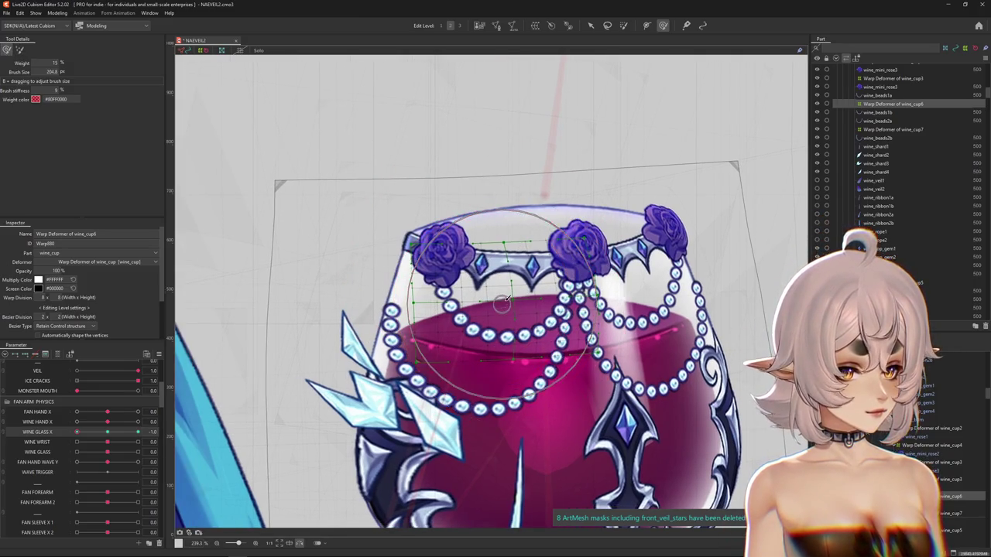
{"action": "left_click_drag", "start_coordinate": [503, 302], "coordinate": [499, 293]}
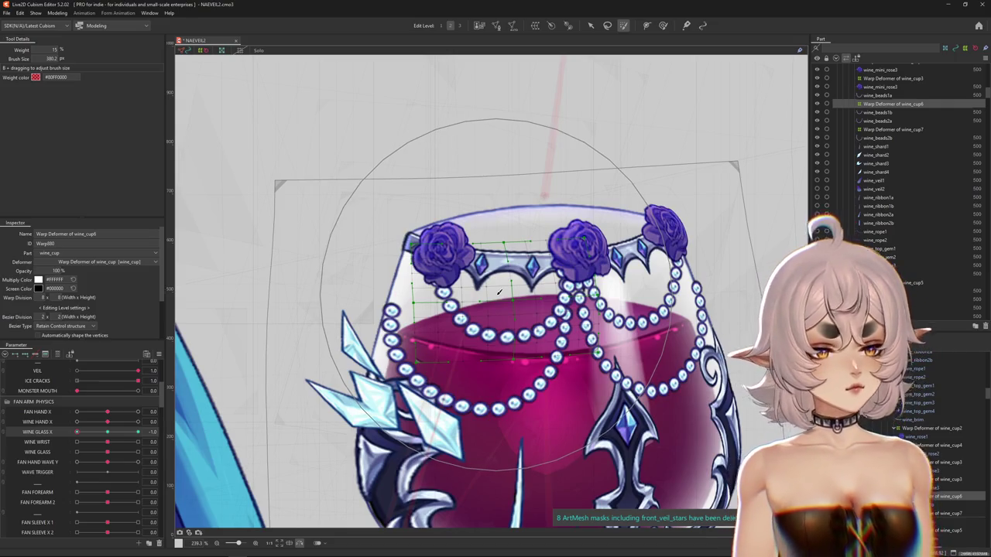
{"action": "left_click_drag", "start_coordinate": [500, 293], "coordinate": [466, 297]}
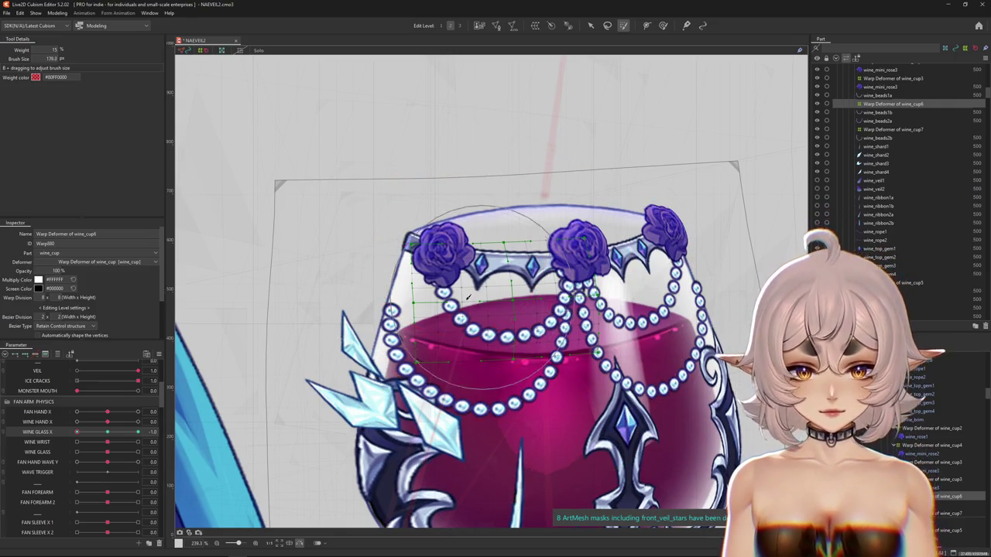
{"action": "key", "text": "b"}
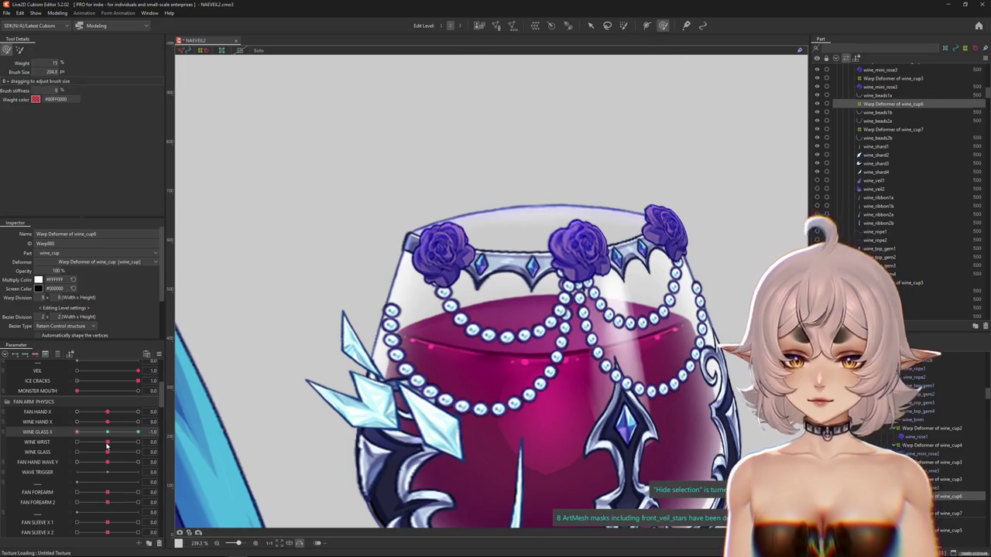
{"action": "left_click_drag", "start_coordinate": [107, 444], "coordinate": [109, 445]}
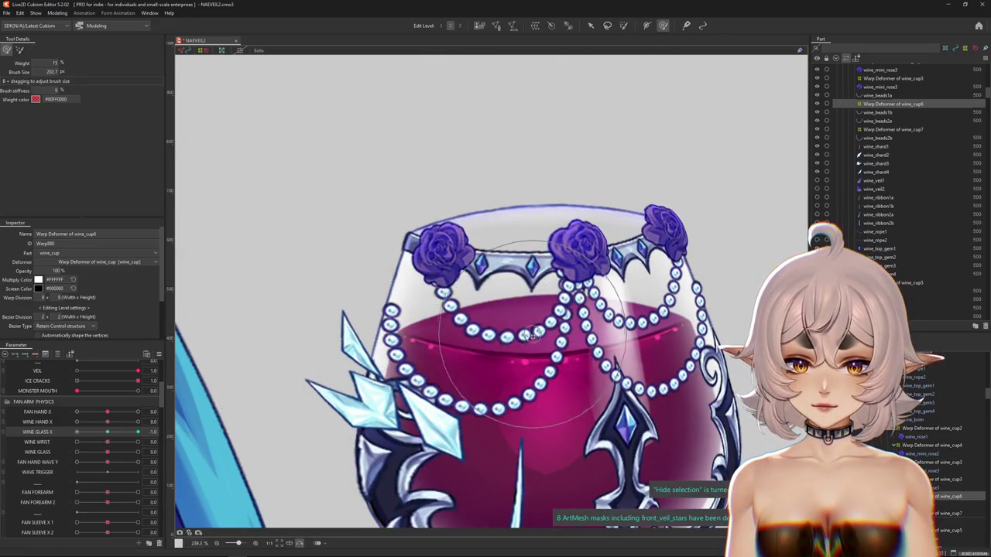
Step: Brush the glass rim on wine_cup6, toggling Hide selection to check the result
{"action": "left_click_drag", "start_coordinate": [579, 199], "coordinate": [405, 212]}
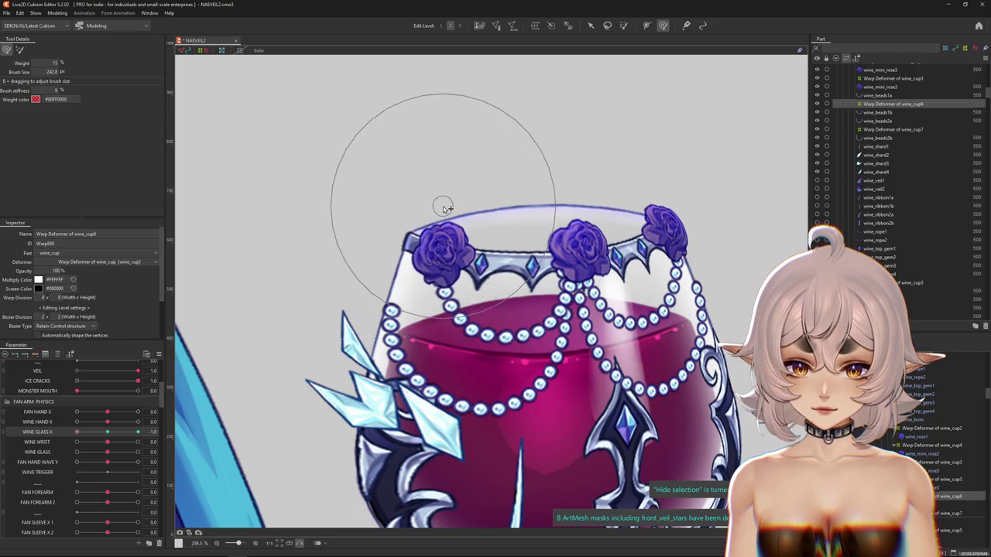
{"action": "key", "text": "b"}
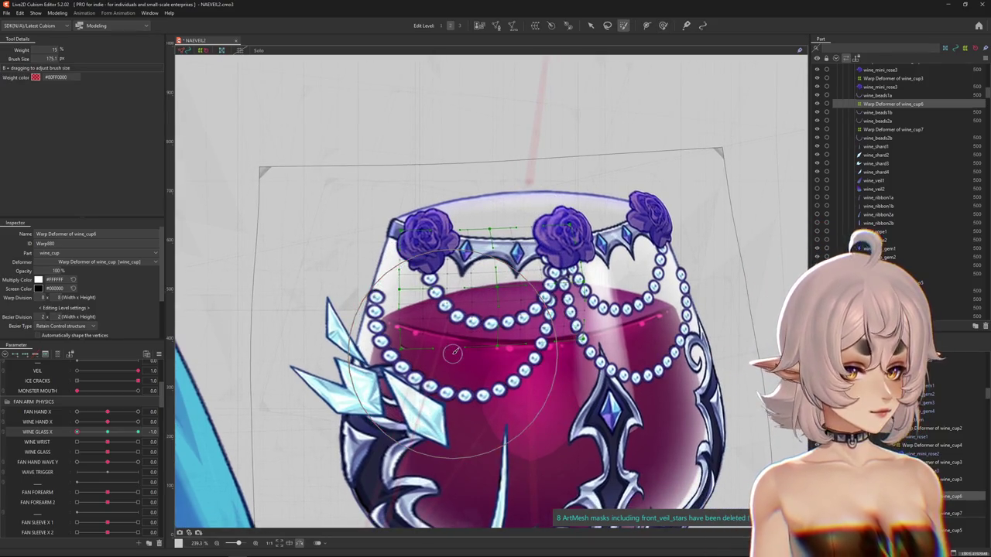
{"action": "scroll", "coordinate": [449, 352], "scroll_direction": "down", "scroll_amount": 1}
{"action": "scroll", "coordinate": [439, 351], "scroll_direction": "down", "scroll_amount": 1}
{"action": "scroll", "coordinate": [430, 350], "scroll_direction": "down", "scroll_amount": 1}
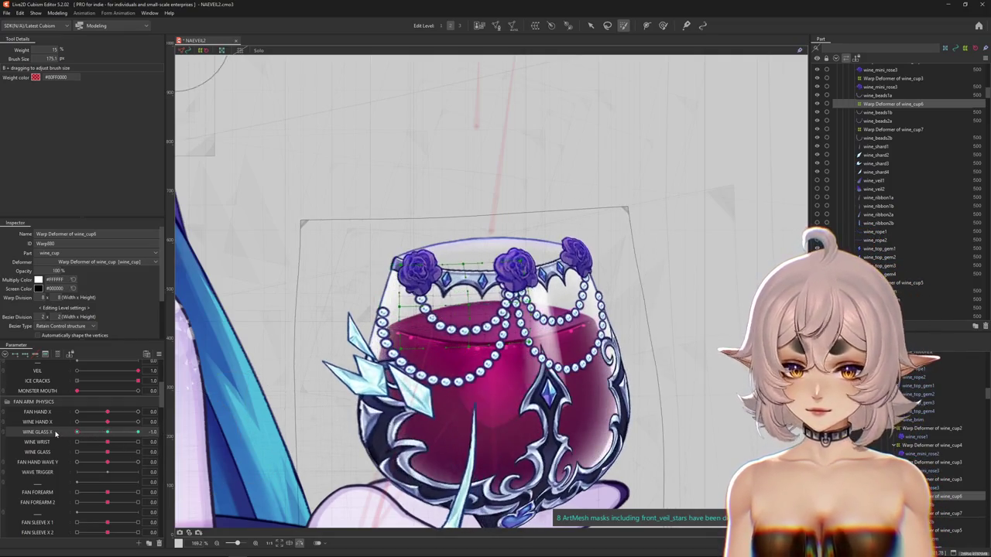
{"action": "key", "text": "ctrl+h"}
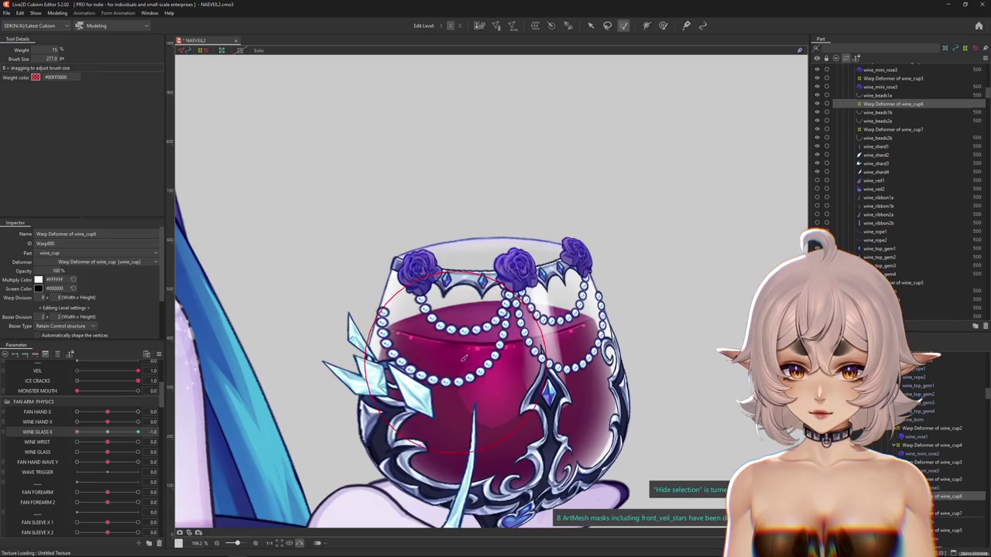
{"action": "key", "text": "ctrl+h"}
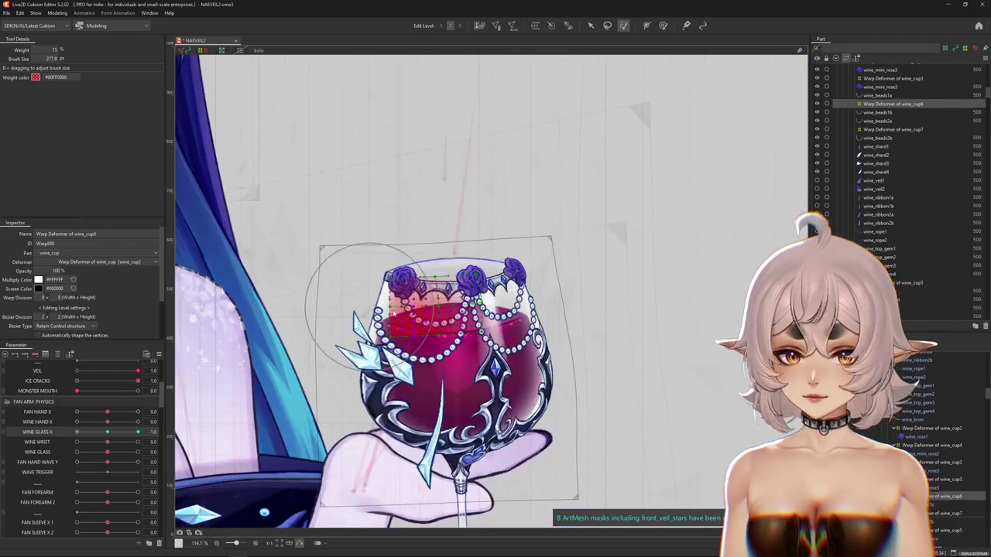
{"action": "left_click", "coordinate": [663, 26]}
Step: Sculpt the wine_cup6 glass shape, undoing one stroke, and preview with the overlay hidden
{"action": "left_click_drag", "start_coordinate": [464, 325], "coordinate": [446, 345]}
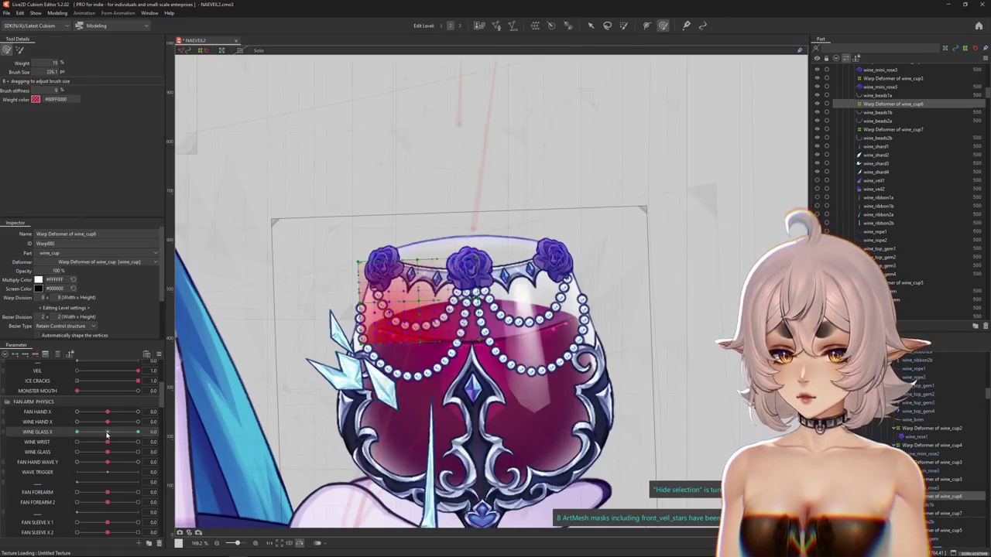
{"action": "key", "text": "ctrl+z"}
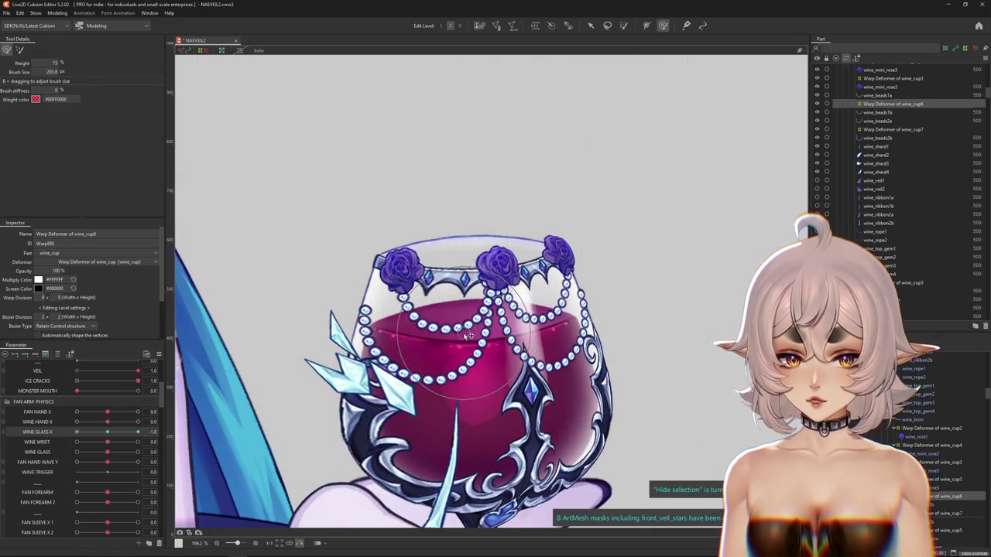
{"action": "mouse_move", "coordinate": [373, 310]}
{"action": "left_mouse_down"}
{"action": "mouse_move", "coordinate": [363, 348]}
{"action": "mouse_move", "coordinate": [415, 351]}
{"action": "left_mouse_up"}
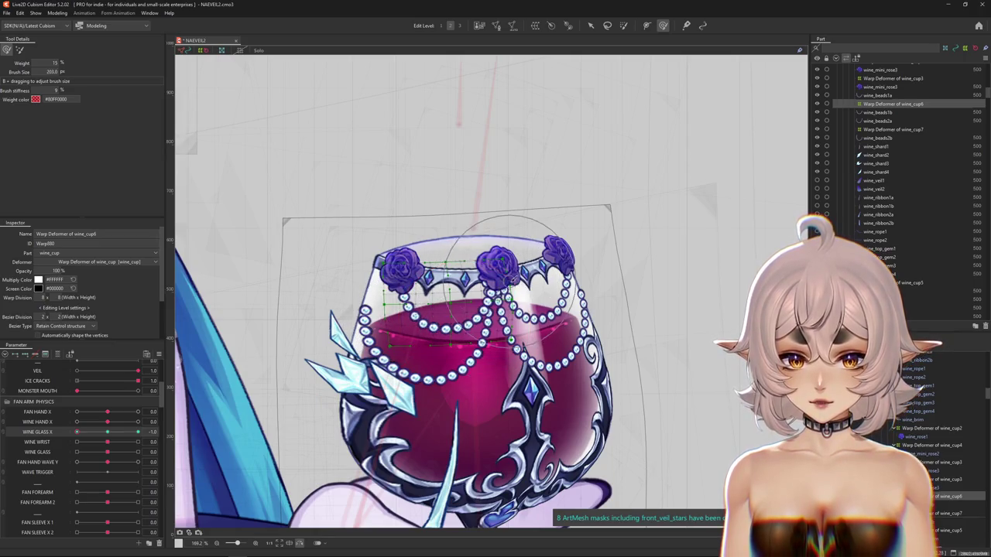
{"action": "key", "text": "ctrl+h"}
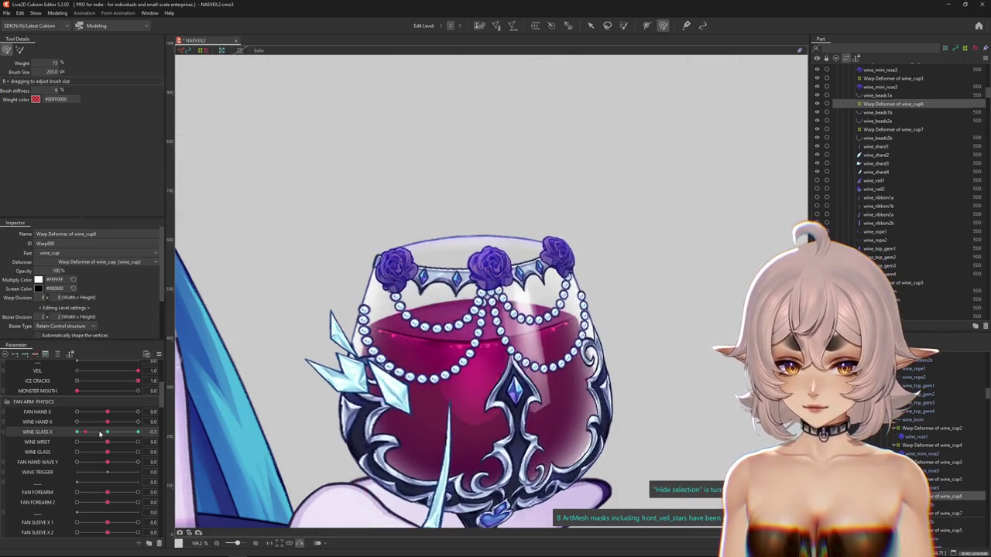
{"action": "mouse_move", "coordinate": [418, 370]}
{"action": "left_mouse_down"}
{"action": "mouse_move", "coordinate": [461, 354]}
{"action": "mouse_move", "coordinate": [379, 280]}
{"action": "left_mouse_up"}
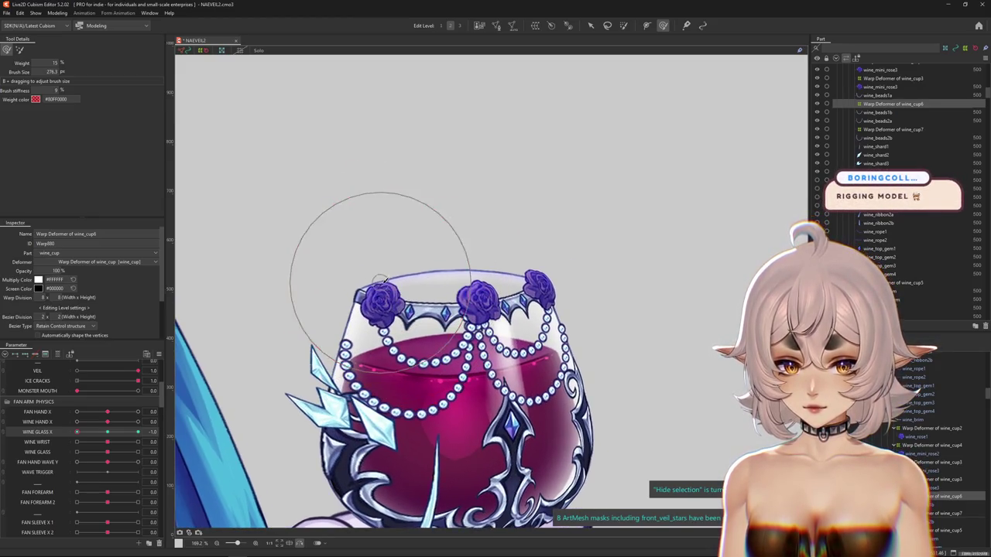
{"action": "left_click_drag", "start_coordinate": [425, 332], "coordinate": [503, 287]}
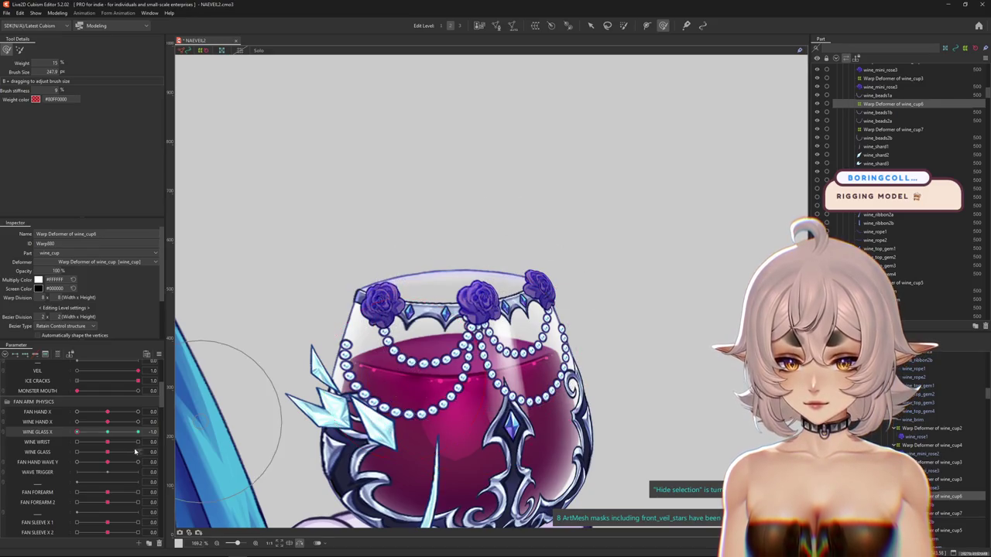
Step: Check WINE GLASS X at 1.0 and keep sculpting the wine_cup6 rim, including the left side
{"action": "left_click_drag", "start_coordinate": [109, 436], "coordinate": [168, 436]}
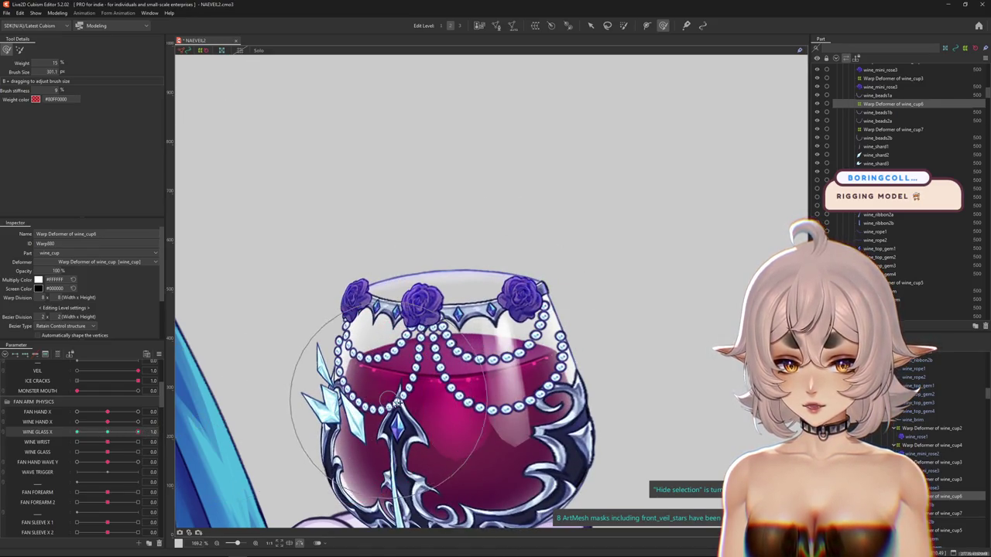
{"action": "left_click_drag", "start_coordinate": [383, 400], "coordinate": [318, 292]}
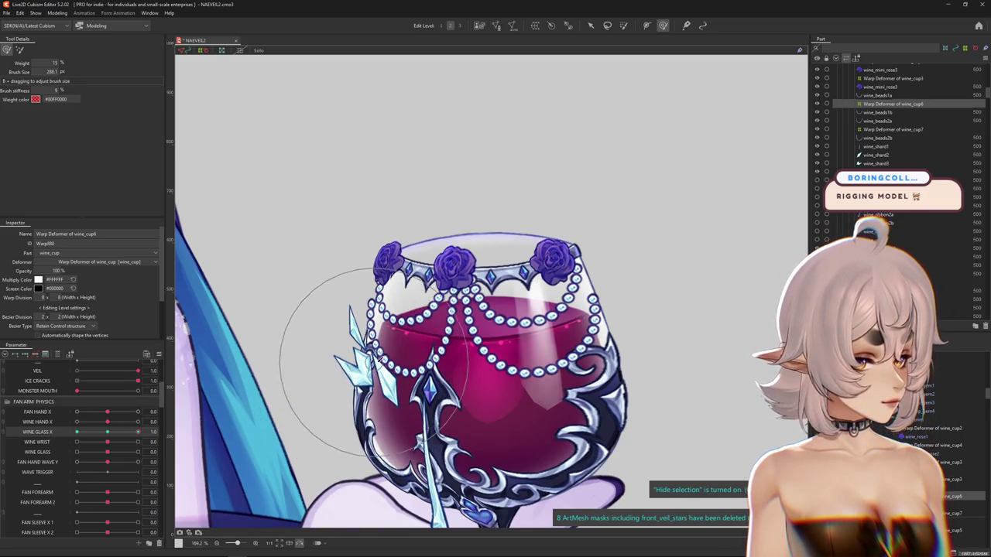
{"action": "scroll", "coordinate": [408, 308], "scroll_direction": "up", "scroll_amount": 3}
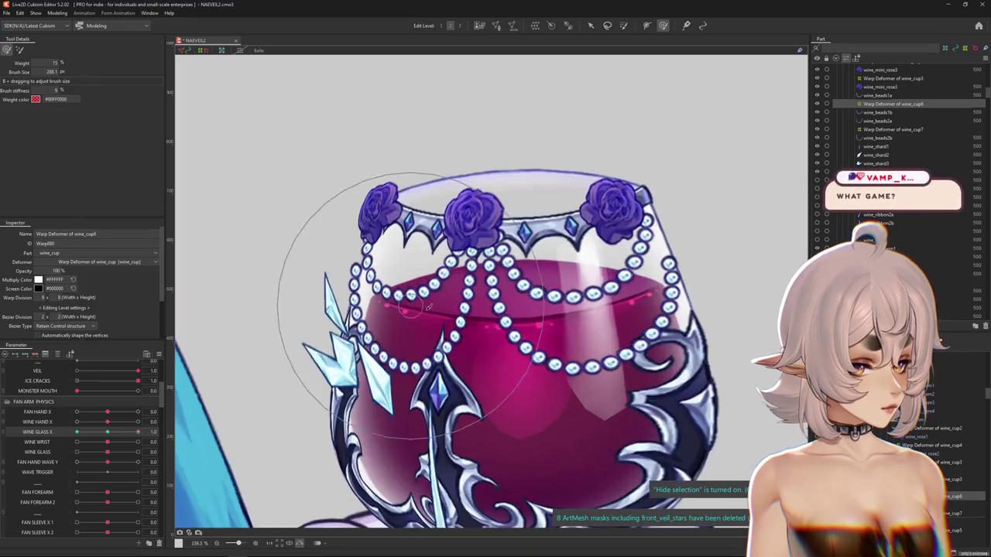
{"action": "left_click_drag", "start_coordinate": [114, 435], "coordinate": [138, 431]}
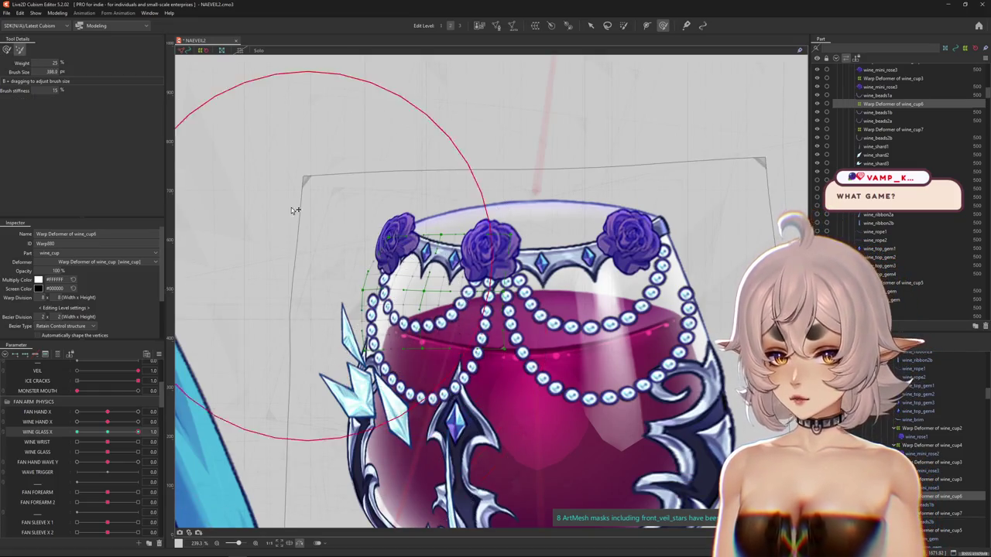
{"action": "left_click_drag", "start_coordinate": [320, 261], "coordinate": [352, 151]}
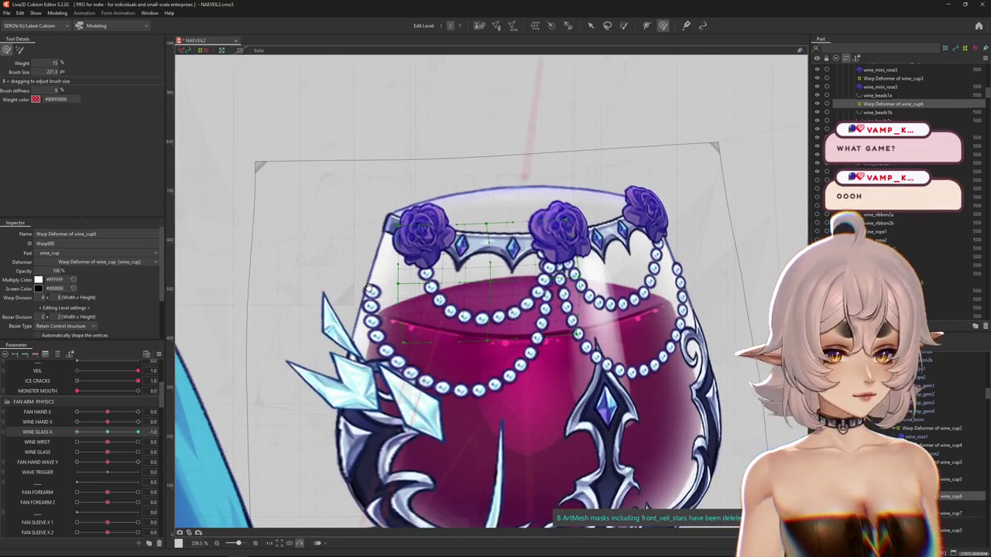
{"action": "left_click_drag", "start_coordinate": [377, 285], "coordinate": [455, 266]}
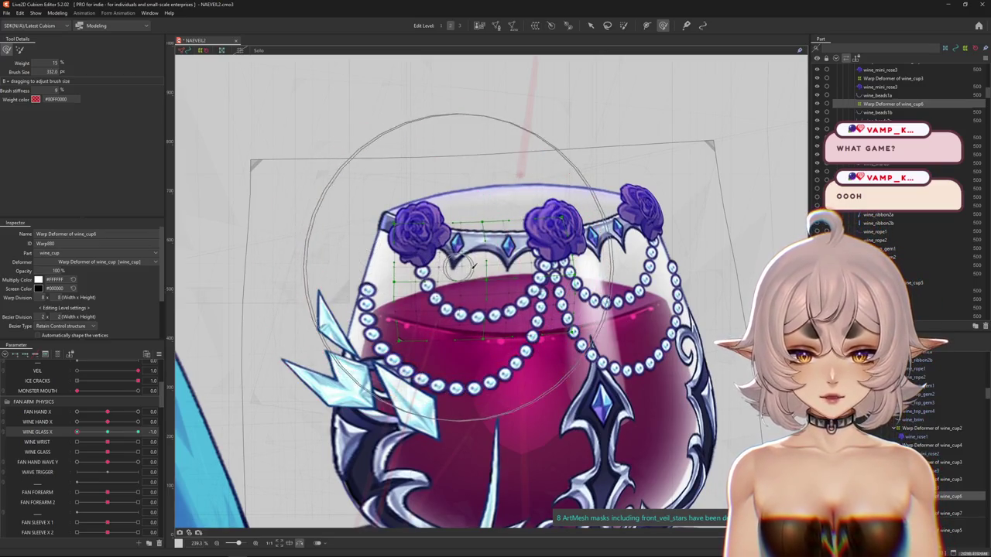
{"action": "scroll", "coordinate": [467, 375], "scroll_direction": "down", "scroll_amount": 2}
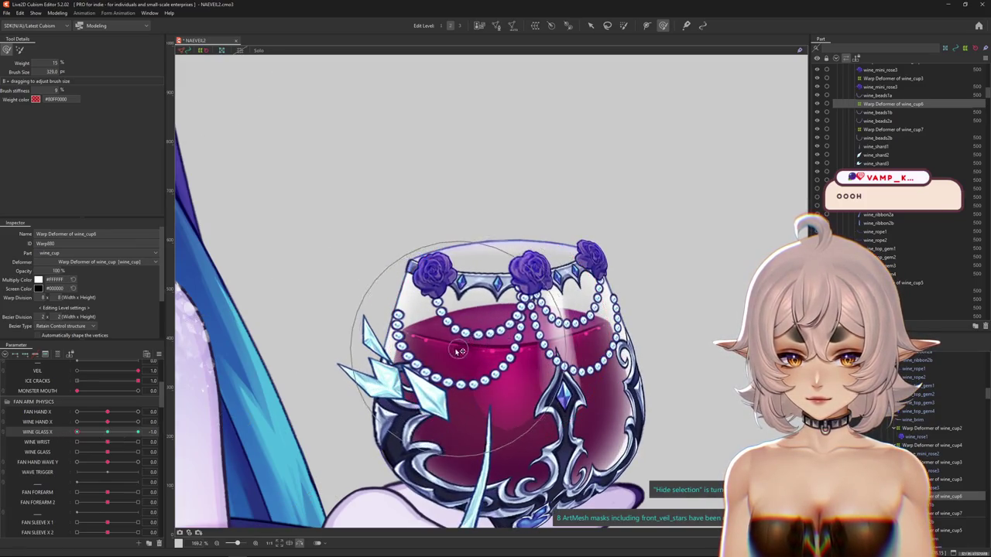
{"action": "left_click_drag", "start_coordinate": [521, 263], "coordinate": [402, 331]}
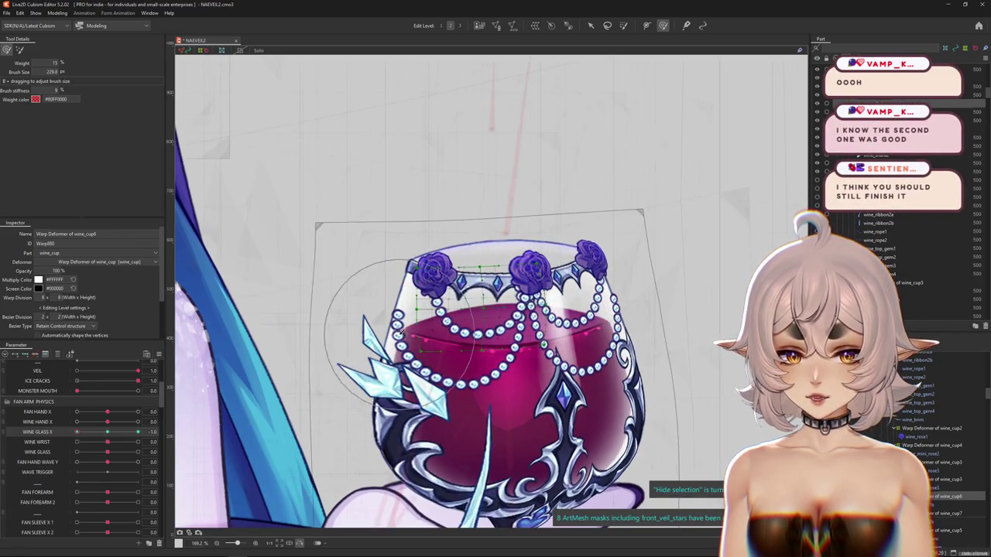
{"action": "left_click", "coordinate": [21, 50]}
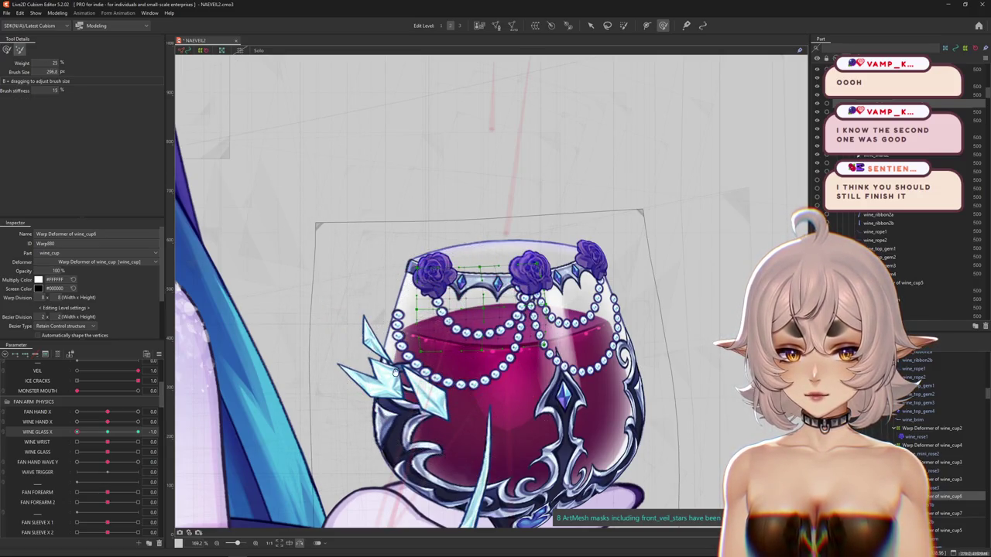
Step: Brush the glass centre on the wine_cup6 grid, then hide the grid to preview
{"action": "scroll", "coordinate": [418, 341], "scroll_direction": "up", "scroll_amount": 5}
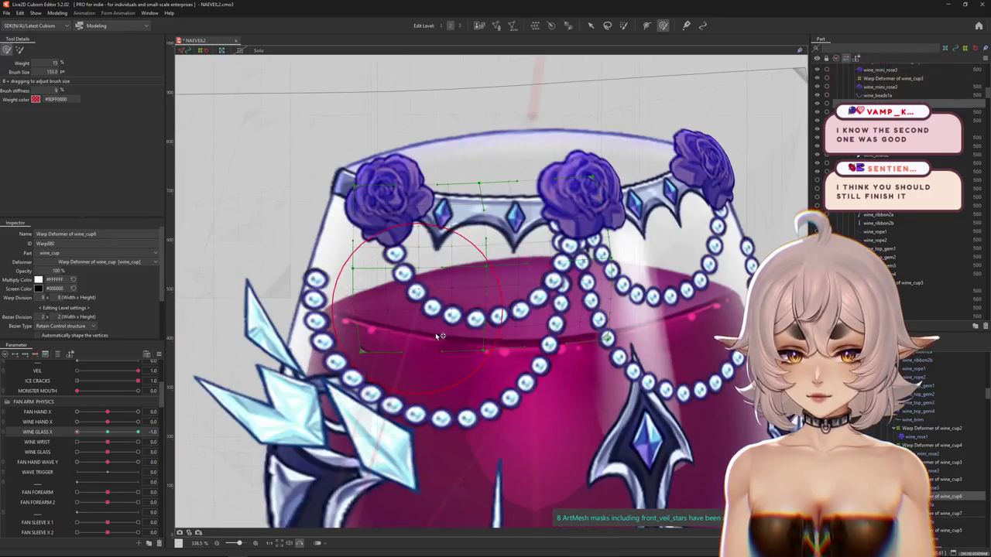
{"action": "left_click_drag", "start_coordinate": [524, 310], "coordinate": [424, 275]}
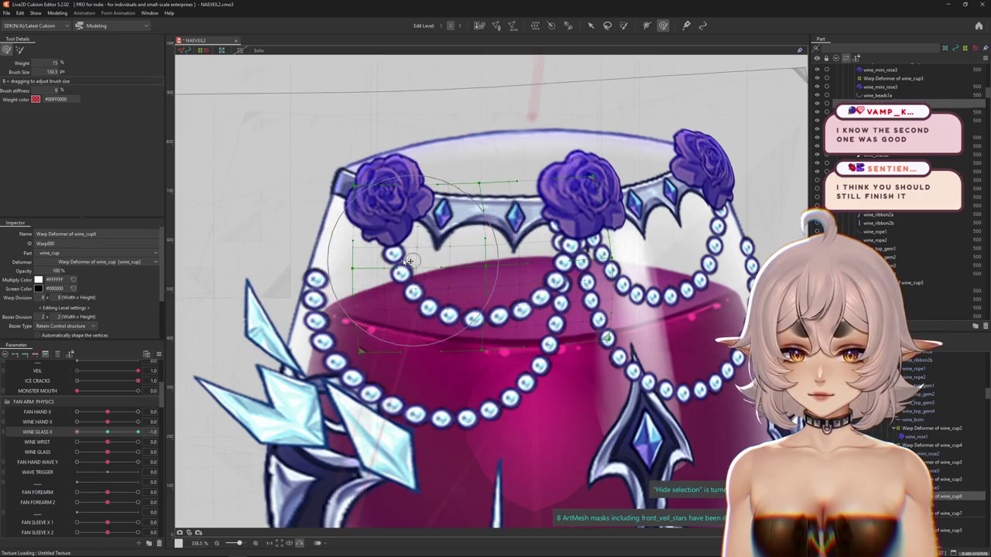
{"action": "mouse_move", "coordinate": [435, 240]}
{"action": "left_mouse_down"}
{"action": "mouse_move", "coordinate": [439, 290]}
{"action": "mouse_move", "coordinate": [497, 413]}
{"action": "mouse_move", "coordinate": [303, 349]}
{"action": "left_mouse_up"}
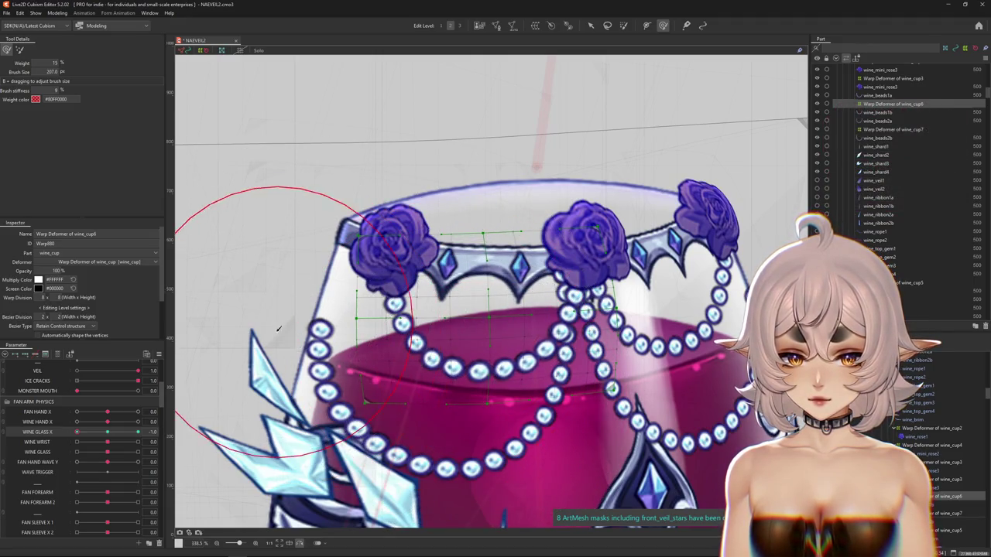
{"action": "mouse_move", "coordinate": [333, 170]}
{"action": "left_mouse_down"}
{"action": "mouse_move", "coordinate": [457, 293]}
{"action": "mouse_move", "coordinate": [503, 183]}
{"action": "mouse_move", "coordinate": [563, 199]}
{"action": "left_mouse_up"}
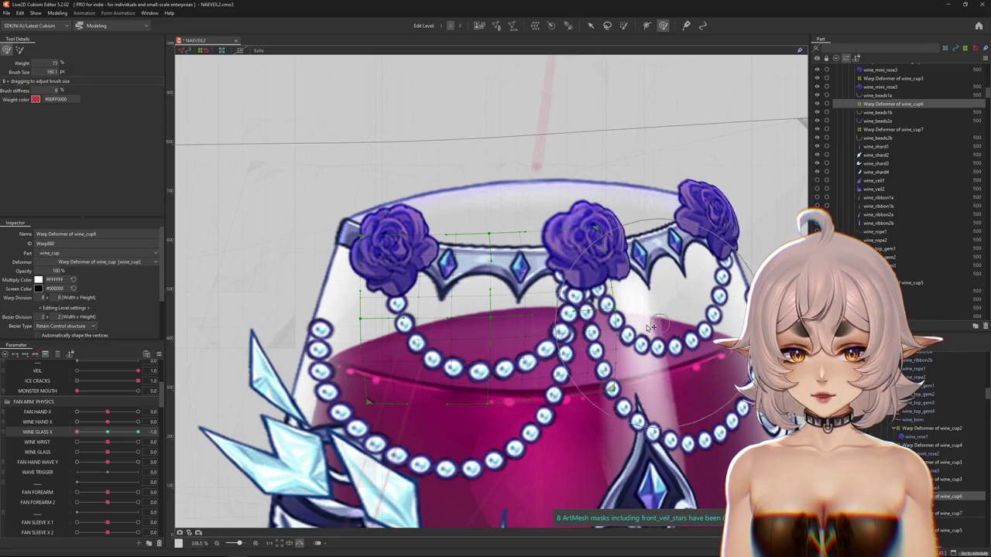
{"action": "left_click_drag", "start_coordinate": [653, 327], "coordinate": [517, 348]}
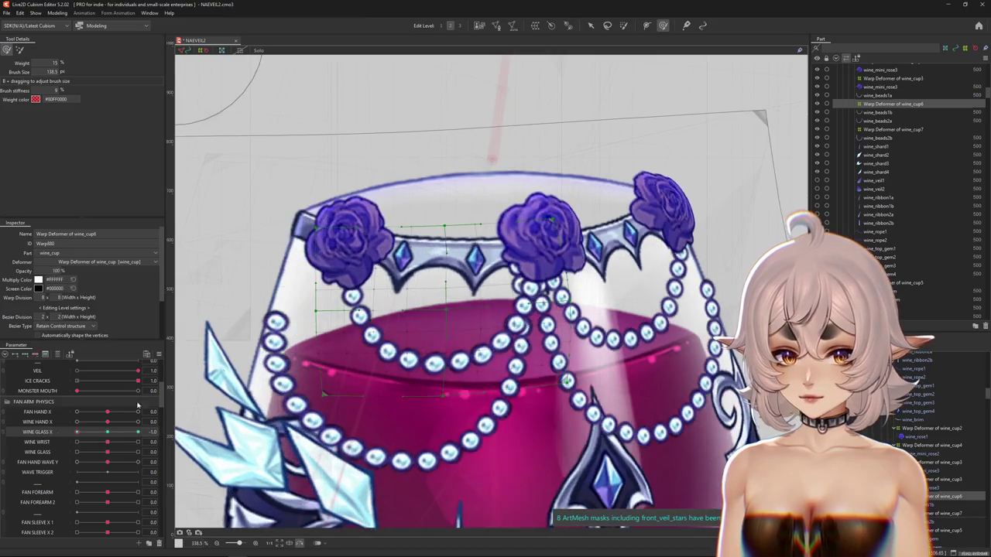
{"action": "scroll", "coordinate": [437, 373], "scroll_direction": "down", "scroll_amount": 2}
{"action": "key", "text": "ctrl+h"}
{"action": "scroll", "coordinate": [464, 345], "scroll_direction": "down", "scroll_amount": 3}
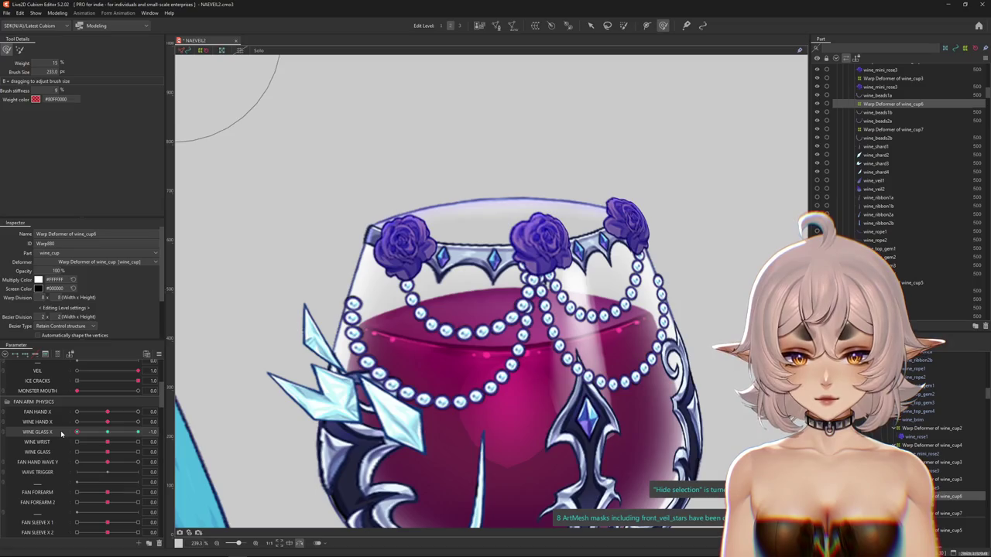
Step: Sculpt at WINE GLASS X 1.0 and sweep between -1 and 1 to check the tilt
{"action": "left_click_drag", "start_coordinate": [321, 237], "coordinate": [358, 225]}
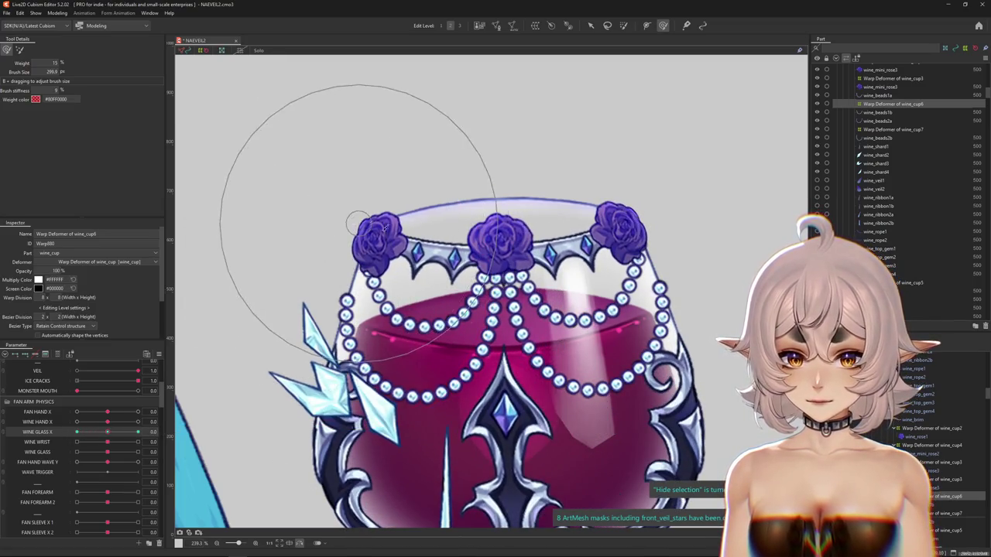
{"action": "left_click_drag", "start_coordinate": [329, 316], "coordinate": [284, 316]}
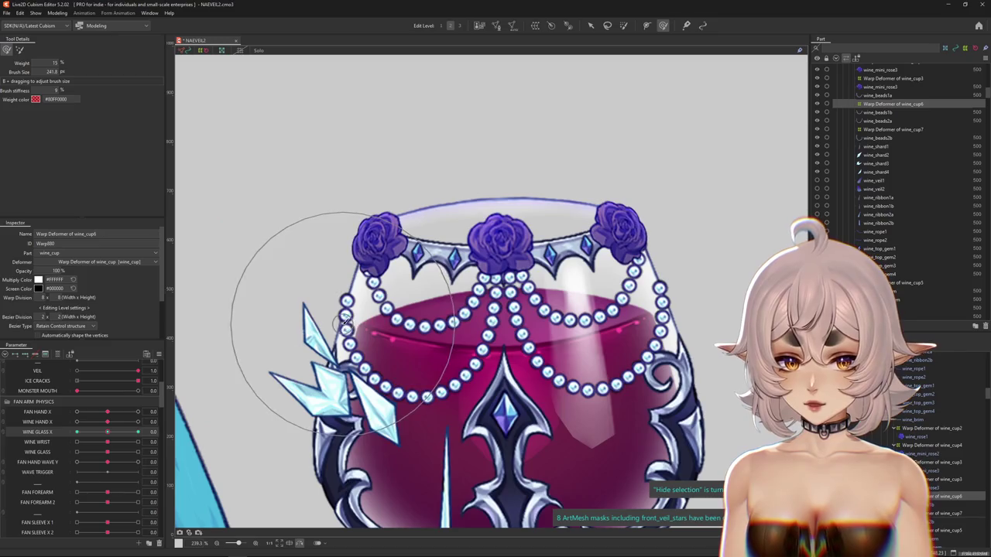
{"action": "left_click_drag", "start_coordinate": [344, 325], "coordinate": [214, 412]}
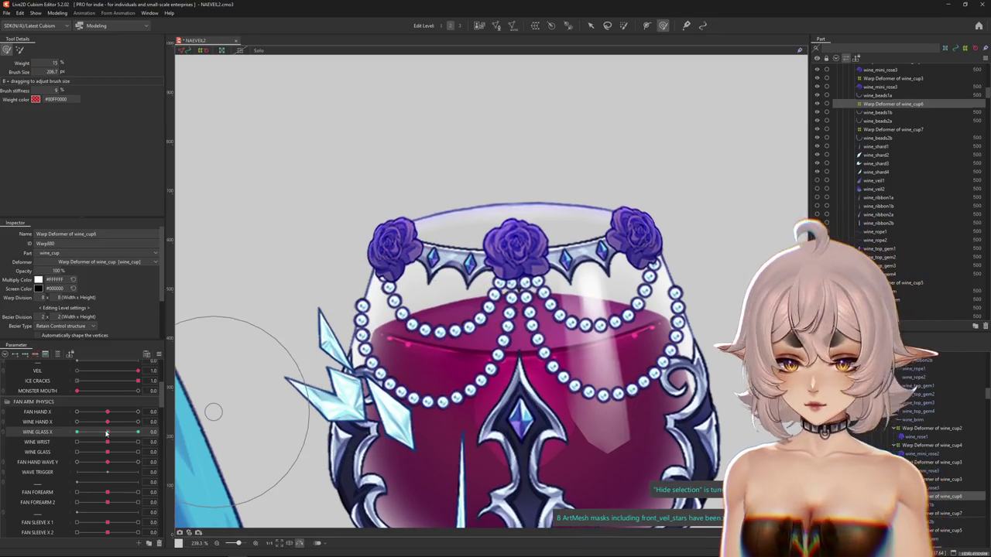
{"action": "left_click_drag", "start_coordinate": [106, 434], "coordinate": [137, 432]}
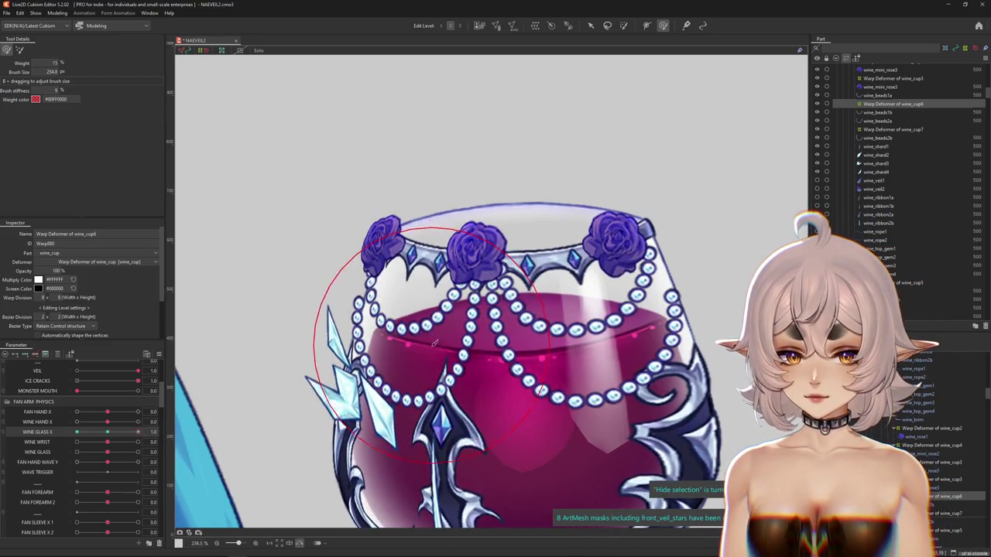
{"action": "mouse_move", "coordinate": [391, 329]}
{"action": "left_mouse_down"}
{"action": "mouse_move", "coordinate": [138, 440]}
{"action": "mouse_move", "coordinate": [77, 432]}
{"action": "left_mouse_up"}
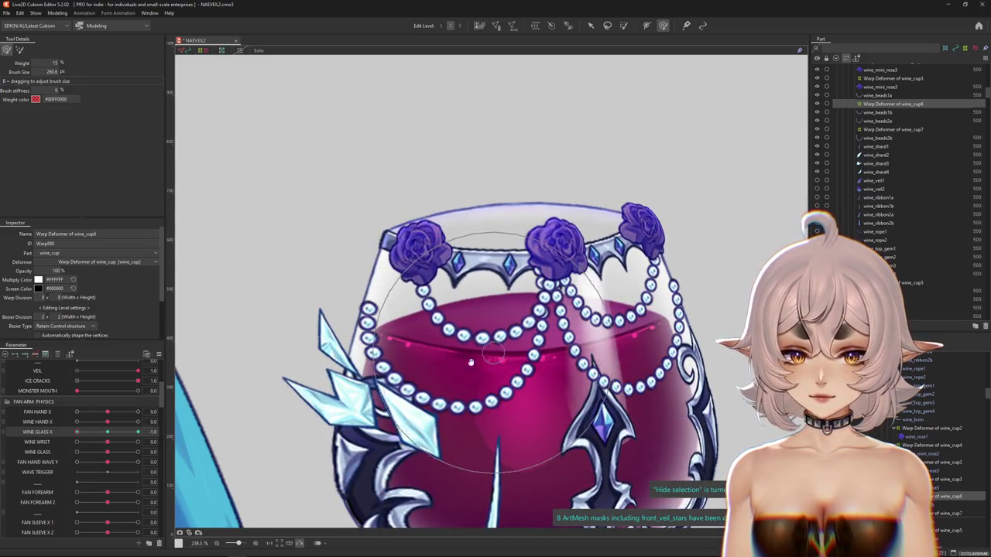
{"action": "left_click_drag", "start_coordinate": [77, 432], "coordinate": [141, 433]}
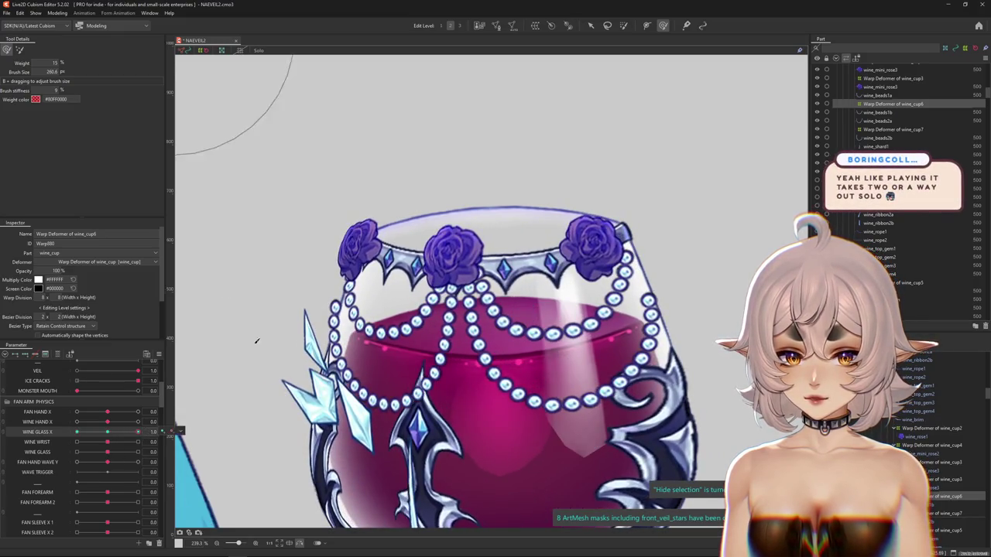
{"action": "left_click_drag", "start_coordinate": [138, 432], "coordinate": [76, 438]}
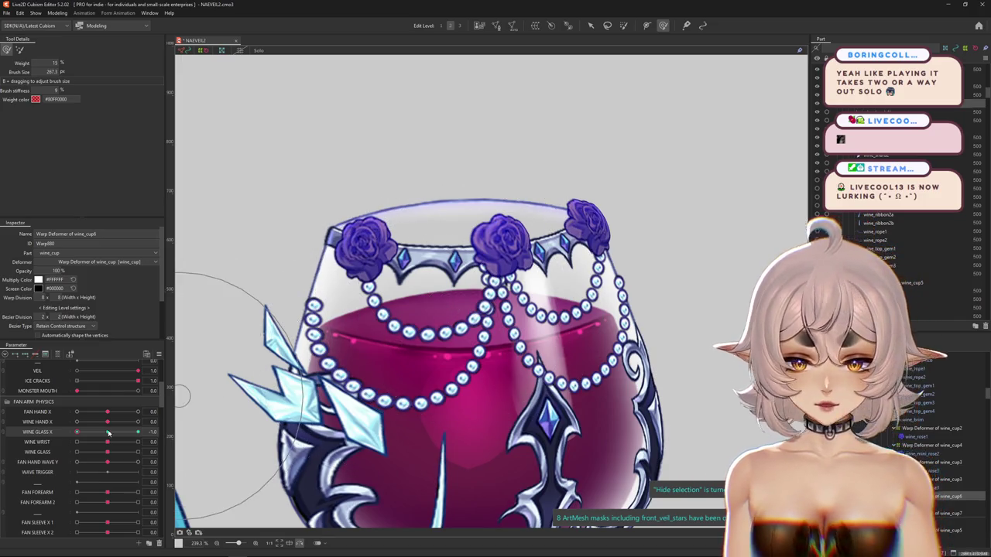
{"action": "mouse_move", "coordinate": [109, 433]}
{"action": "left_mouse_down"}
{"action": "mouse_move", "coordinate": [151, 430]}
{"action": "mouse_move", "coordinate": [130, 432]}
{"action": "mouse_move", "coordinate": [139, 432]}
{"action": "left_mouse_up"}
{"action": "scroll", "coordinate": [464, 294], "scroll_direction": "down", "scroll_amount": 3}
{"action": "left_click_drag", "start_coordinate": [377, 351], "coordinate": [360, 346]}
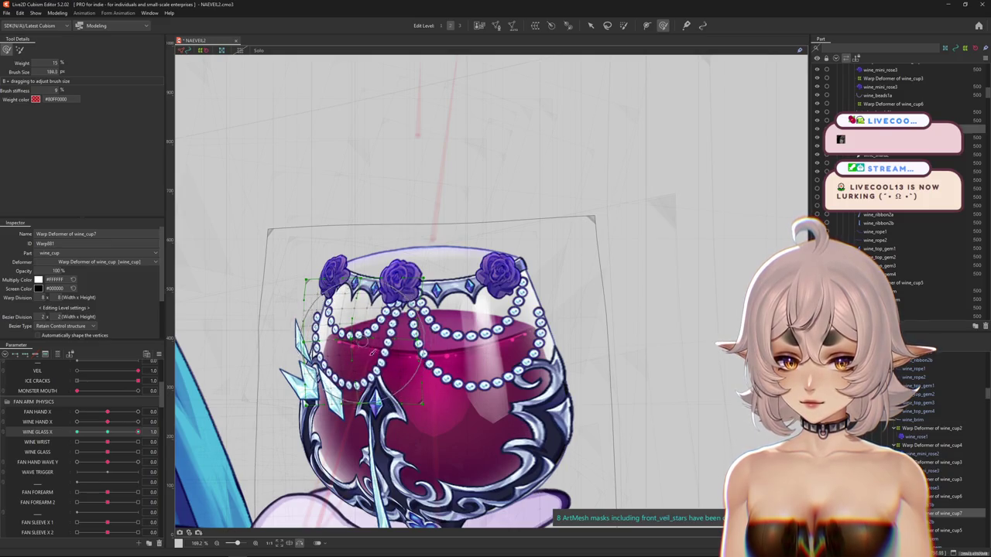
Step: Reset WINE GLASS X to neutral, then sculpt the cup warp at 1.0 with the grid hidden
{"action": "mouse_move", "coordinate": [275, 306]}
{"action": "left_mouse_down"}
{"action": "mouse_move", "coordinate": [297, 303]}
{"action": "mouse_move", "coordinate": [293, 293]}
{"action": "left_mouse_up"}
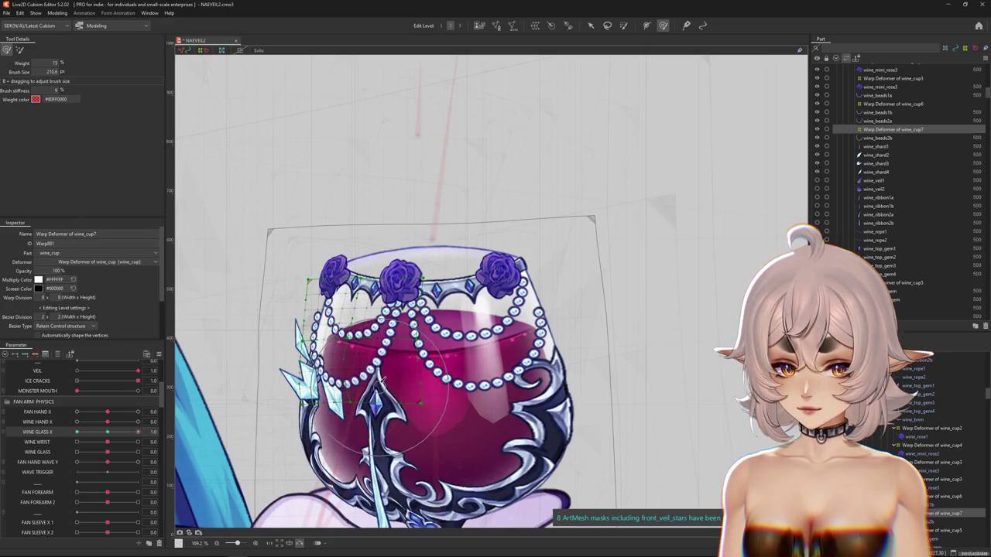
{"action": "key", "text": "ctrl+h"}
{"action": "left_click", "coordinate": [108, 435]}
{"action": "left_click_drag", "start_coordinate": [108, 438], "coordinate": [233, 397]}
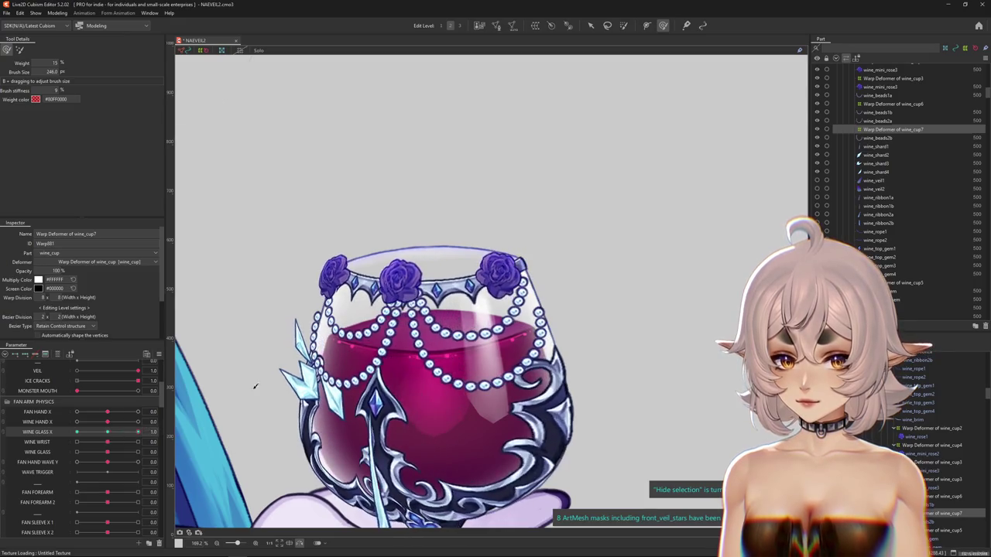
{"action": "left_click_drag", "start_coordinate": [399, 353], "coordinate": [331, 373]}
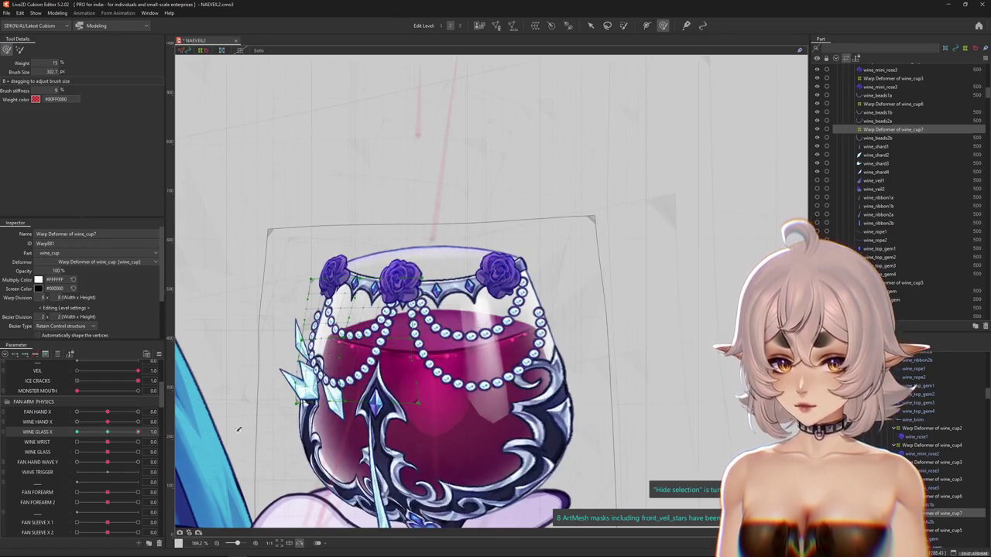
Step: Alternate between the wine_cup6 and wine_cup7 warp deformers, sculpting the rim and cup shape
{"action": "left_click", "coordinate": [957, 497]}
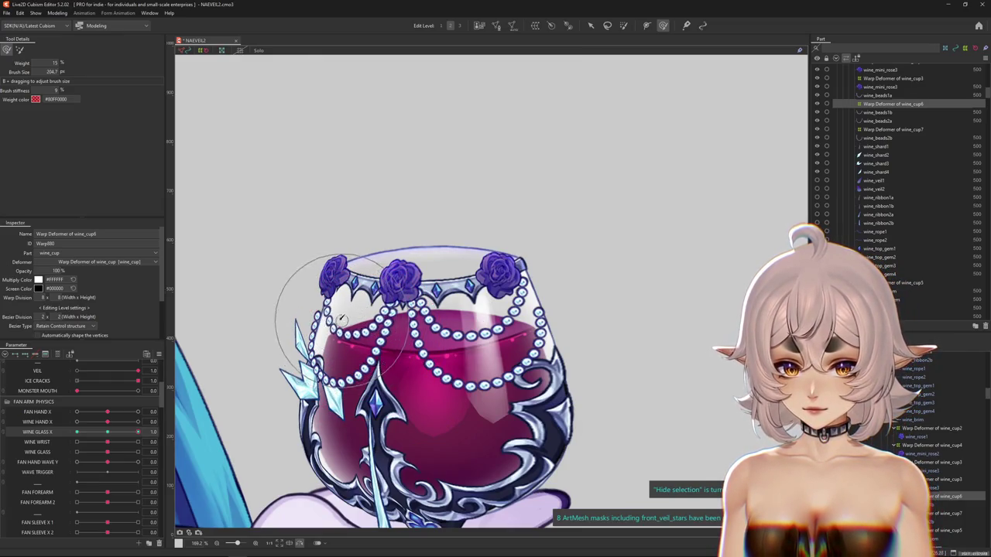
{"action": "left_click_drag", "start_coordinate": [138, 432], "coordinate": [152, 435]}
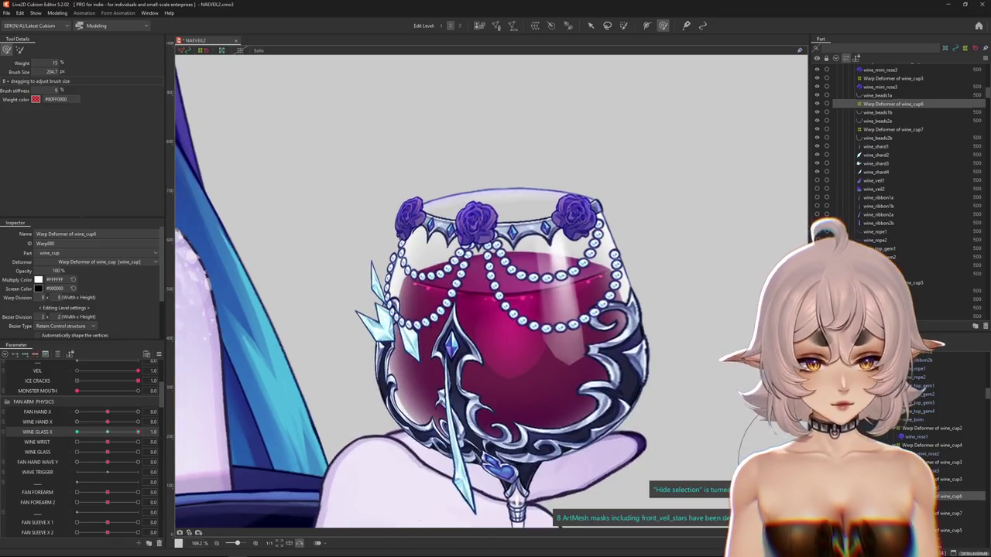
{"action": "left_click", "coordinate": [672, 453]}
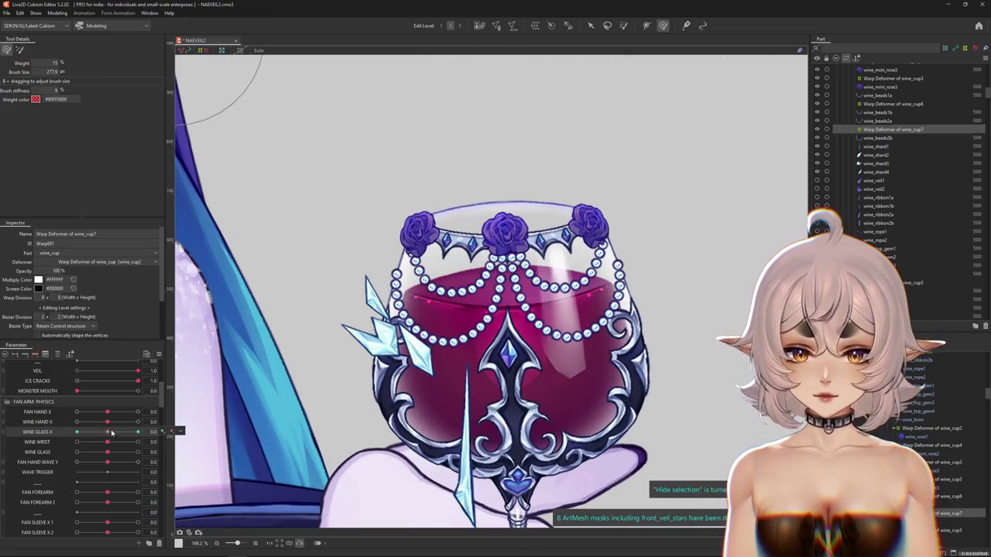
{"action": "left_click_drag", "start_coordinate": [534, 272], "coordinate": [511, 280]}
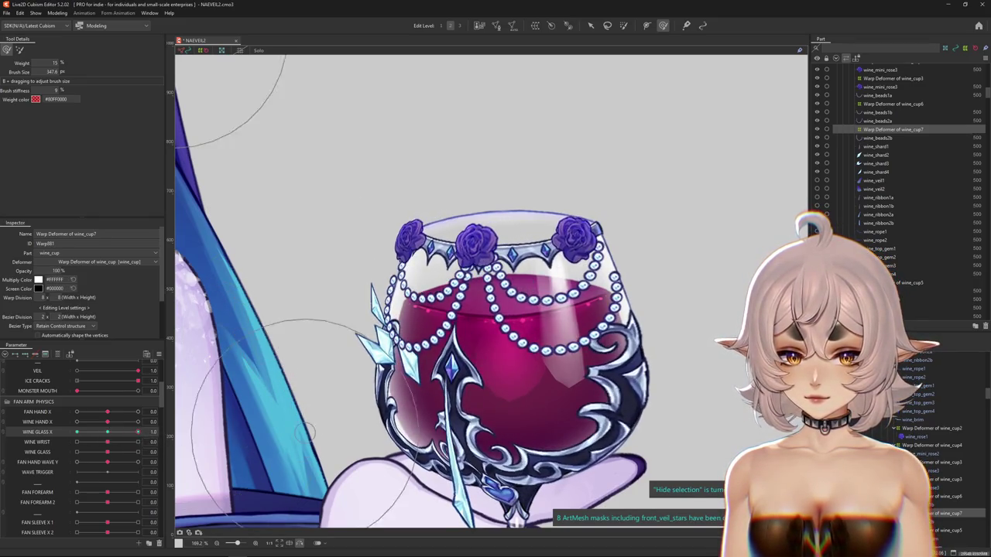
{"action": "left_click", "coordinate": [893, 104]}
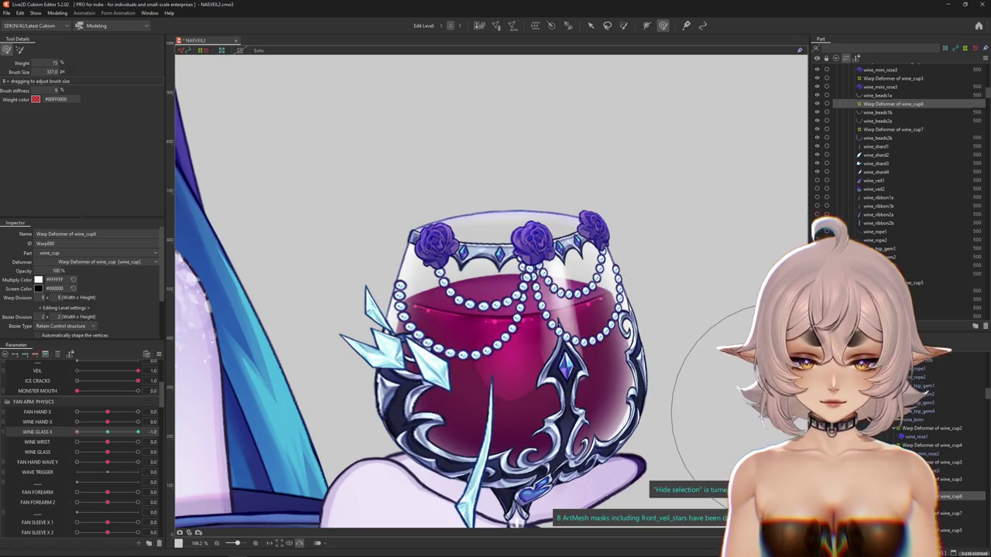
Step: Sculpt wine_cup7 and wine_cup6 across the glass, then return WINE GLASS X to 0.0
{"action": "left_click", "coordinate": [949, 514]}
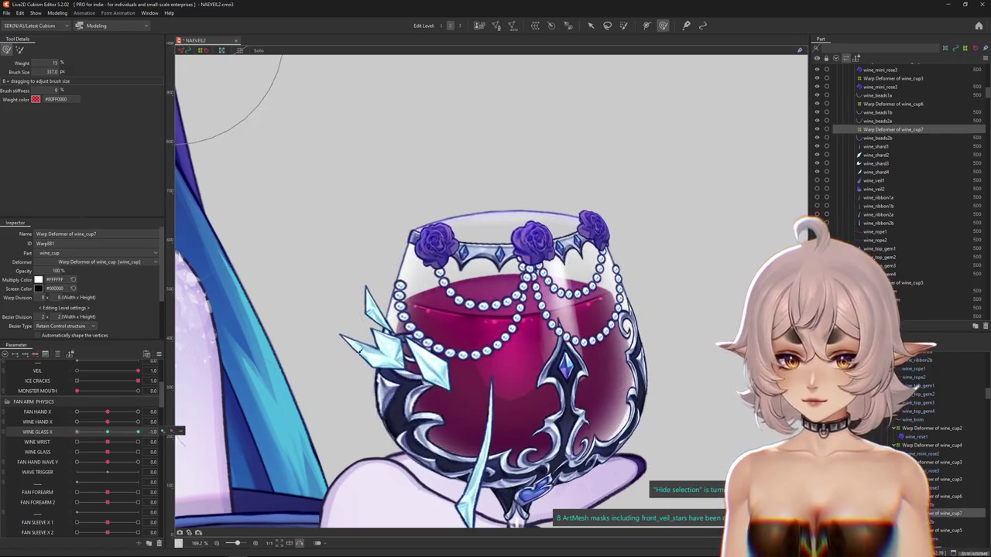
{"action": "left_click_drag", "start_coordinate": [394, 353], "coordinate": [365, 259]}
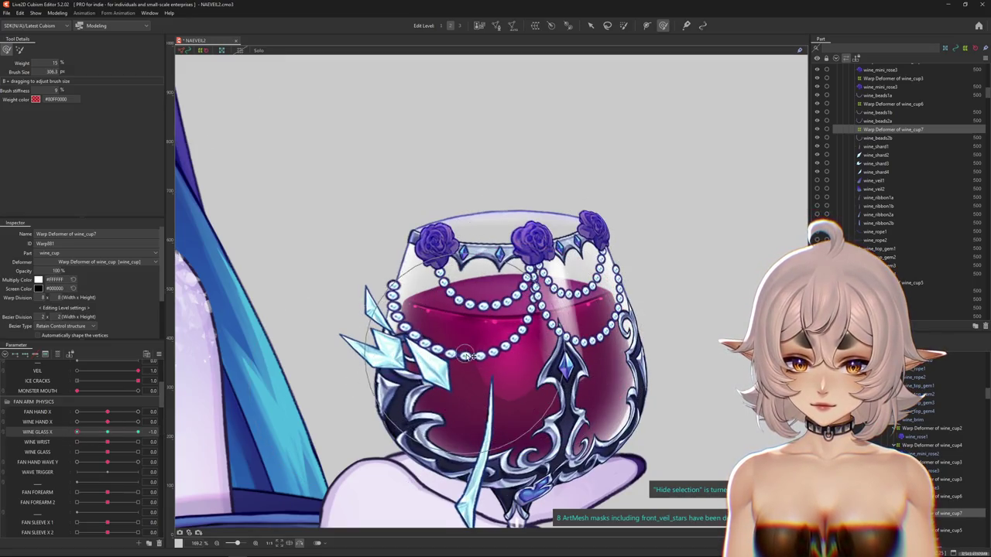
{"action": "left_click_drag", "start_coordinate": [451, 286], "coordinate": [480, 314]}
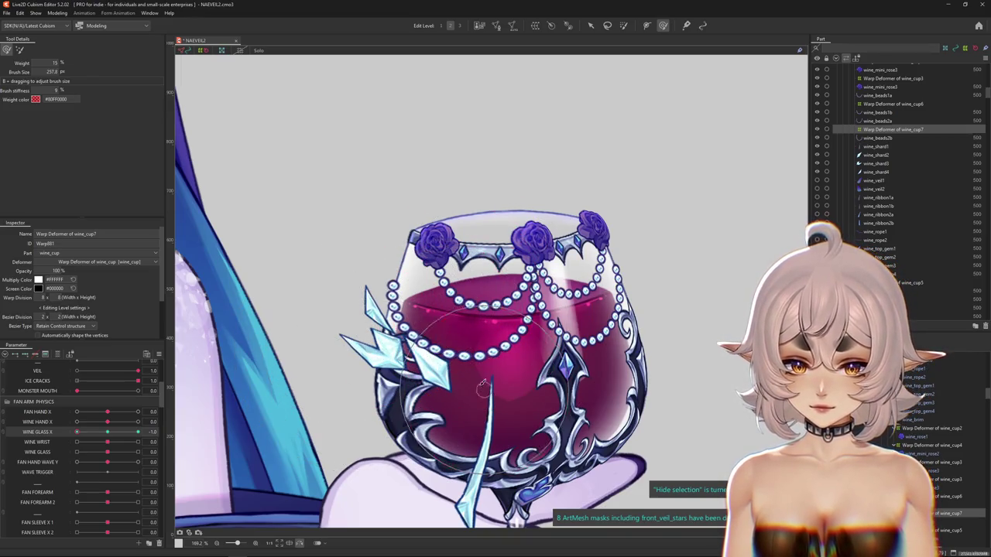
{"action": "left_click_drag", "start_coordinate": [586, 266], "coordinate": [534, 286]}
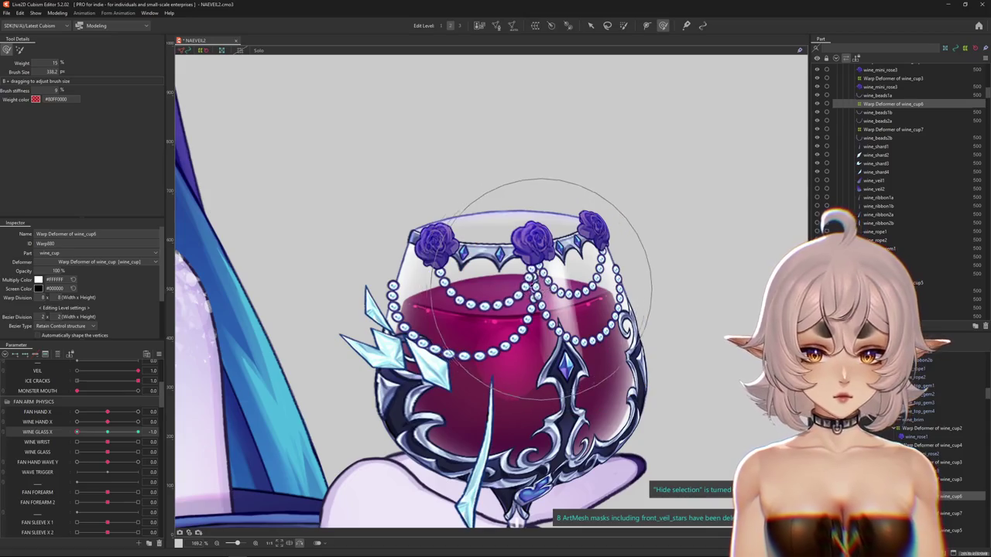
{"action": "left_click_drag", "start_coordinate": [358, 223], "coordinate": [395, 244]}
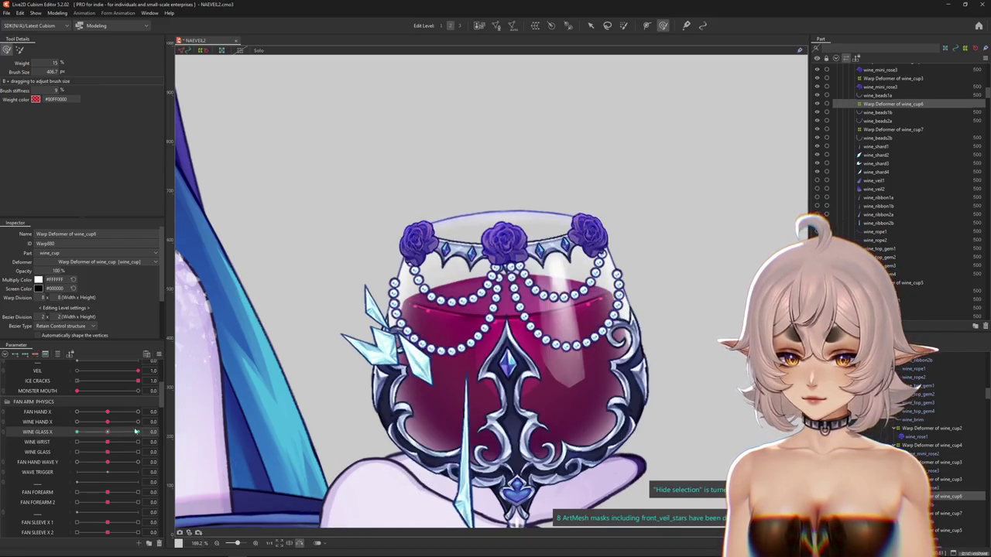
{"action": "left_click_drag", "start_coordinate": [151, 431], "coordinate": [108, 432]}
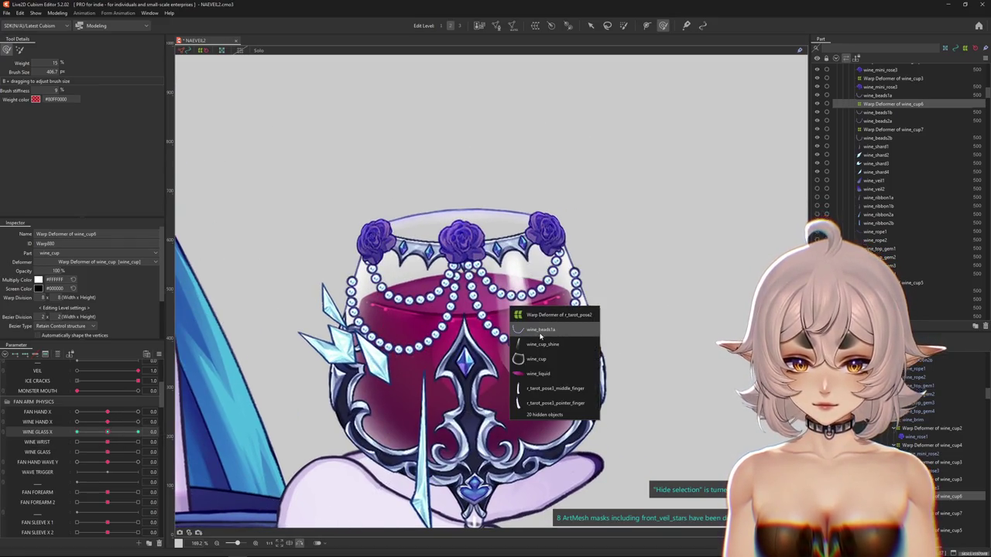
Step: Create Warp Deformer of wine_cup8 around wine_beads1a with warp division 8
{"action": "left_click", "coordinate": [540, 329]}
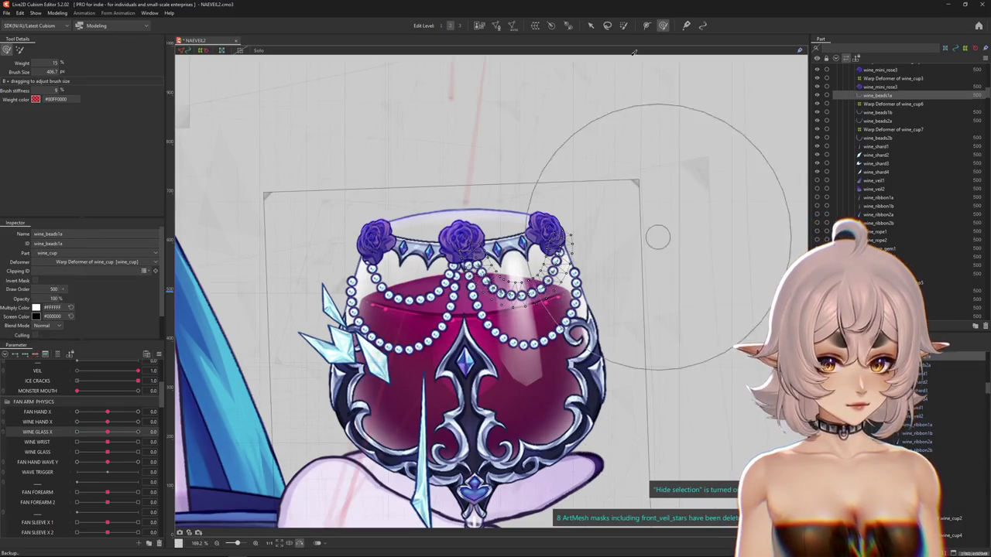
{"action": "left_click", "coordinate": [534, 24]}
{"action": "type", "text": "8"}
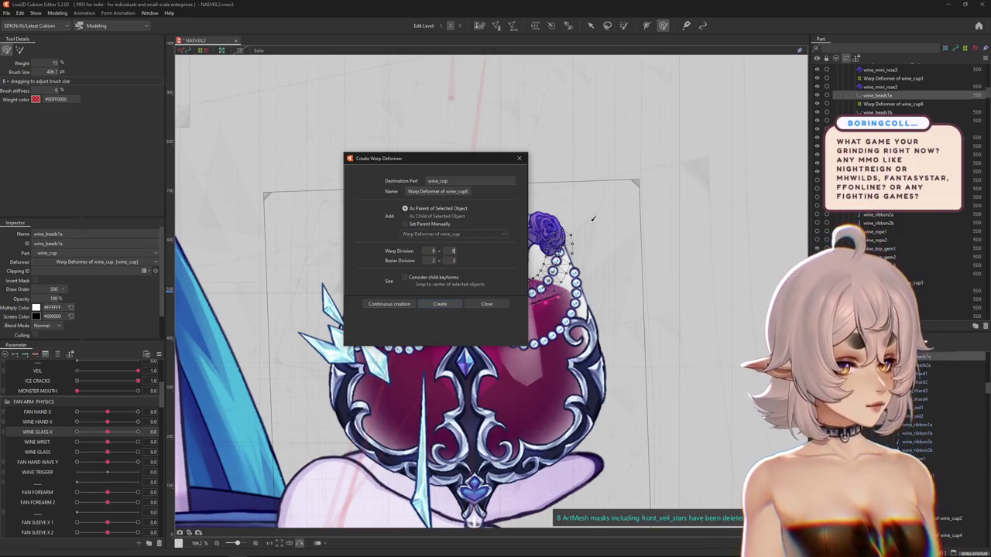
{"action": "key", "text": "Return"}
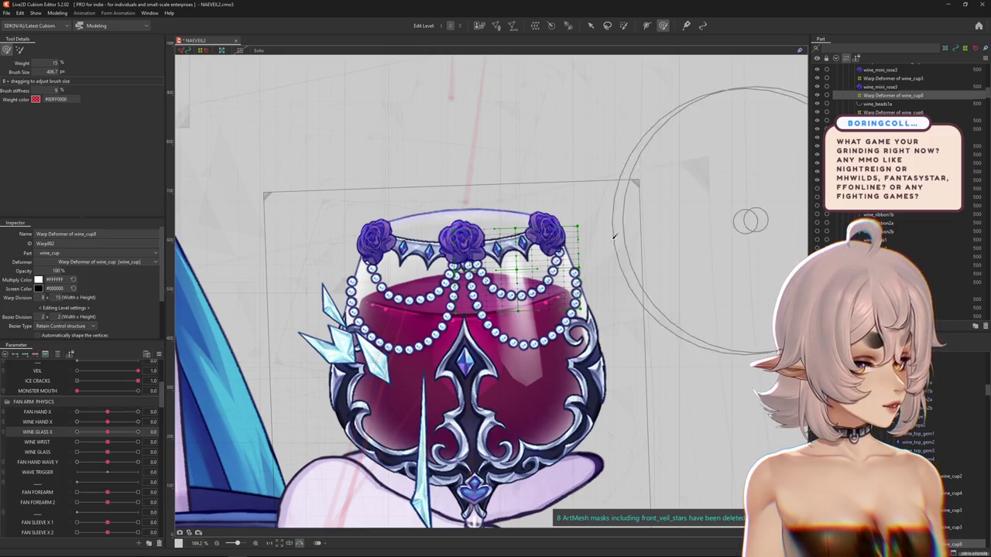
{"action": "scroll", "coordinate": [272, 308], "scroll_direction": "down", "scroll_amount": 3}
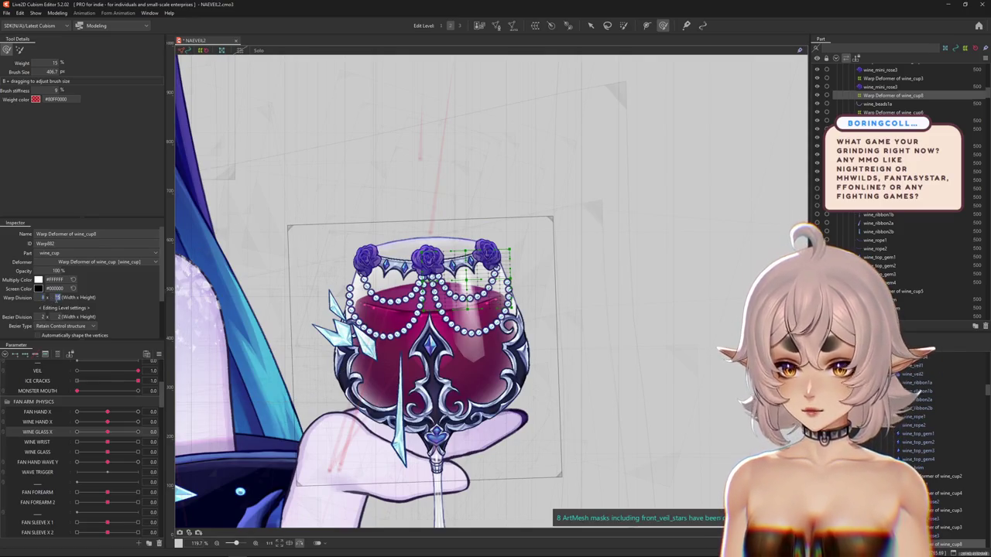
Step: Reposition the view over the wine cup and test FAN HAND X at -1
{"action": "left_click_drag", "start_coordinate": [531, 255], "coordinate": [534, 263]}
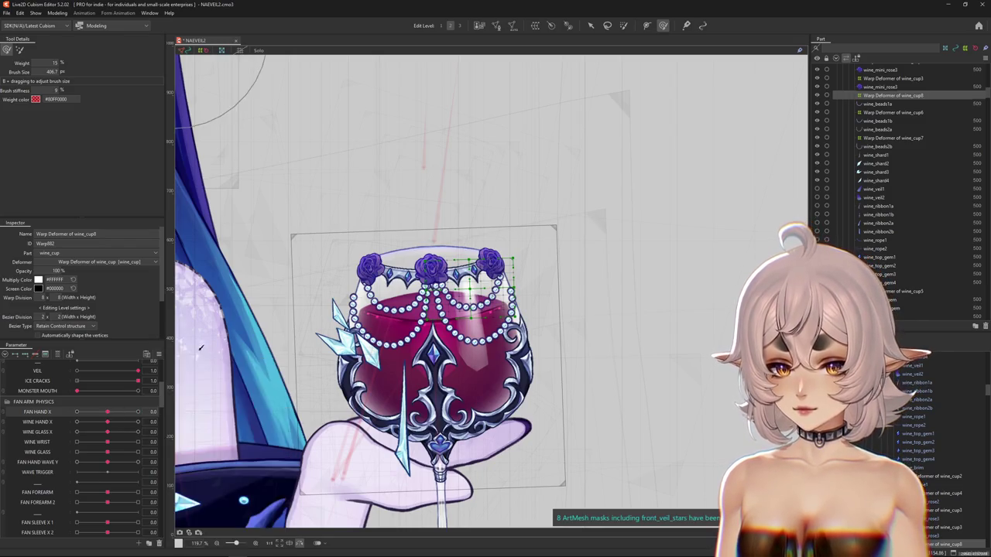
{"action": "scroll", "coordinate": [408, 362], "scroll_direction": "up", "scroll_amount": 3}
{"action": "mouse_move", "coordinate": [409, 361]}
{"action": "left_mouse_down"}
{"action": "mouse_move", "coordinate": [398, 330]}
{"action": "mouse_move", "coordinate": [527, 317]}
{"action": "left_mouse_up"}
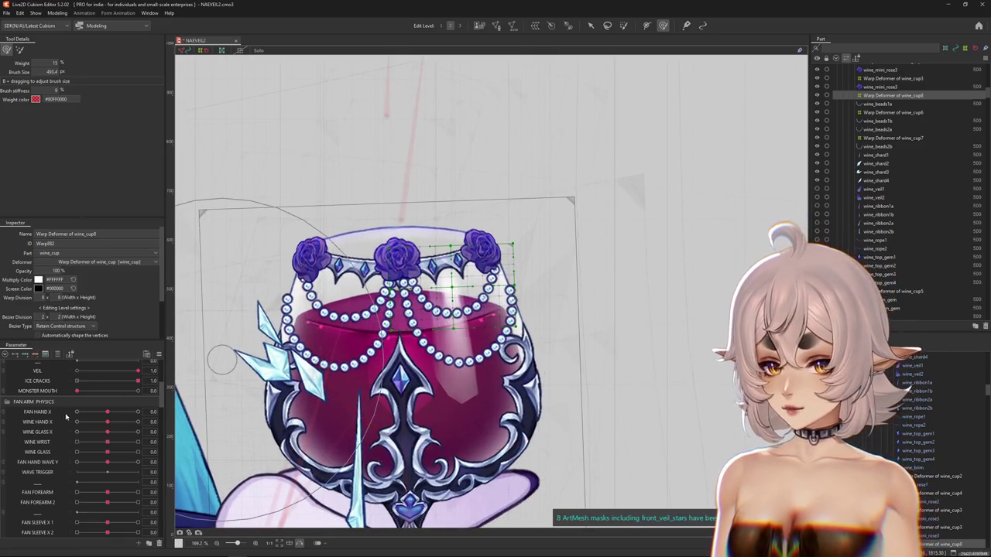
{"action": "left_click_drag", "start_coordinate": [107, 412], "coordinate": [78, 412]}
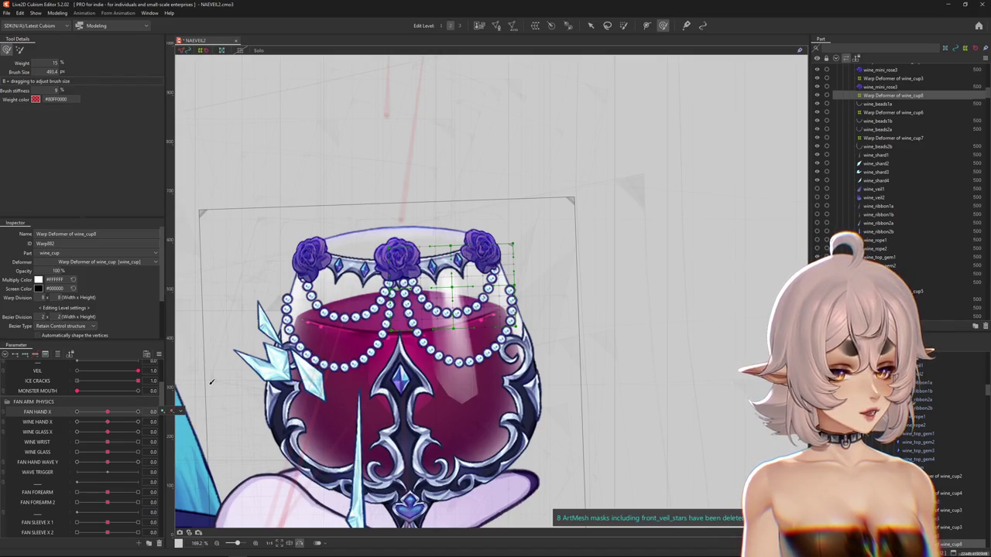
Step: Resize the sculpting brush and set WINE GLASS X to 1.0
{"action": "left_click_drag", "start_coordinate": [405, 222], "coordinate": [422, 342]}
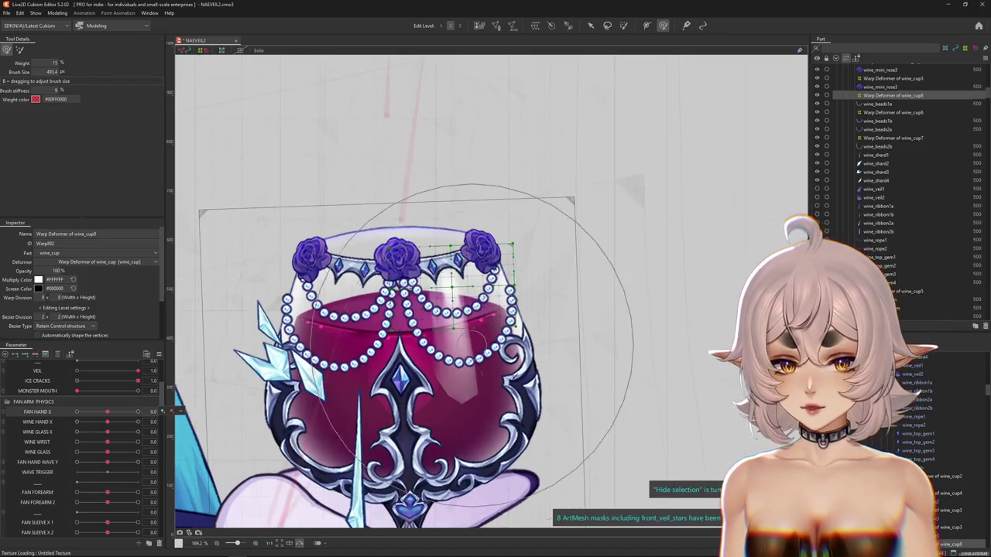
{"action": "scroll", "coordinate": [921, 449], "scroll_direction": "down", "scroll_amount": 1}
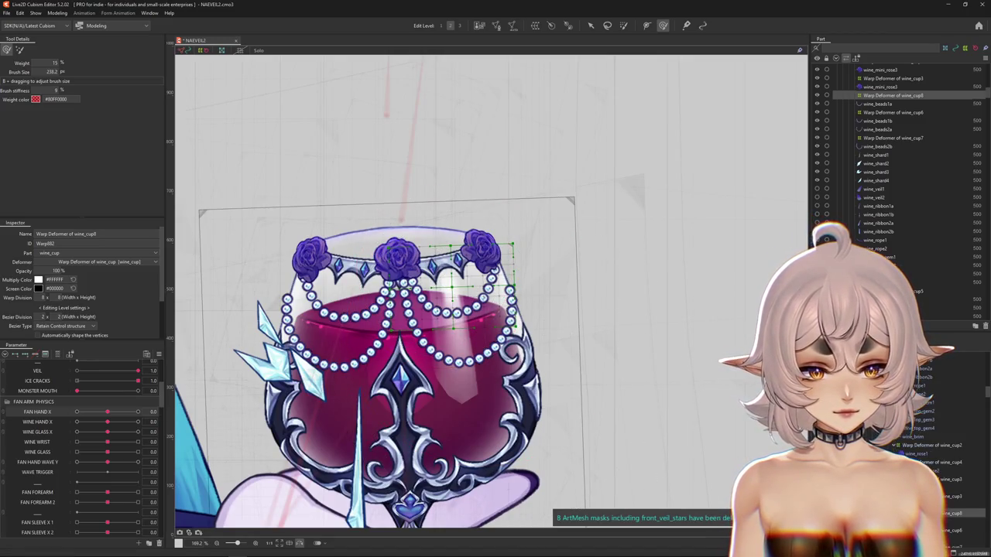
{"action": "left_click_drag", "start_coordinate": [215, 408], "coordinate": [107, 416]}
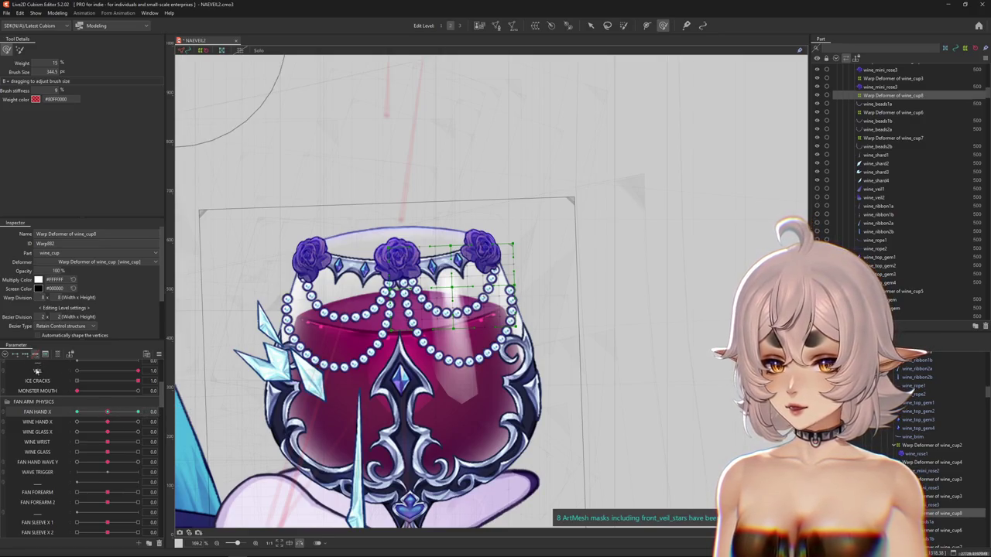
{"action": "left_click", "coordinate": [55, 434]}
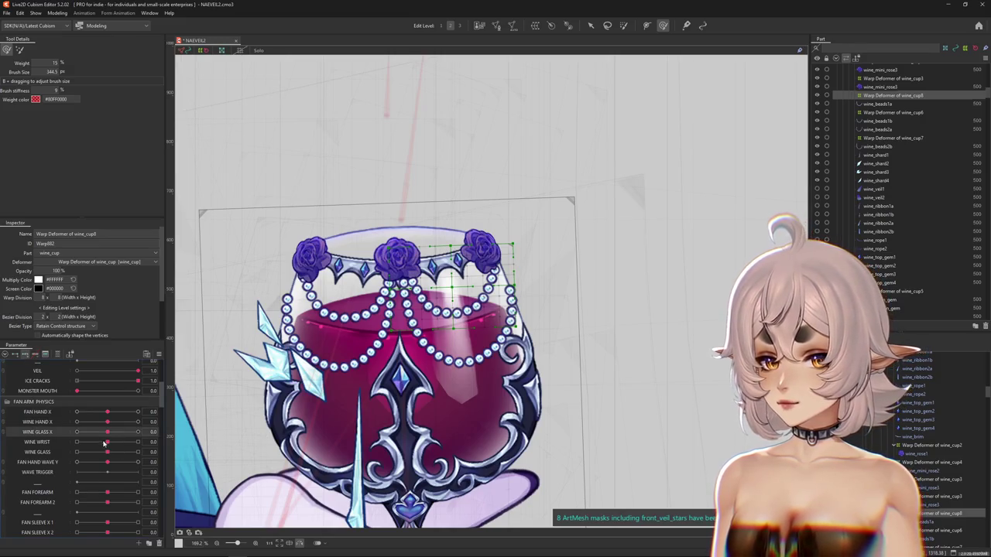
{"action": "left_click_drag", "start_coordinate": [108, 433], "coordinate": [138, 432]}
{"action": "left_click_drag", "start_coordinate": [380, 287], "coordinate": [567, 131]}
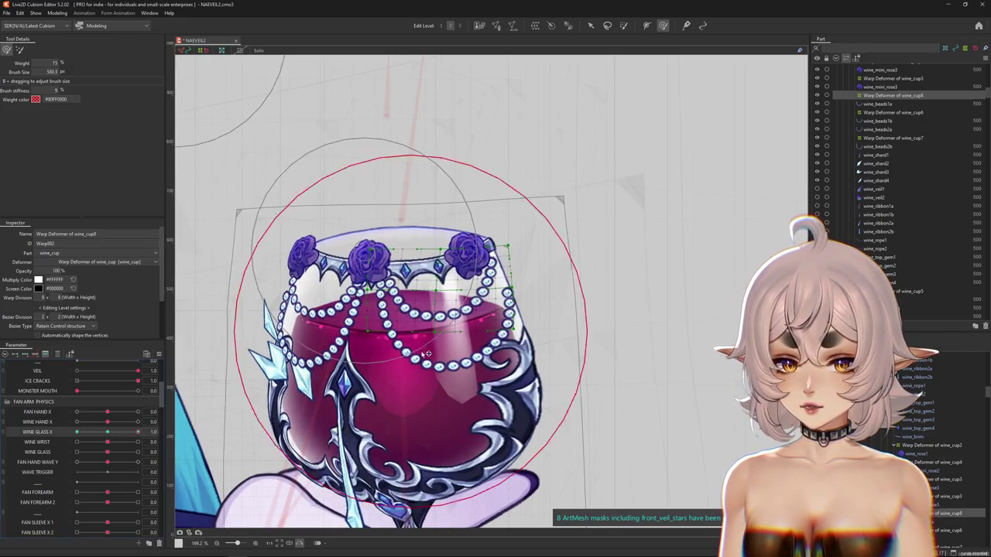
Step: Resize the deform brush over the wine_cup8 grid, toggling the overlay to view the glass
{"action": "key", "text": "ctrl+h"}
{"action": "key", "text": "b"}
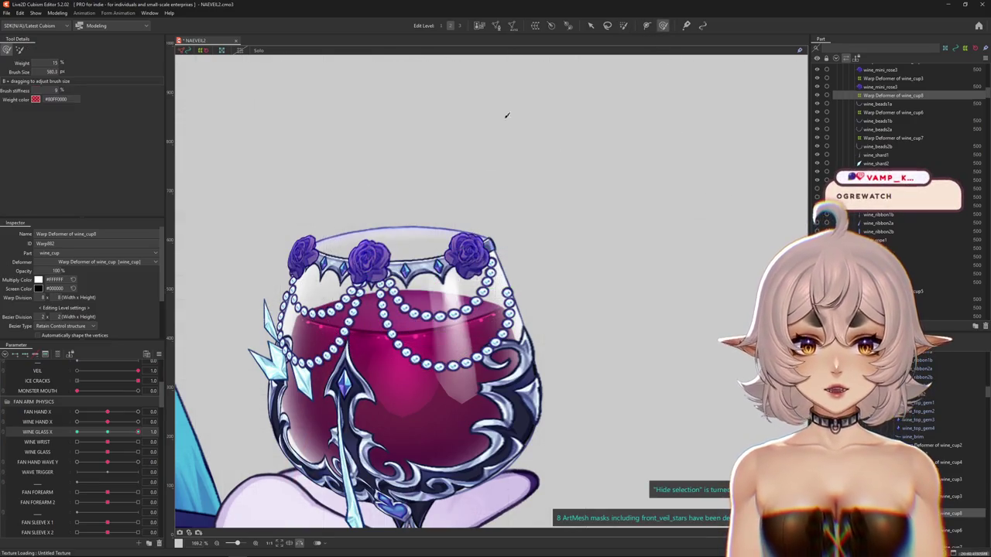
{"action": "left_click_drag", "start_coordinate": [560, 88], "coordinate": [562, 93]}
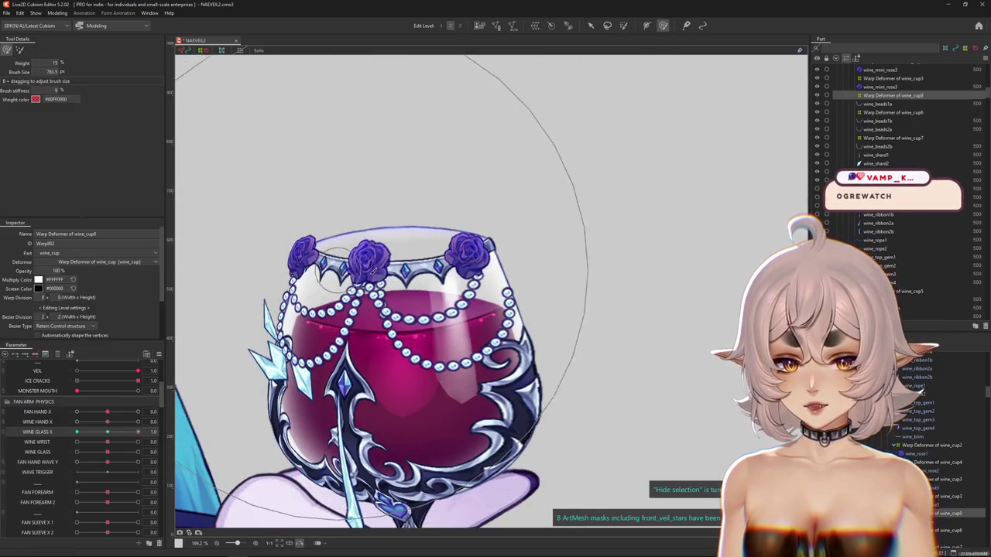
{"action": "left_click_drag", "start_coordinate": [535, 225], "coordinate": [505, 210]}
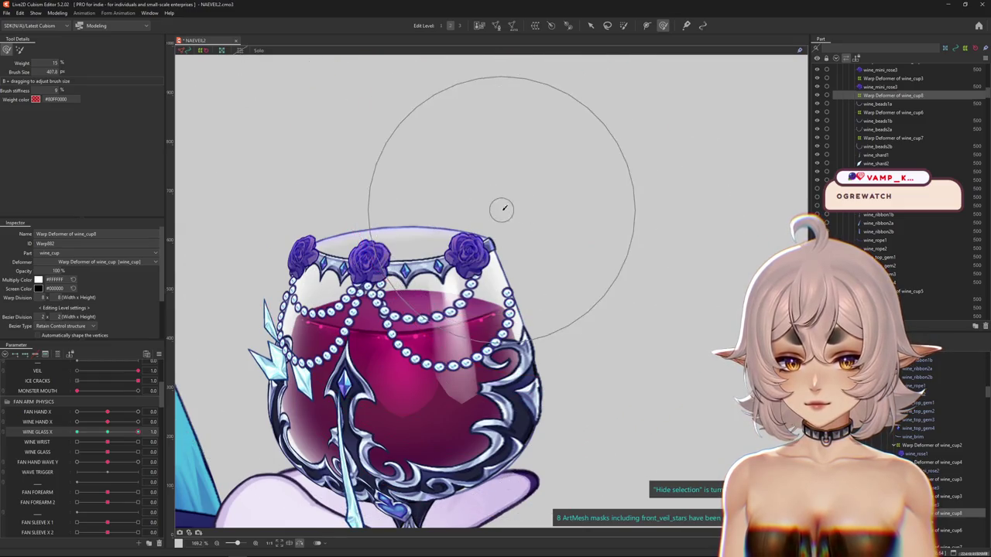
{"action": "left_click", "coordinate": [413, 325]}
{"action": "left_click_drag", "start_coordinate": [413, 325], "coordinate": [343, 332]}
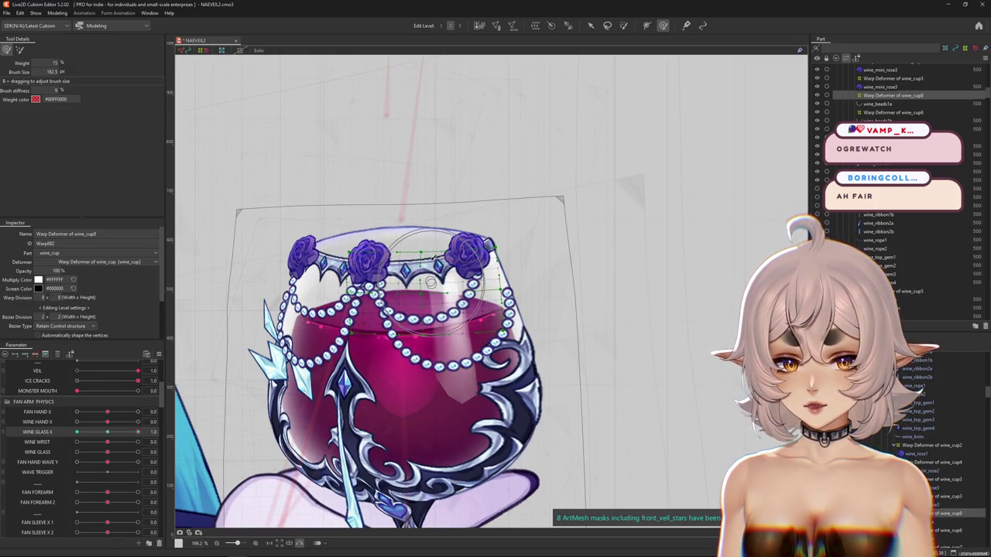
{"action": "mouse_move", "coordinate": [451, 264]}
{"action": "left_mouse_down"}
{"action": "mouse_move", "coordinate": [543, 210]}
{"action": "mouse_move", "coordinate": [475, 126]}
{"action": "left_mouse_up"}
Step: Reshape the tilted rim with brush weight 25, comparing WINE GLASS X 0 and 1.0
{"action": "left_click_drag", "start_coordinate": [138, 432], "coordinate": [140, 437]}
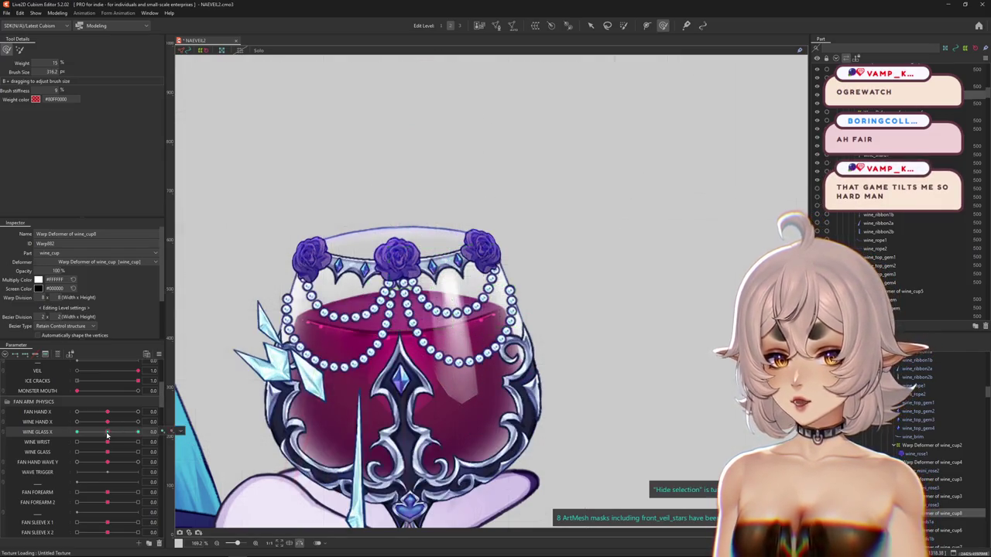
{"action": "left_click_drag", "start_coordinate": [318, 190], "coordinate": [393, 334]}
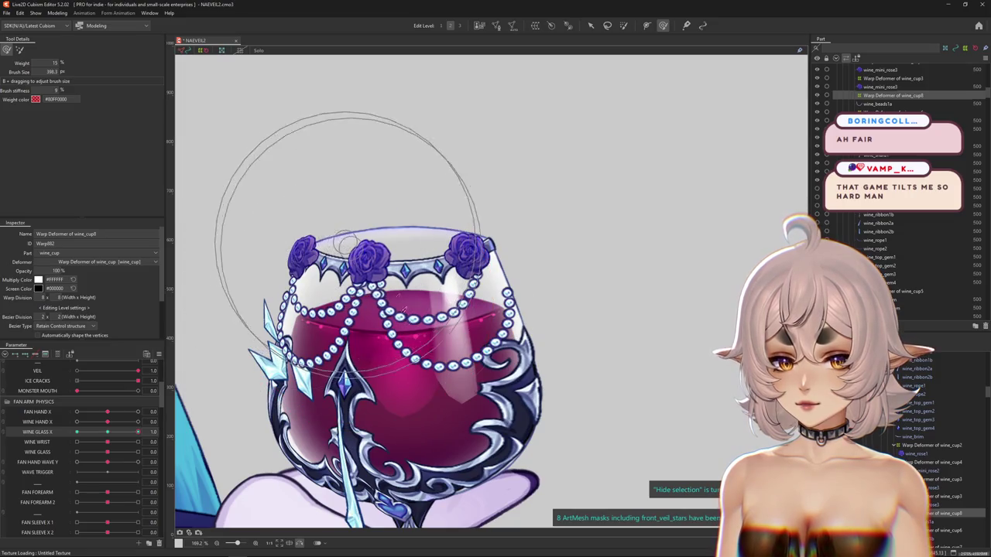
{"action": "left_click_drag", "start_coordinate": [367, 162], "coordinate": [382, 238]}
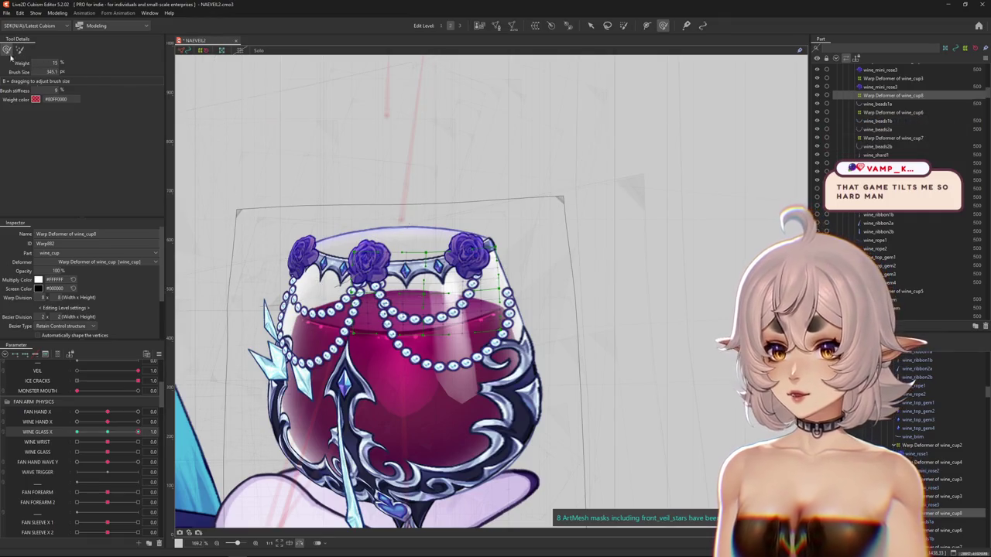
{"action": "left_click", "coordinate": [107, 432]}
{"action": "left_click", "coordinate": [107, 432]}
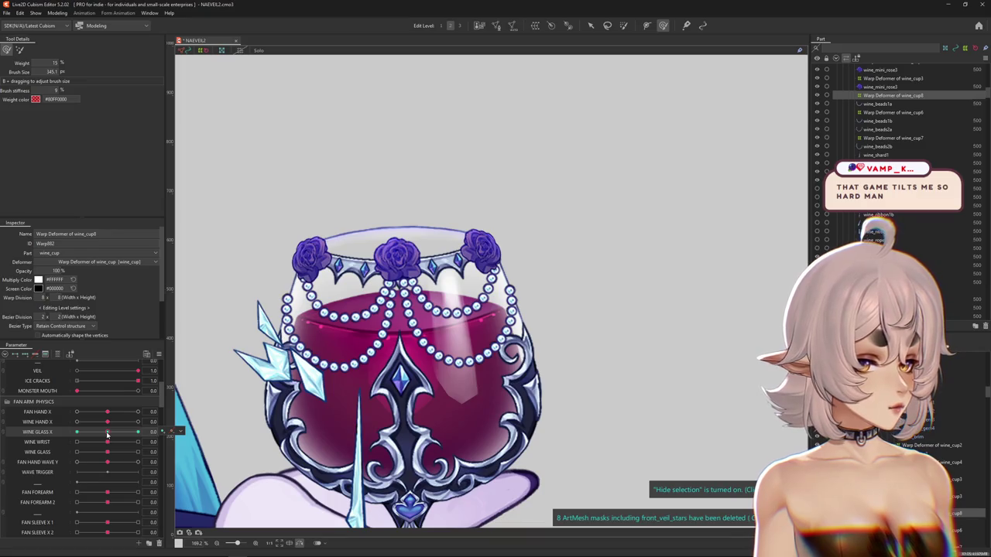
{"action": "left_click", "coordinate": [138, 432]}
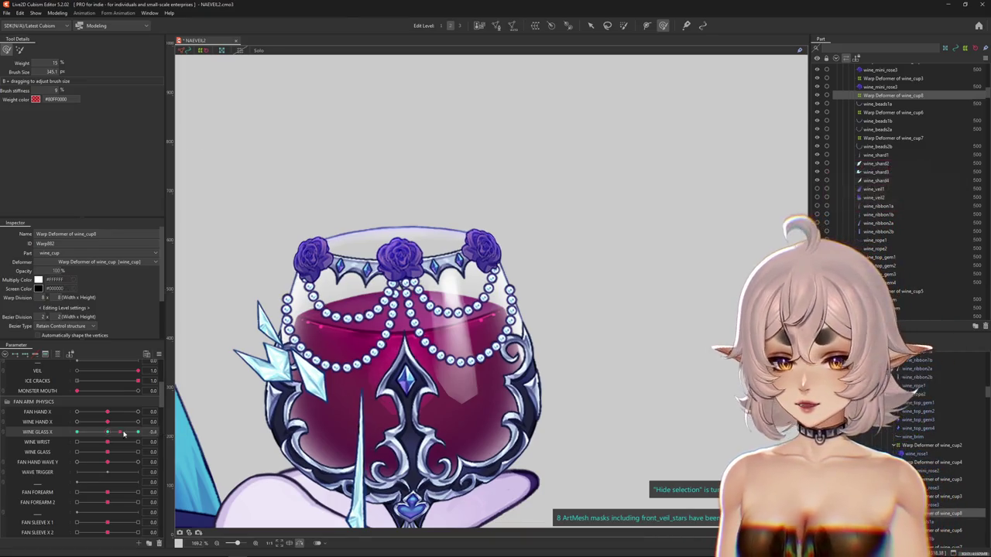
Step: Sculpt the glass's upper-left and right rim within the wine_cup8 deformer box
{"action": "left_click_drag", "start_coordinate": [350, 323], "coordinate": [385, 339]}
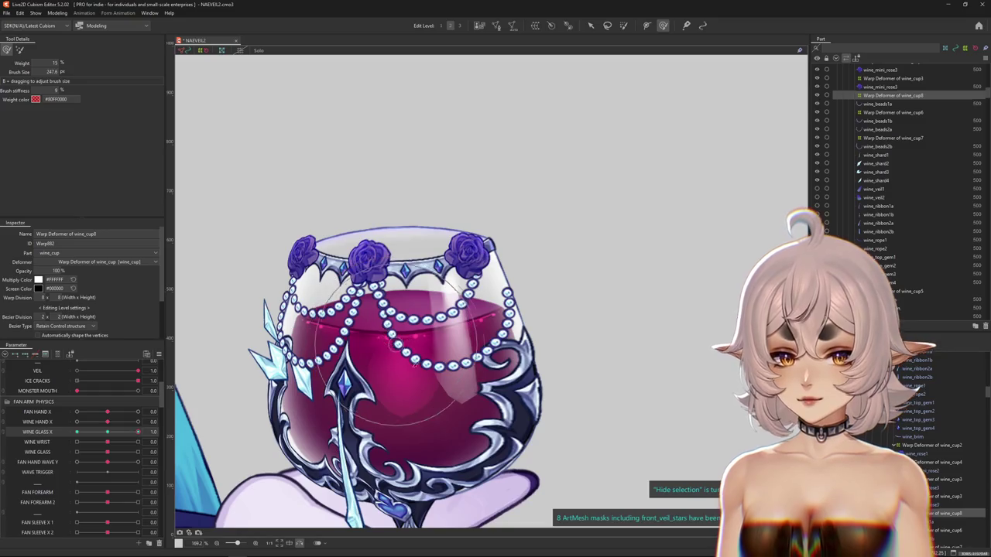
{"action": "left_click_drag", "start_coordinate": [480, 298], "coordinate": [491, 237]}
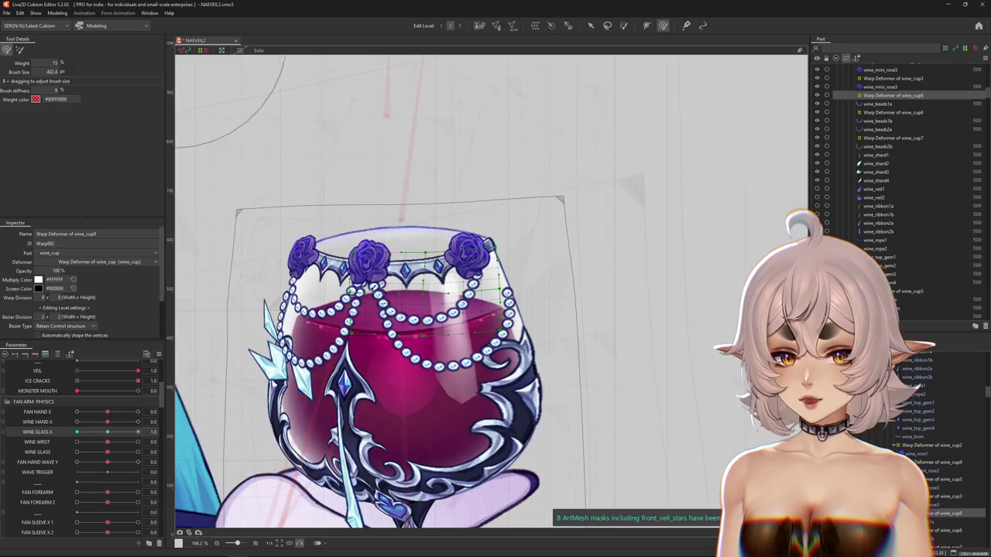
{"action": "mouse_move", "coordinate": [178, 39]}
{"action": "left_mouse_down"}
{"action": "mouse_move", "coordinate": [331, 364]}
{"action": "mouse_move", "coordinate": [439, 397]}
{"action": "mouse_move", "coordinate": [325, 303]}
{"action": "mouse_move", "coordinate": [413, 358]}
{"action": "left_mouse_up"}
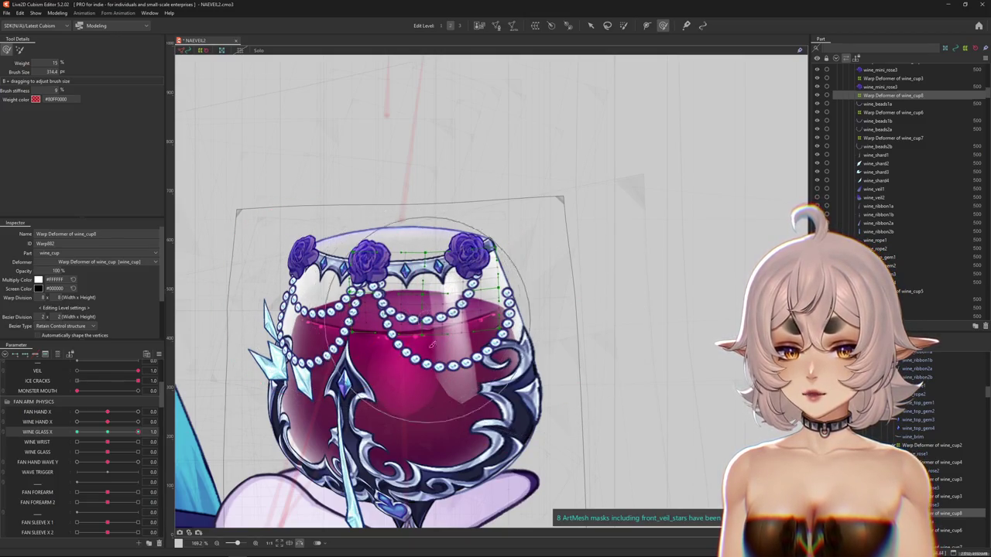
{"action": "left_click_drag", "start_coordinate": [409, 346], "coordinate": [341, 271]}
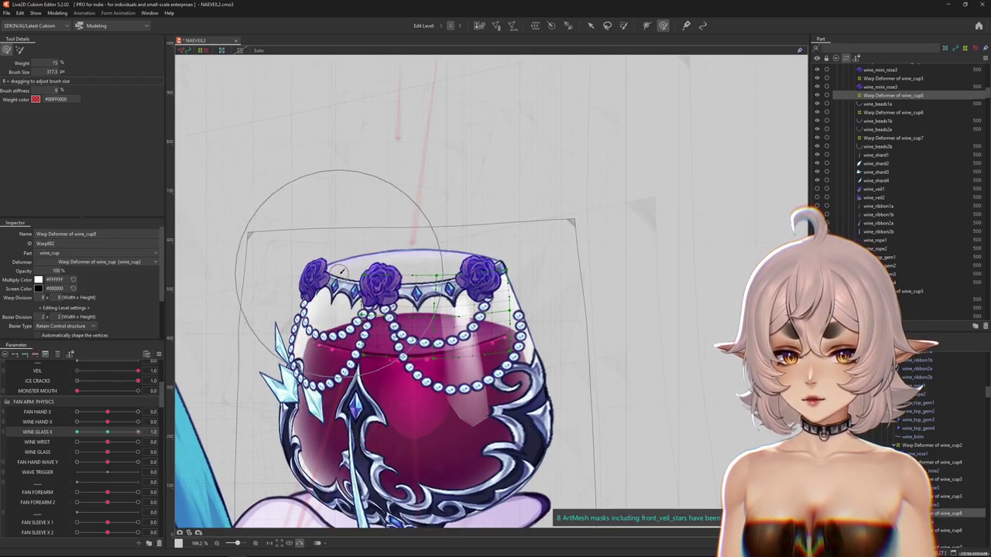
{"action": "left_click_drag", "start_coordinate": [480, 279], "coordinate": [549, 302]}
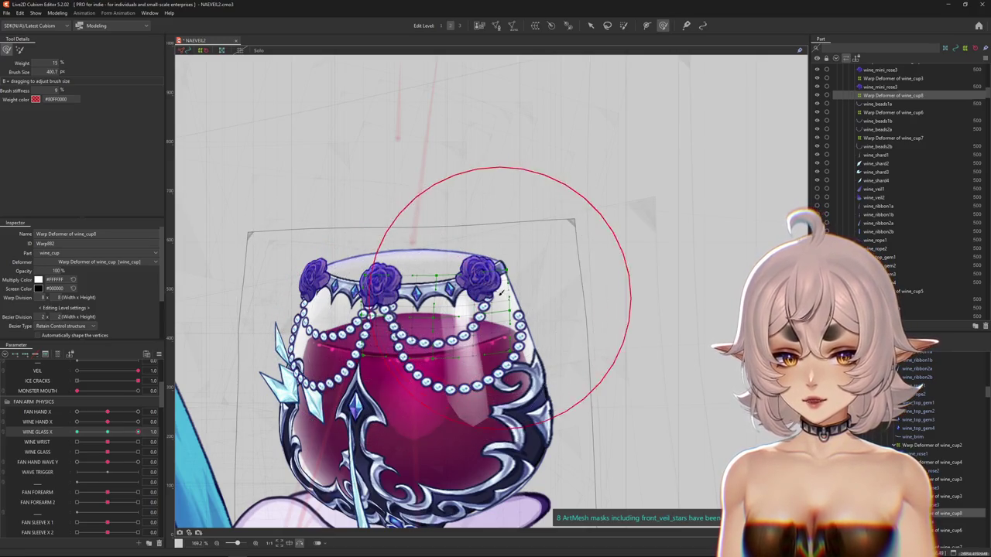
{"action": "mouse_move", "coordinate": [418, 294]}
{"action": "left_mouse_down"}
{"action": "mouse_move", "coordinate": [356, 263]}
{"action": "mouse_move", "coordinate": [439, 339]}
{"action": "mouse_move", "coordinate": [424, 320]}
{"action": "left_mouse_up"}
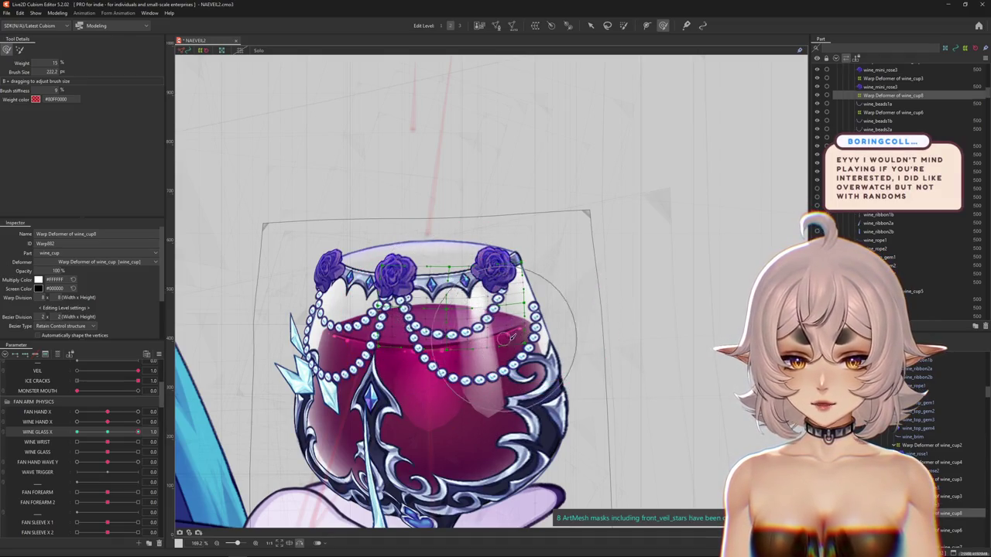
{"action": "scroll", "coordinate": [357, 345], "scroll_direction": "up", "scroll_amount": 2}
{"action": "scroll", "coordinate": [357, 345], "scroll_direction": "down", "scroll_amount": 2}
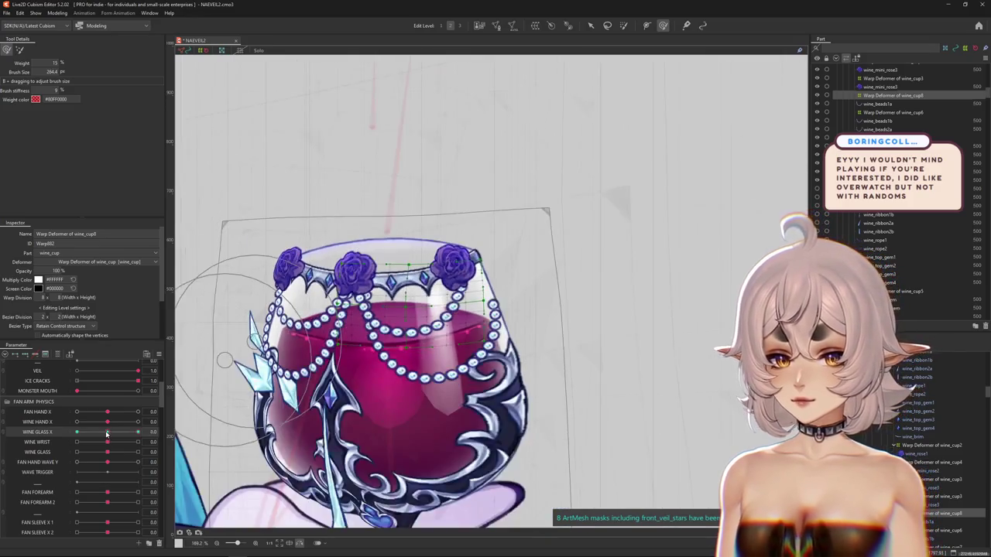
{"action": "mouse_move", "coordinate": [352, 308]}
{"action": "left_mouse_down"}
{"action": "mouse_move", "coordinate": [367, 275]}
{"action": "mouse_move", "coordinate": [441, 322]}
{"action": "left_mouse_up"}
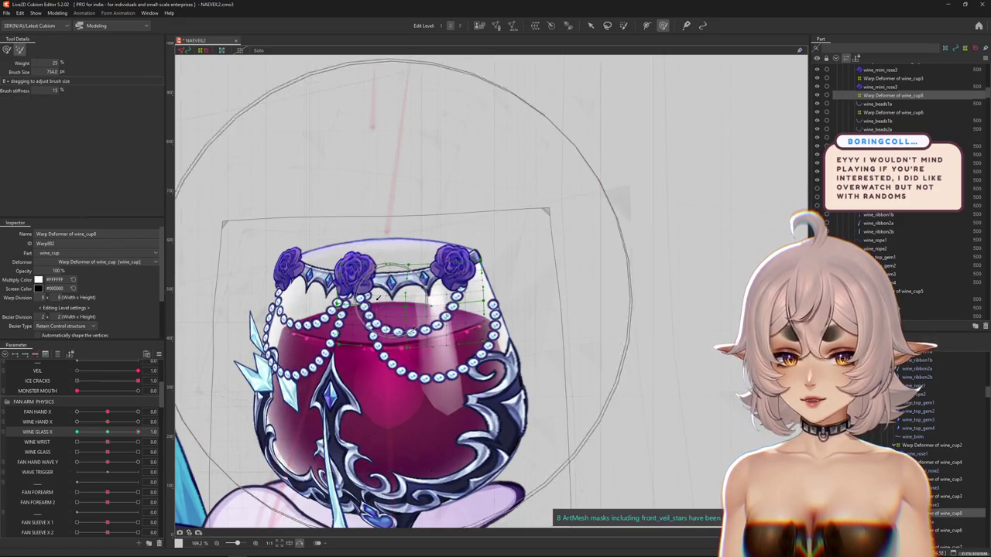
Step: At WINE GLASS X -1.0, push the tilted glass into shape and refine rim details
{"action": "scroll", "coordinate": [441, 321], "scroll_direction": "up", "scroll_amount": 2}
{"action": "scroll", "coordinate": [381, 330], "scroll_direction": "down", "scroll_amount": 3}
{"action": "left_click_drag", "start_coordinate": [138, 432], "coordinate": [101, 439]}
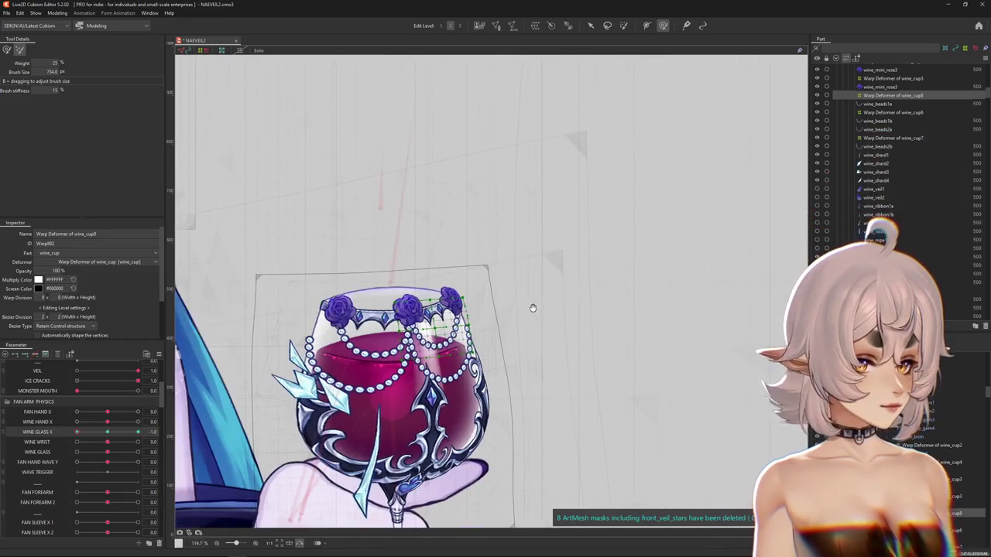
{"action": "scroll", "coordinate": [198, 229], "scroll_direction": "up", "scroll_amount": 1}
{"action": "mouse_move", "coordinate": [310, 232]}
{"action": "left_mouse_down"}
{"action": "mouse_move", "coordinate": [389, 357]}
{"action": "mouse_move", "coordinate": [453, 294]}
{"action": "left_mouse_up"}
{"action": "left_click_drag", "start_coordinate": [108, 432], "coordinate": [77, 432]}
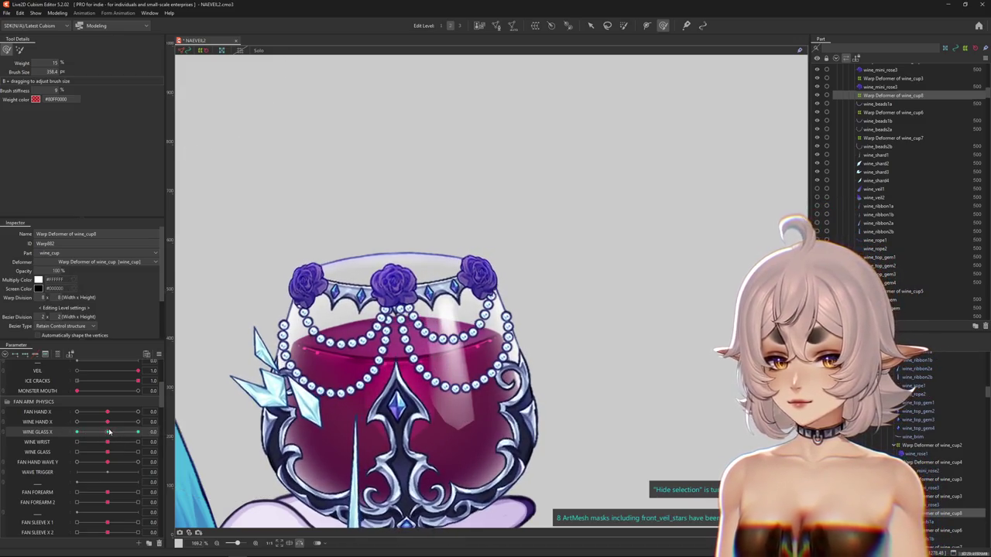
{"action": "left_click_drag", "start_coordinate": [244, 354], "coordinate": [462, 331]}
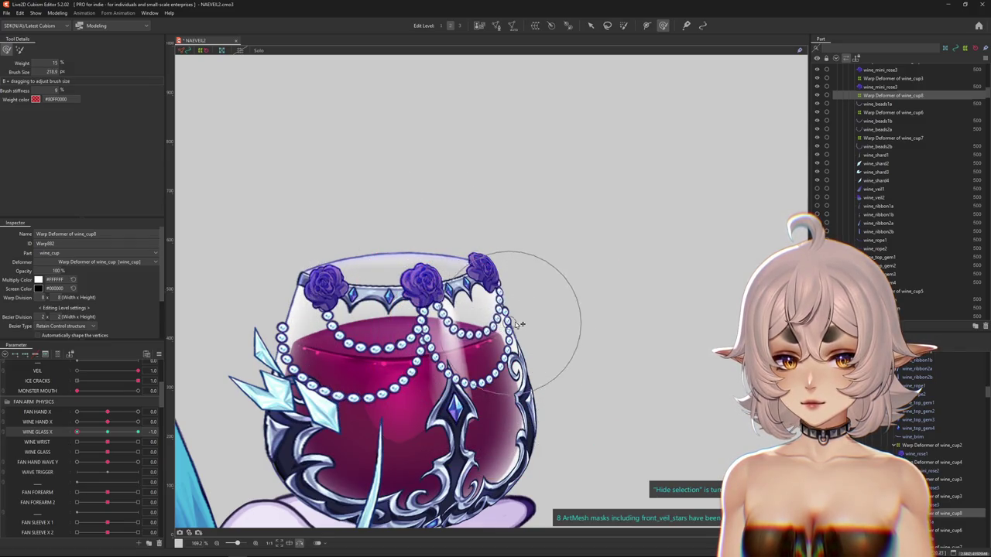
{"action": "mouse_move", "coordinate": [516, 292]}
{"action": "left_mouse_down"}
{"action": "mouse_move", "coordinate": [476, 353]}
{"action": "mouse_move", "coordinate": [532, 320]}
{"action": "left_mouse_up"}
{"action": "mouse_move", "coordinate": [77, 432]}
{"action": "left_mouse_down"}
{"action": "mouse_move", "coordinate": [86, 436]}
{"action": "mouse_move", "coordinate": [77, 432]}
{"action": "left_mouse_up"}
{"action": "mouse_move", "coordinate": [522, 372]}
{"action": "left_mouse_down"}
{"action": "mouse_move", "coordinate": [468, 360]}
{"action": "mouse_move", "coordinate": [486, 345]}
{"action": "left_mouse_up"}
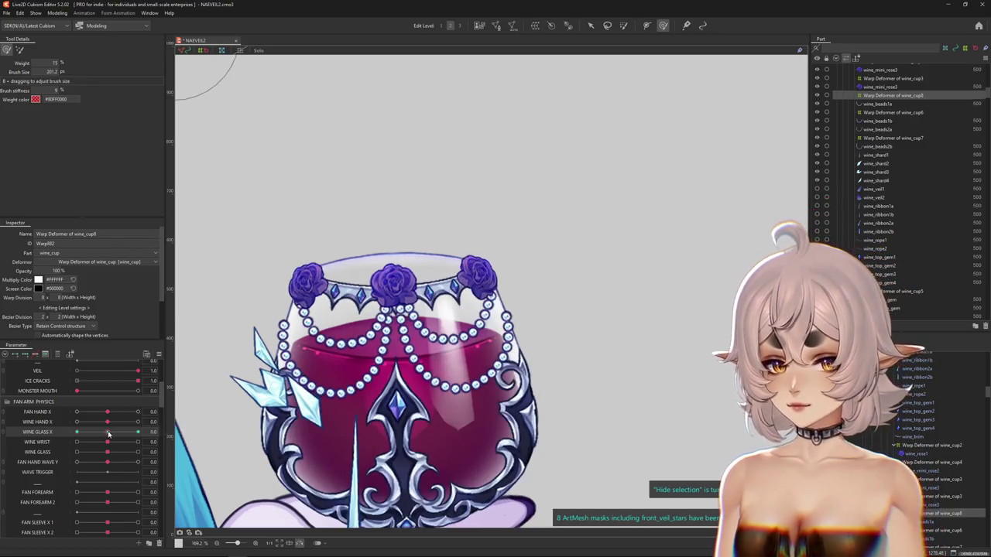
Step: Touch up the wine_cup8 warp at WINE GLASS X 1.0, comparing against the middle pose
{"action": "left_click_drag", "start_coordinate": [77, 432], "coordinate": [147, 432]}
{"action": "mouse_move", "coordinate": [392, 221]}
{"action": "left_mouse_down"}
{"action": "mouse_move", "coordinate": [366, 331]}
{"action": "mouse_move", "coordinate": [423, 309]}
{"action": "left_mouse_up"}
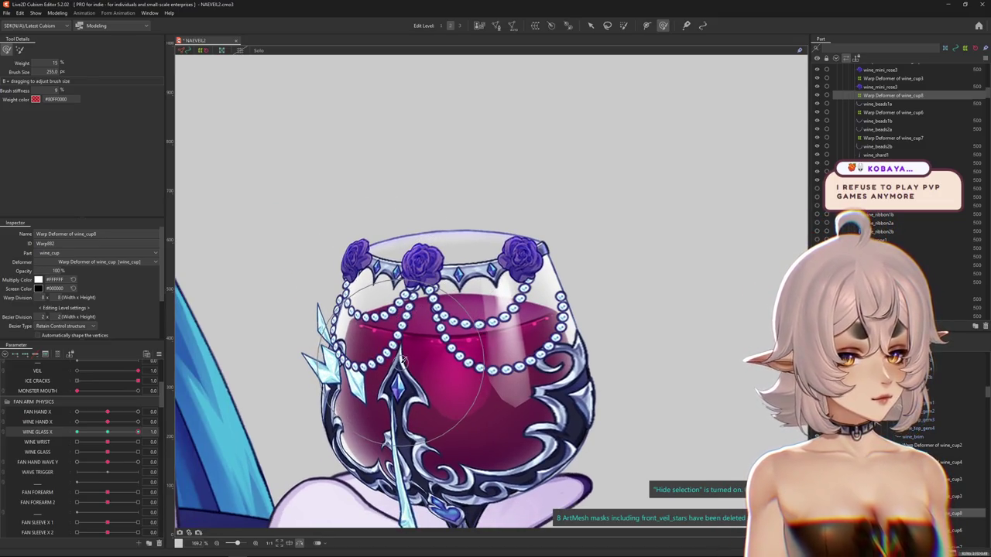
{"action": "mouse_move", "coordinate": [409, 361]}
{"action": "left_mouse_down"}
{"action": "mouse_move", "coordinate": [453, 323]}
{"action": "mouse_move", "coordinate": [466, 341]}
{"action": "left_mouse_up"}
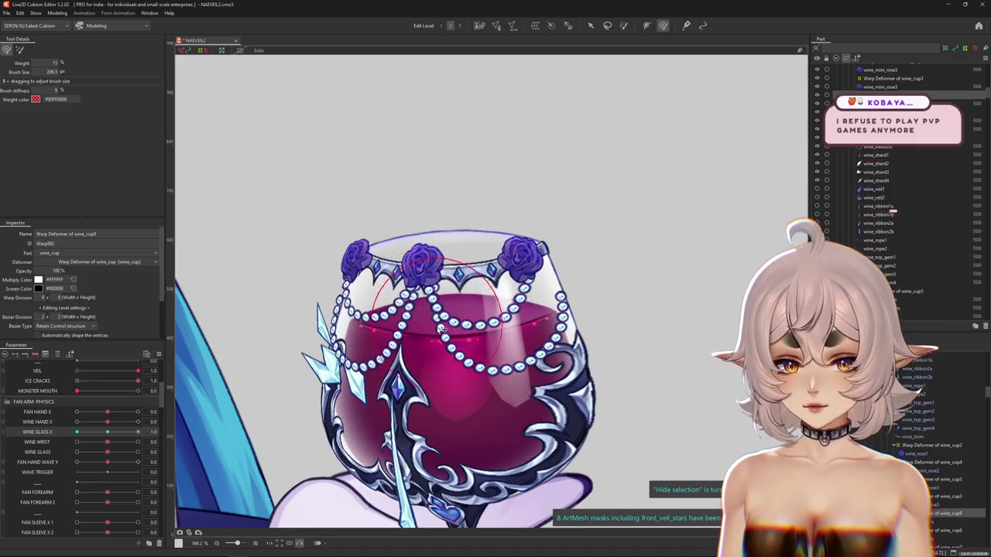
{"action": "left_click_drag", "start_coordinate": [138, 432], "coordinate": [108, 432]}
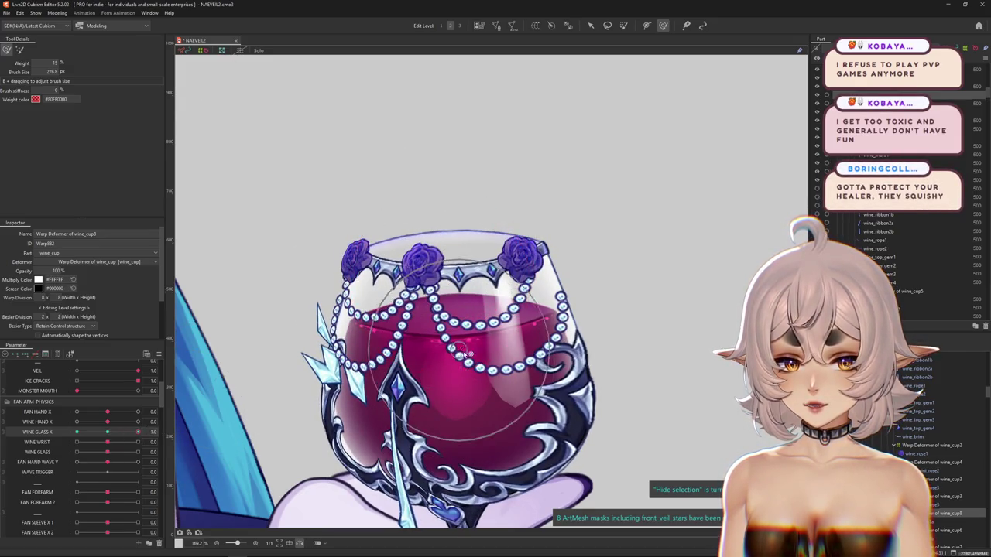
{"action": "mouse_move", "coordinate": [229, 237]}
{"action": "left_mouse_down"}
{"action": "mouse_move", "coordinate": [68, 169]}
{"action": "mouse_move", "coordinate": [368, 282]}
{"action": "left_mouse_up"}
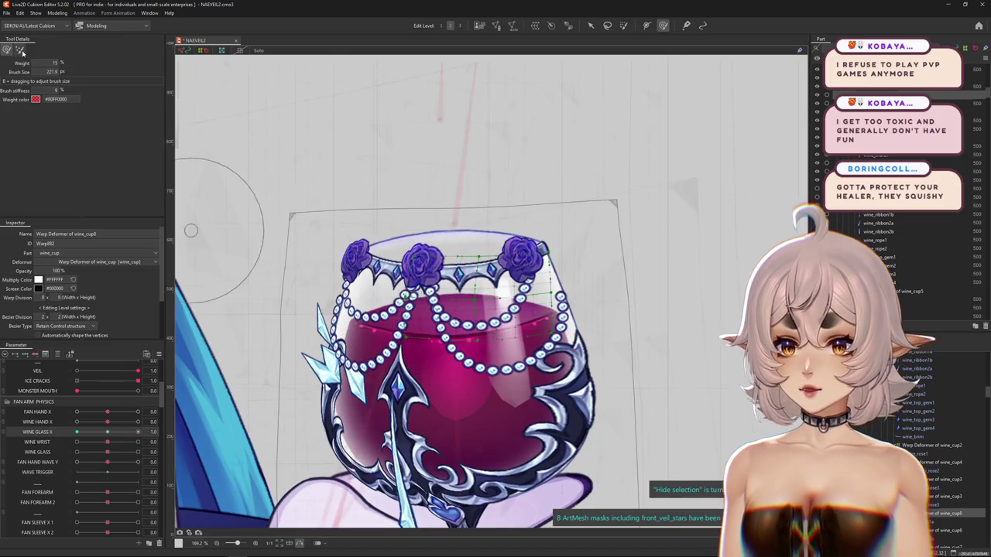